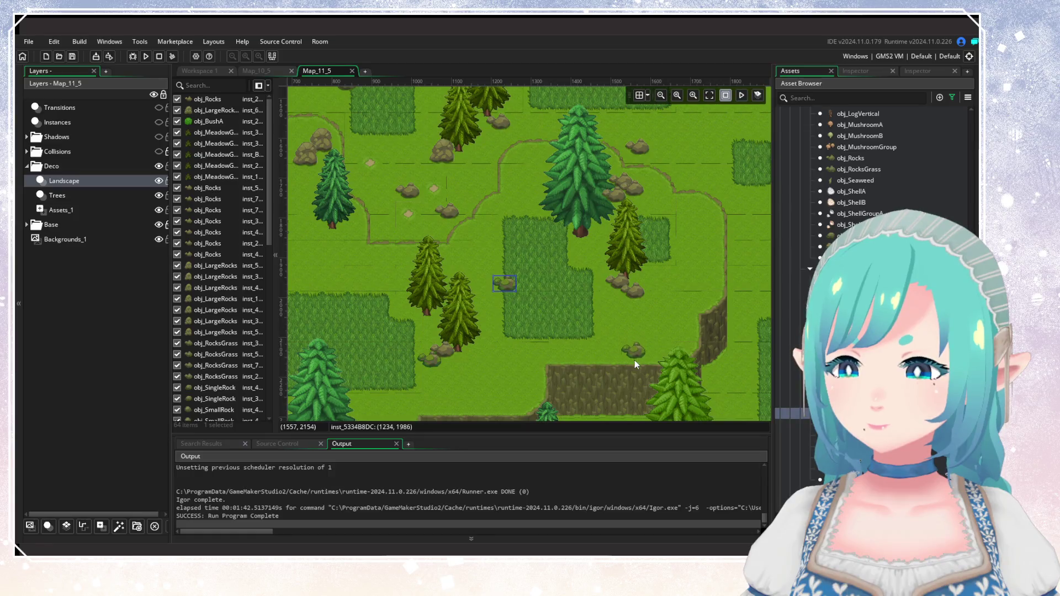
Place small rocks of several variants on the meadows near the grass patch and left tree cluster.
{"action": "left_click", "coordinate": [635, 360], "text": "alt"}
{"action": "mouse_move", "coordinate": [696, 303]}
{"action": "left_mouse_down"}
{"action": "mouse_move", "coordinate": [665, 320]}
{"action": "mouse_move", "coordinate": [671, 329]}
{"action": "left_mouse_up"}
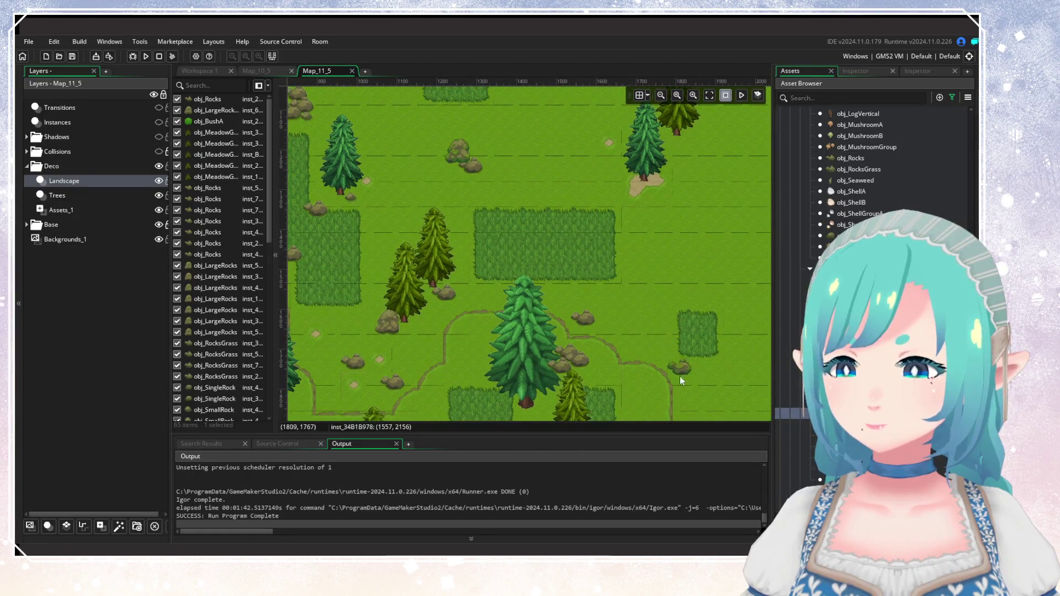
{"action": "left_click_drag", "start_coordinate": [521, 315], "coordinate": [421, 196]}
{"action": "scroll", "coordinate": [578, 318], "scroll_direction": "down", "scroll_amount": 1}
{"action": "left_click", "coordinate": [577, 314], "text": "alt"}
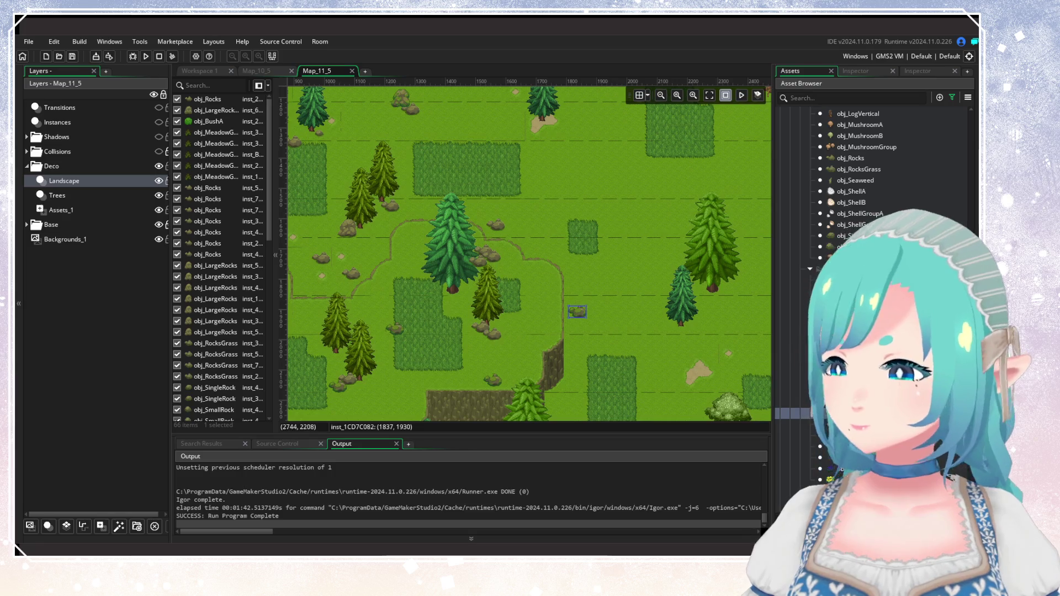
{"action": "left_click", "coordinate": [850, 237]}
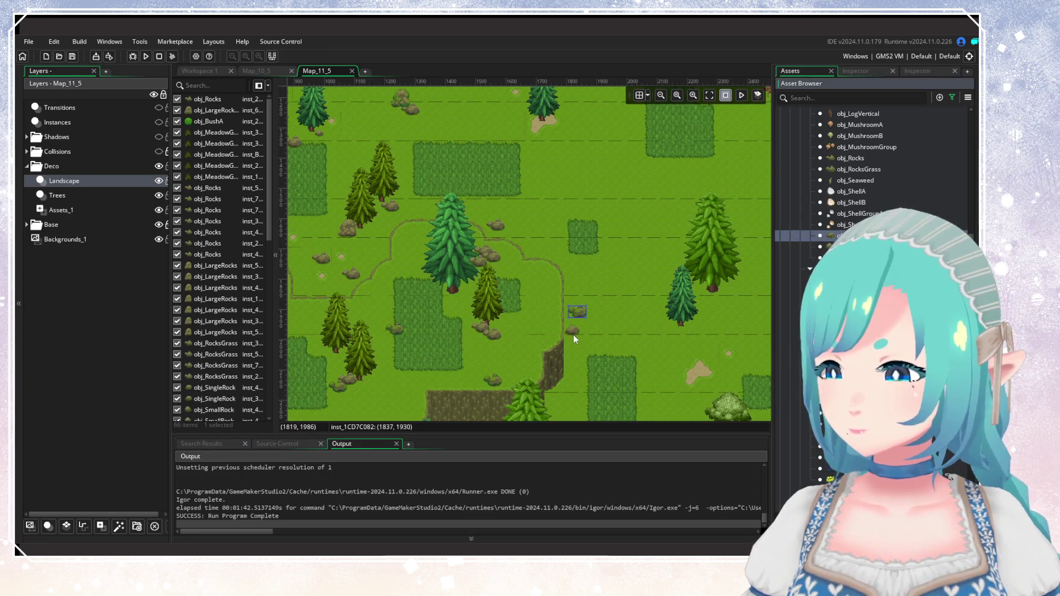
{"action": "left_click", "coordinate": [850, 247]}
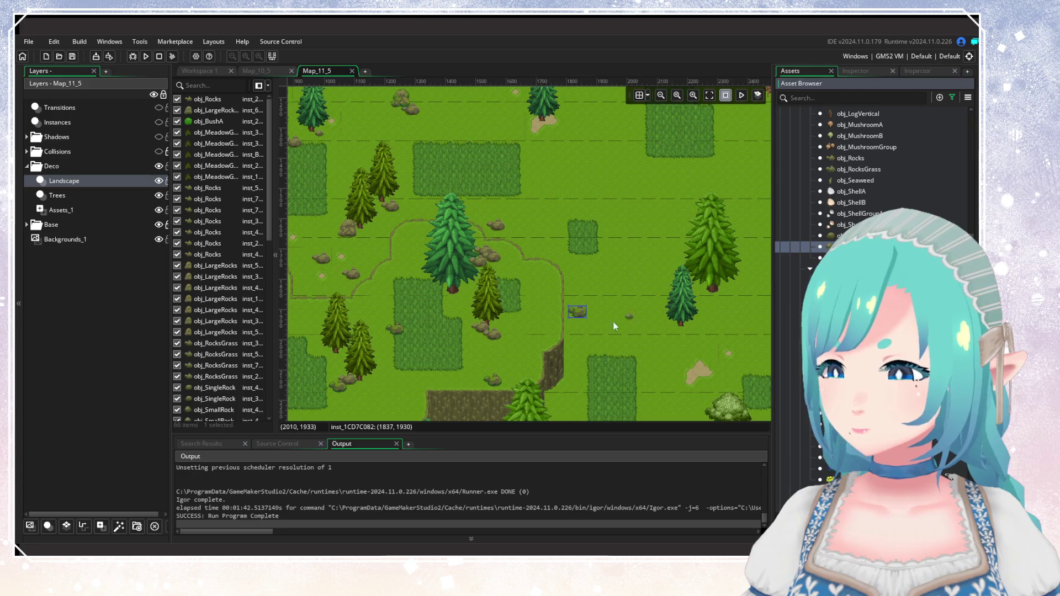
{"action": "left_click", "coordinate": [584, 321], "text": "alt"}
{"action": "scroll", "coordinate": [619, 308], "scroll_direction": "left", "scroll_amount": 6}
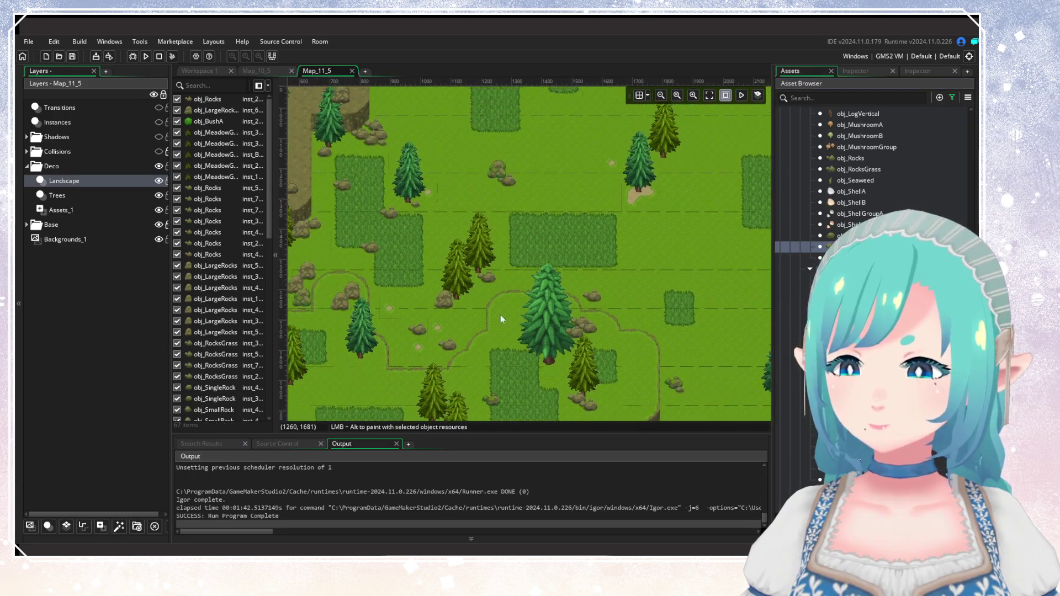
{"action": "left_click", "coordinate": [427, 268], "text": "alt"}
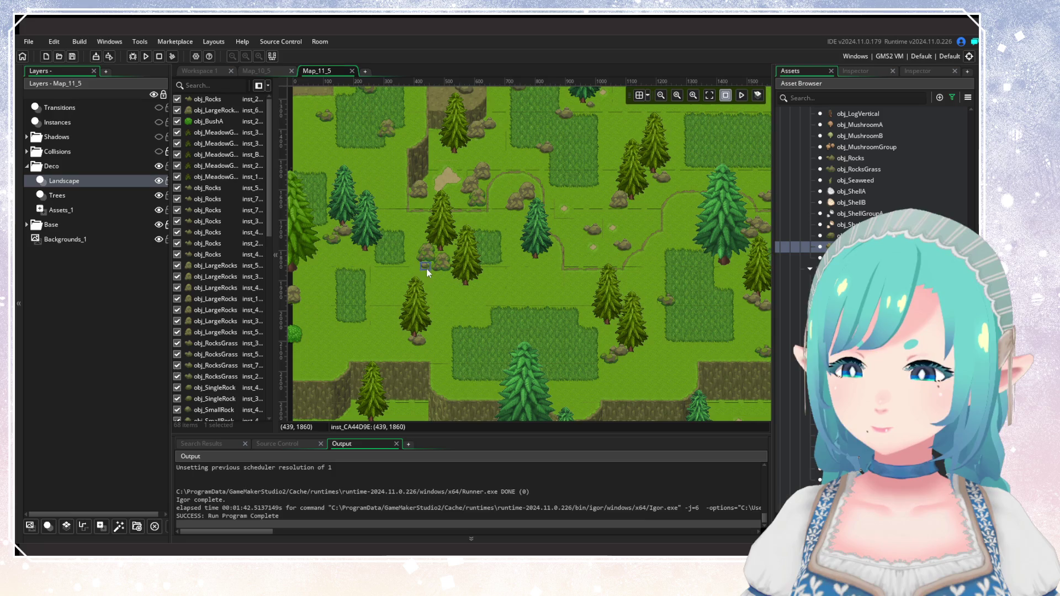
{"action": "scroll", "coordinate": [528, 284], "scroll_direction": "left", "scroll_amount": 2}
{"action": "scroll", "coordinate": [497, 301], "scroll_direction": "down", "scroll_amount": 1}
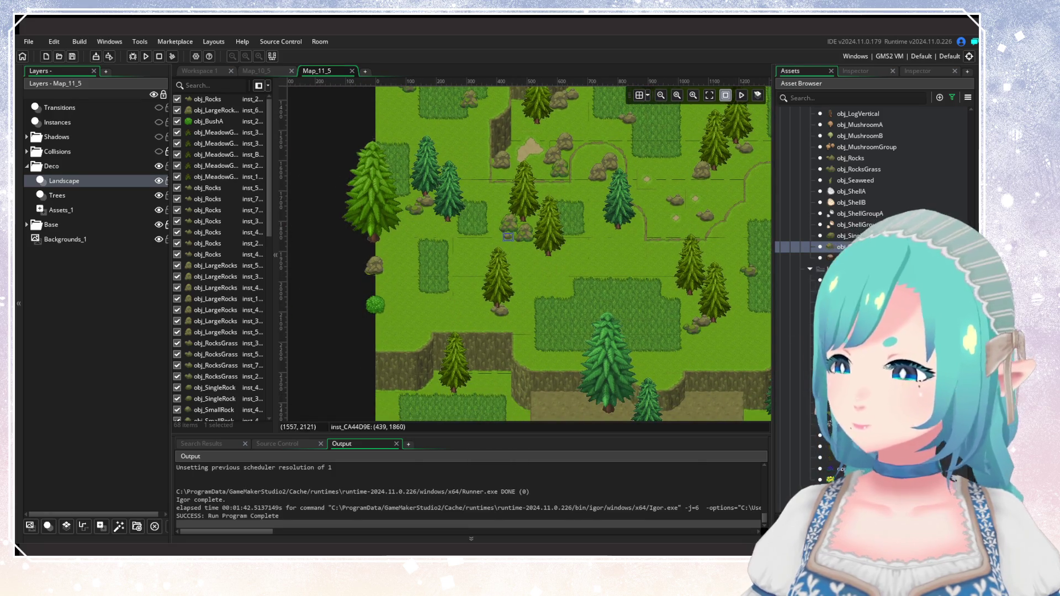
Drop three obj_RocksGrass clumps across the meadows, including the lower left meadow.
{"action": "left_click", "coordinate": [846, 170]}
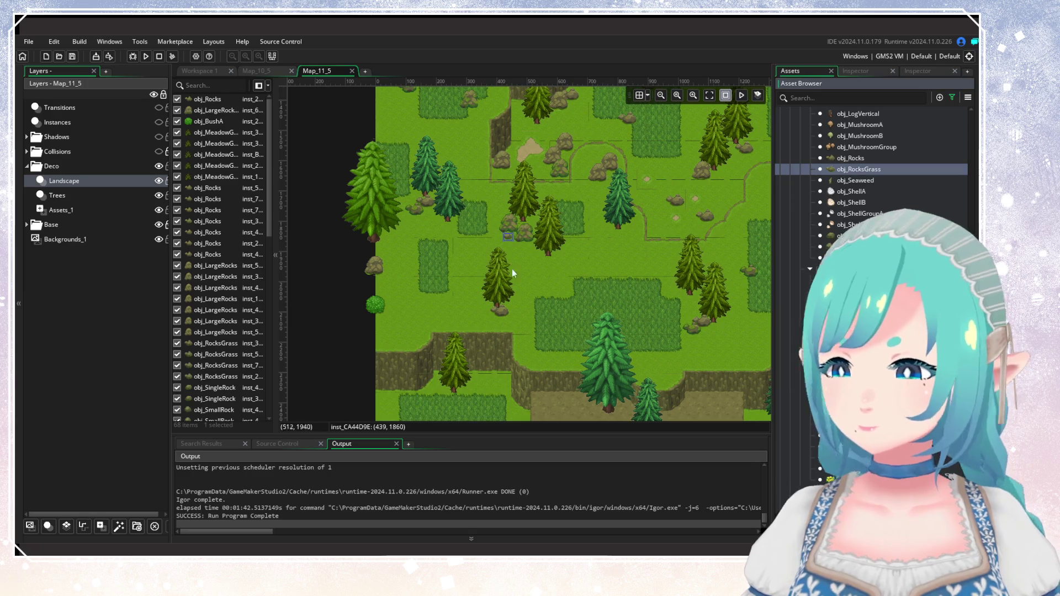
{"action": "left_click", "coordinate": [427, 226], "text": "alt"}
{"action": "left_click", "coordinate": [412, 314], "text": "alt"}
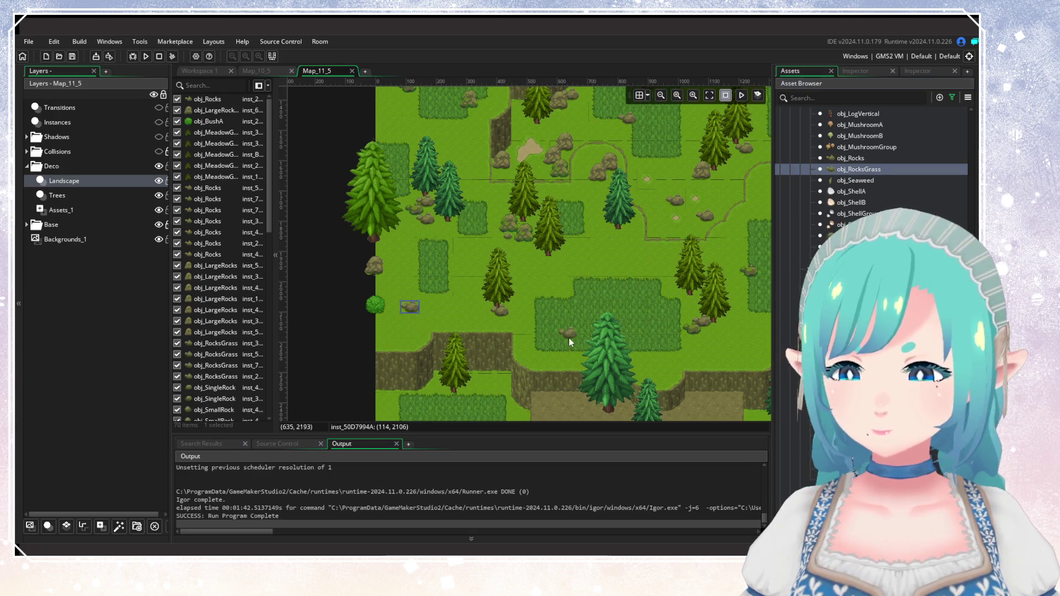
{"action": "left_click_drag", "start_coordinate": [569, 338], "coordinate": [394, 400]}
{"action": "left_click", "coordinate": [445, 283], "text": "alt"}
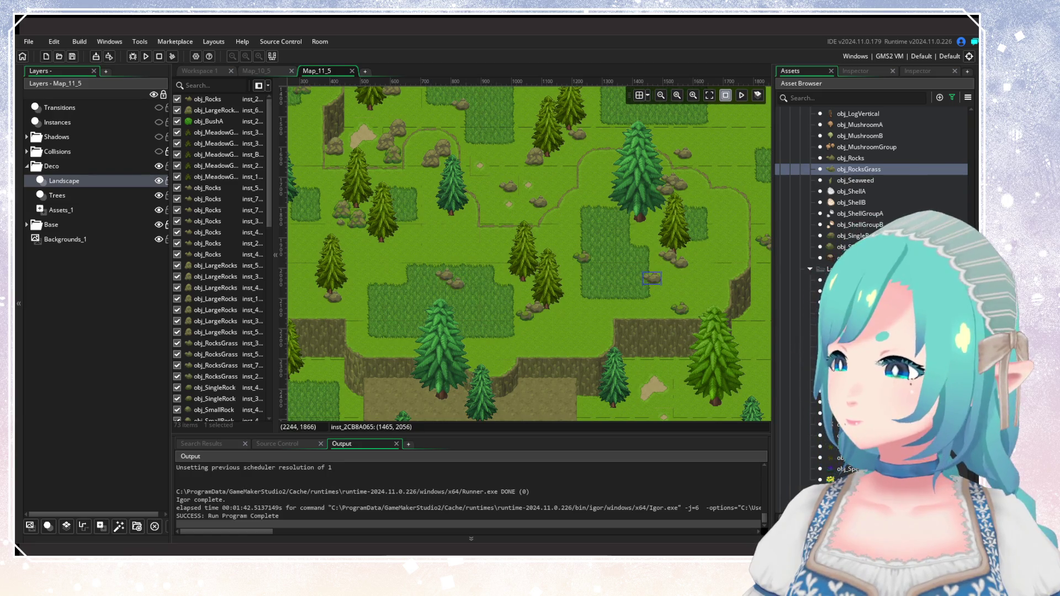
{"action": "scroll", "coordinate": [855, 232], "scroll_direction": "up", "scroll_amount": 3}
{"action": "left_click", "coordinate": [839, 161]}
Place four obj_LargeRocksGrass clumps around the left groves, the tall tree and the central meadow.
{"action": "left_click_drag", "start_coordinate": [426, 249], "coordinate": [499, 264]}
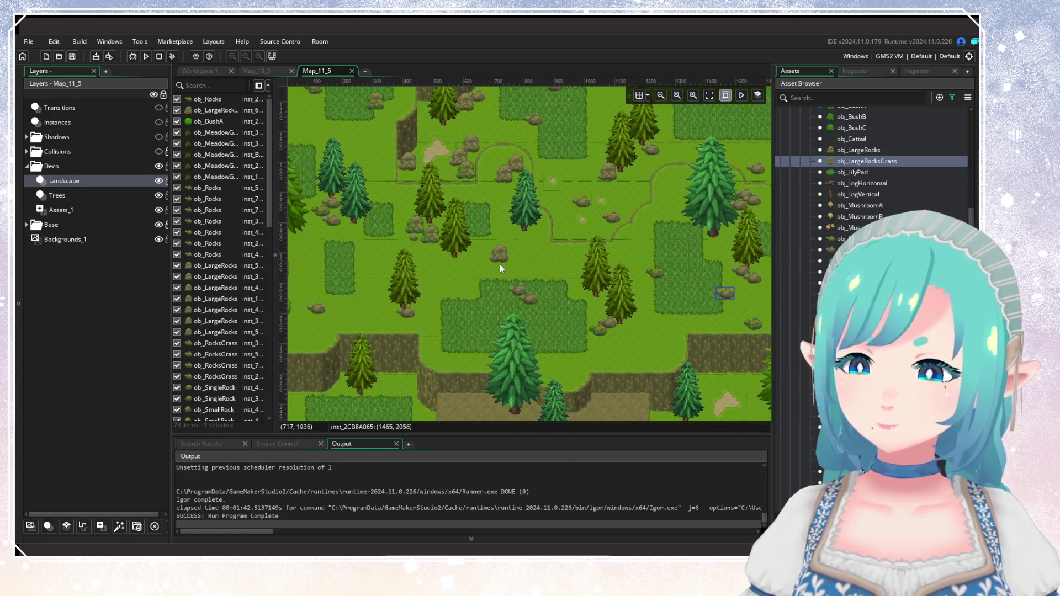
{"action": "left_click", "coordinate": [511, 315], "text": "alt"}
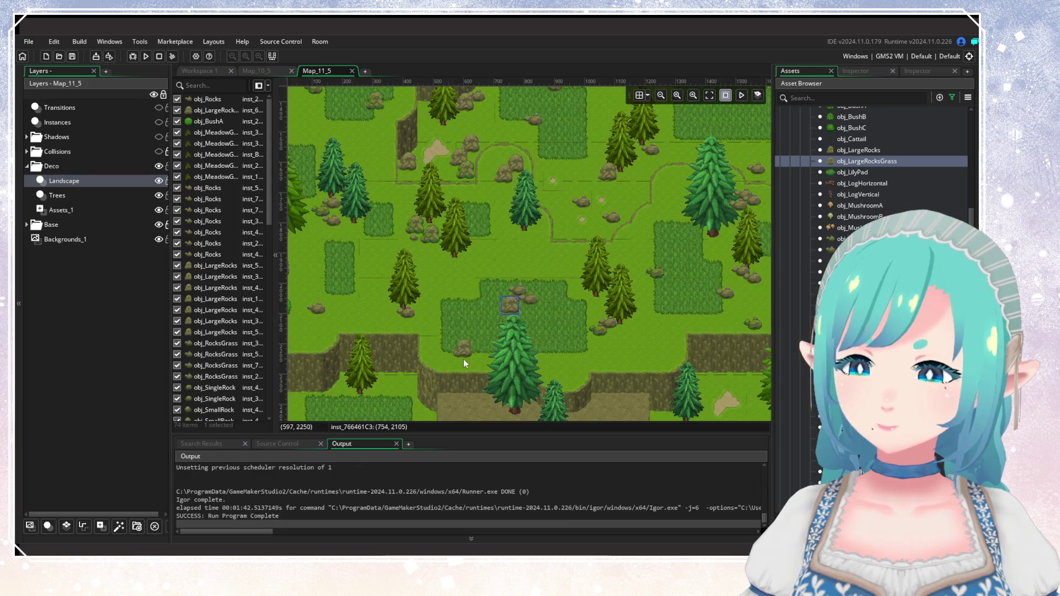
{"action": "left_click", "coordinate": [463, 357], "text": "alt"}
{"action": "left_click_drag", "start_coordinate": [319, 318], "coordinate": [415, 335]}
{"action": "mouse_move", "coordinate": [446, 179]}
{"action": "left_mouse_down"}
{"action": "mouse_move", "coordinate": [422, 217]}
{"action": "mouse_move", "coordinate": [418, 288]}
{"action": "mouse_move", "coordinate": [426, 294]}
{"action": "left_mouse_up"}
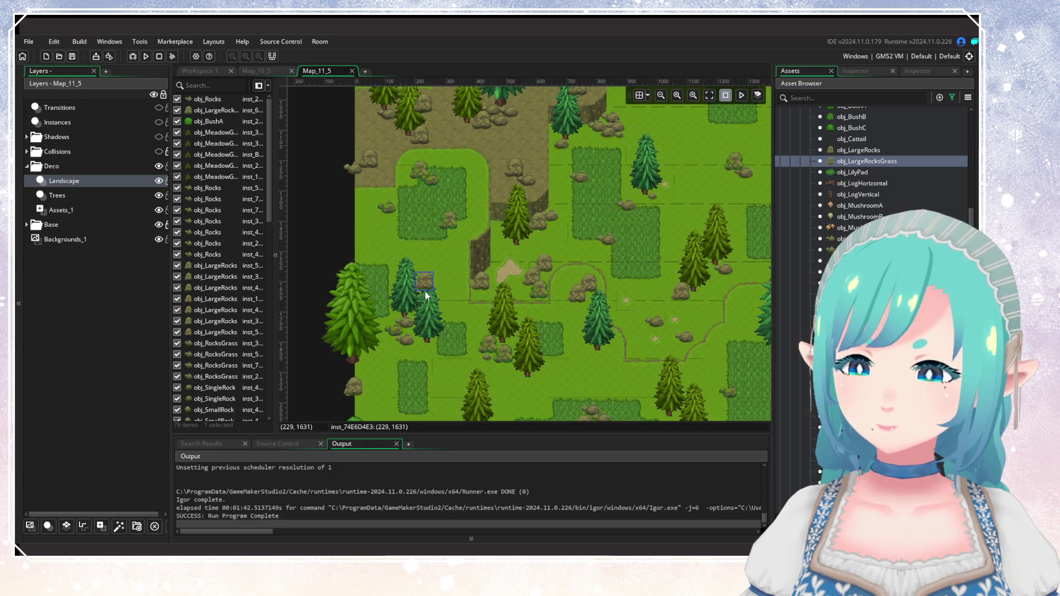
{"action": "mouse_move", "coordinate": [509, 334]}
{"action": "left_mouse_down"}
{"action": "mouse_move", "coordinate": [437, 338]}
{"action": "mouse_move", "coordinate": [550, 351]}
{"action": "left_mouse_up"}
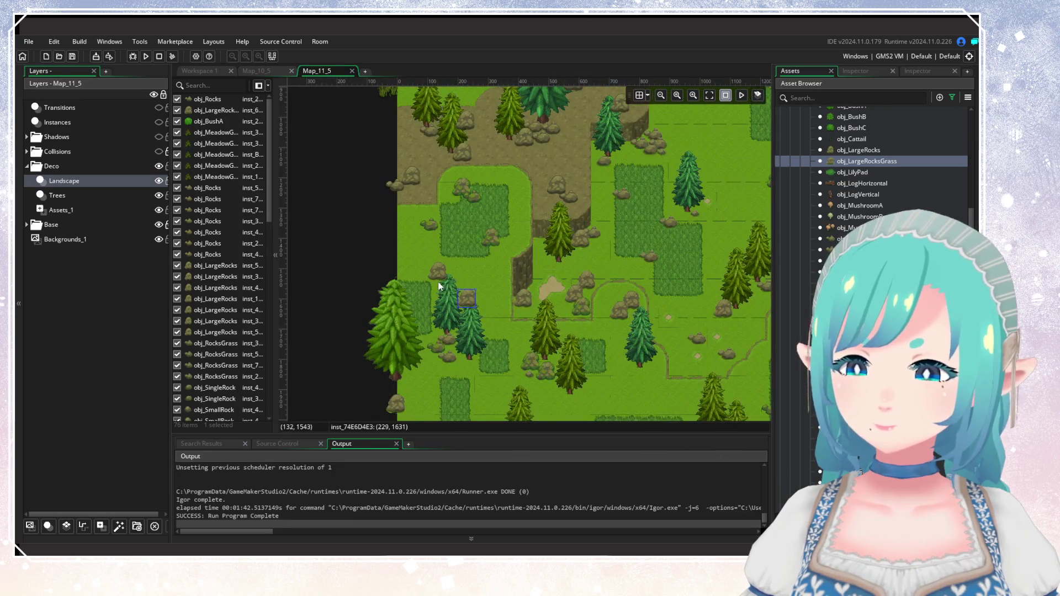
{"action": "mouse_move", "coordinate": [643, 369]}
{"action": "left_mouse_down"}
{"action": "mouse_move", "coordinate": [570, 319]}
{"action": "mouse_move", "coordinate": [566, 266]}
{"action": "left_mouse_up"}
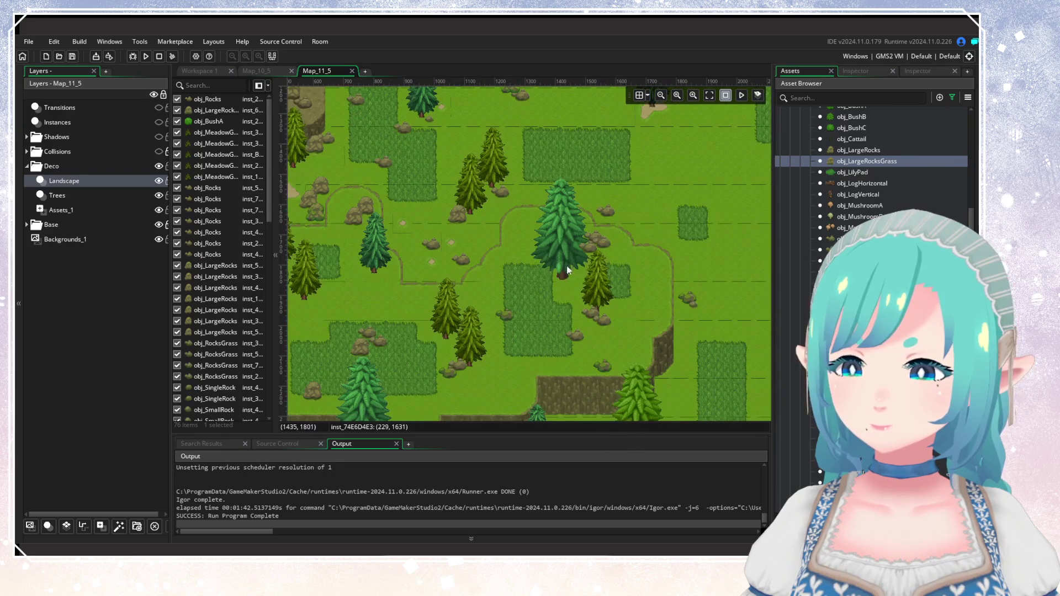
{"action": "left_click", "coordinate": [538, 274], "text": "alt"}
{"action": "mouse_move", "coordinate": [517, 366]}
{"action": "left_mouse_down"}
{"action": "mouse_move", "coordinate": [513, 287]}
{"action": "mouse_move", "coordinate": [543, 266]}
{"action": "mouse_move", "coordinate": [580, 270]}
{"action": "left_mouse_up"}
{"action": "left_click", "coordinate": [519, 311], "text": "alt"}
{"action": "left_click", "coordinate": [859, 150]}
Place five obj_LargeRocks on the grass ledge and across the central dirt plateau.
{"action": "left_click", "coordinate": [602, 288], "text": "alt"}
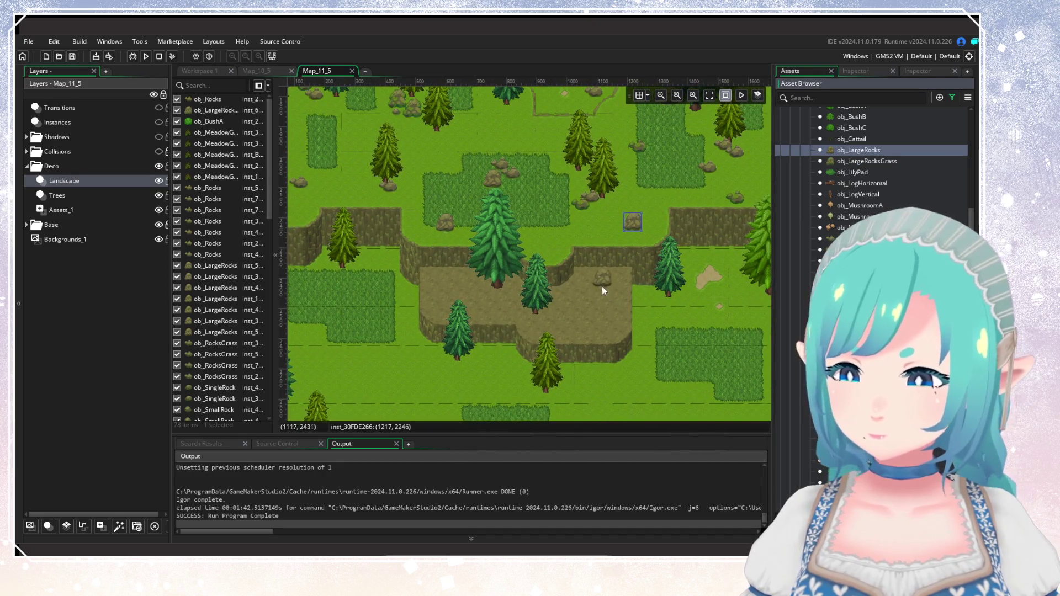
{"action": "left_click", "coordinate": [603, 285], "text": "alt"}
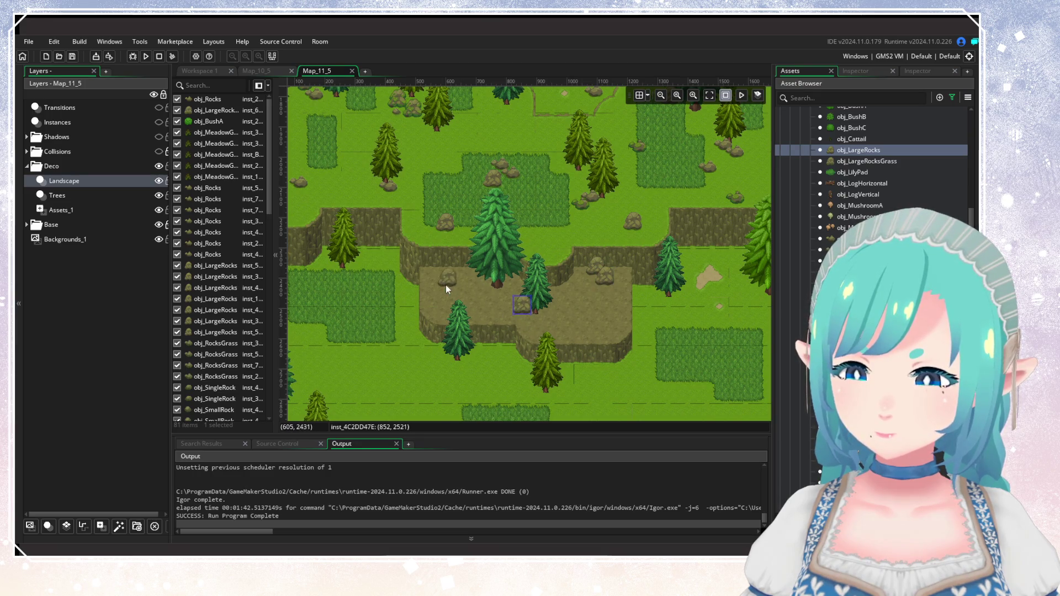
{"action": "left_click", "coordinate": [458, 279], "text": "alt"}
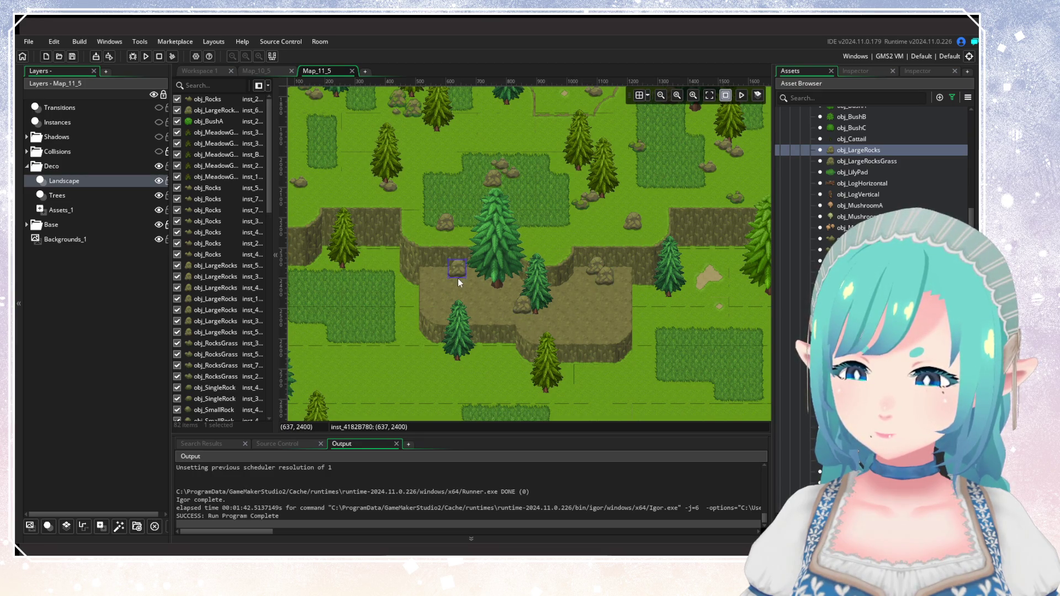
{"action": "left_click", "coordinate": [579, 337], "text": "alt"}
{"action": "left_click", "coordinate": [438, 309], "text": "alt"}
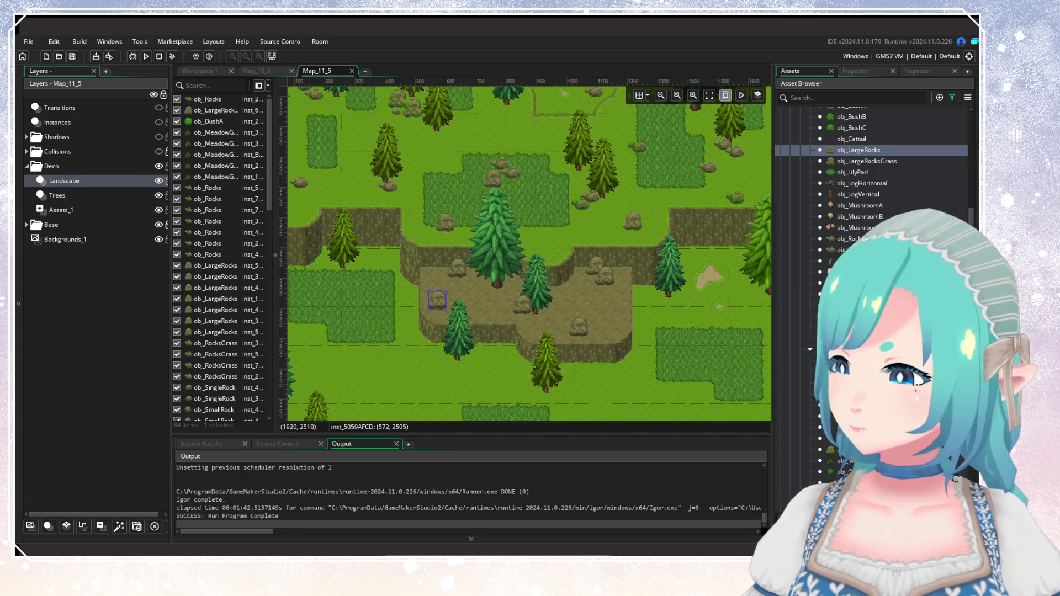
Scatter small obj_Rocks beside the tall tree and on the grass below the plateau.
{"action": "left_click", "coordinate": [836, 241]}
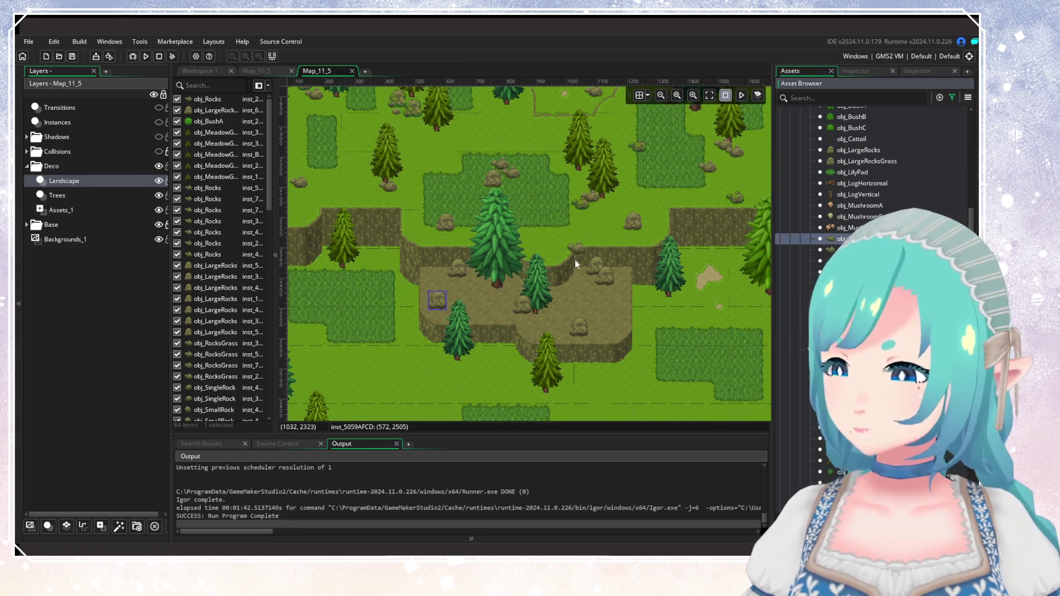
{"action": "left_click", "coordinate": [585, 286], "text": "alt"}
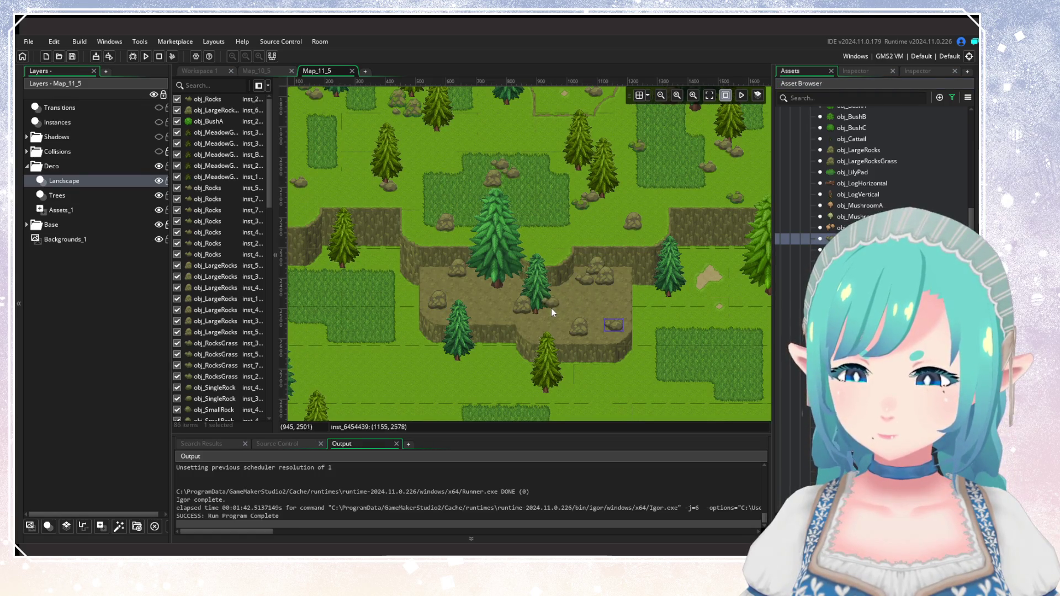
{"action": "left_click", "coordinate": [471, 300], "text": "alt"}
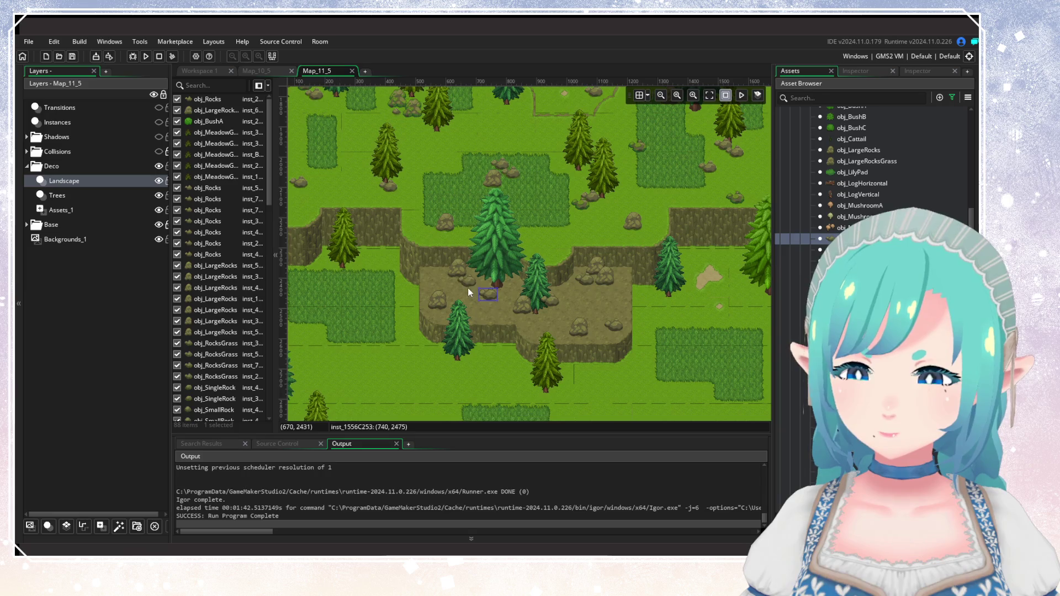
{"action": "left_click", "coordinate": [468, 287], "text": "alt"}
{"action": "scroll", "coordinate": [514, 374], "scroll_direction": "down", "scroll_amount": 1}
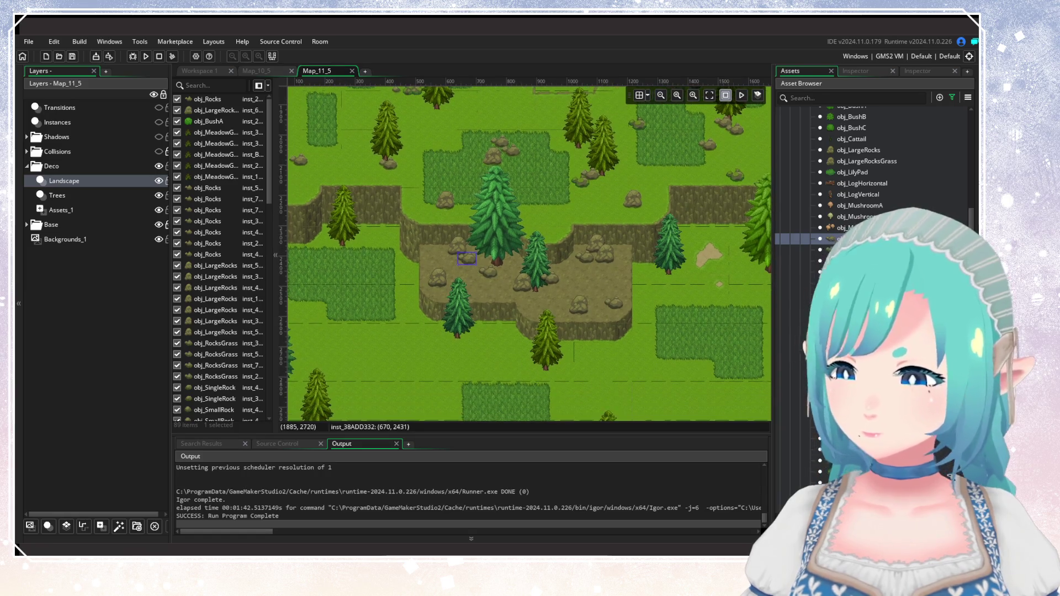
{"action": "left_click", "coordinate": [500, 327], "text": "alt"}
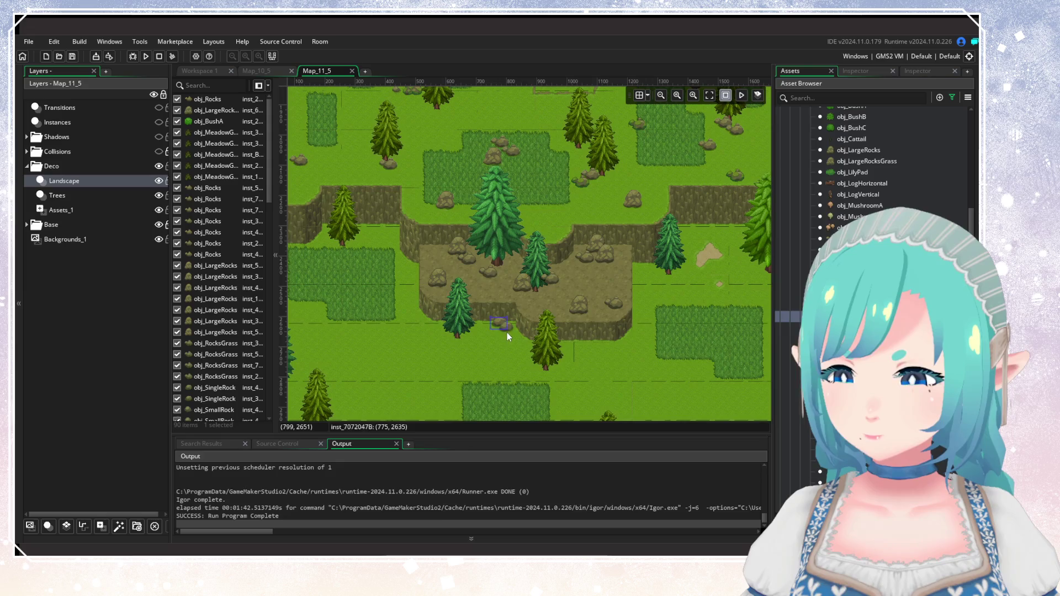
{"action": "left_click", "coordinate": [507, 333], "text": "alt"}
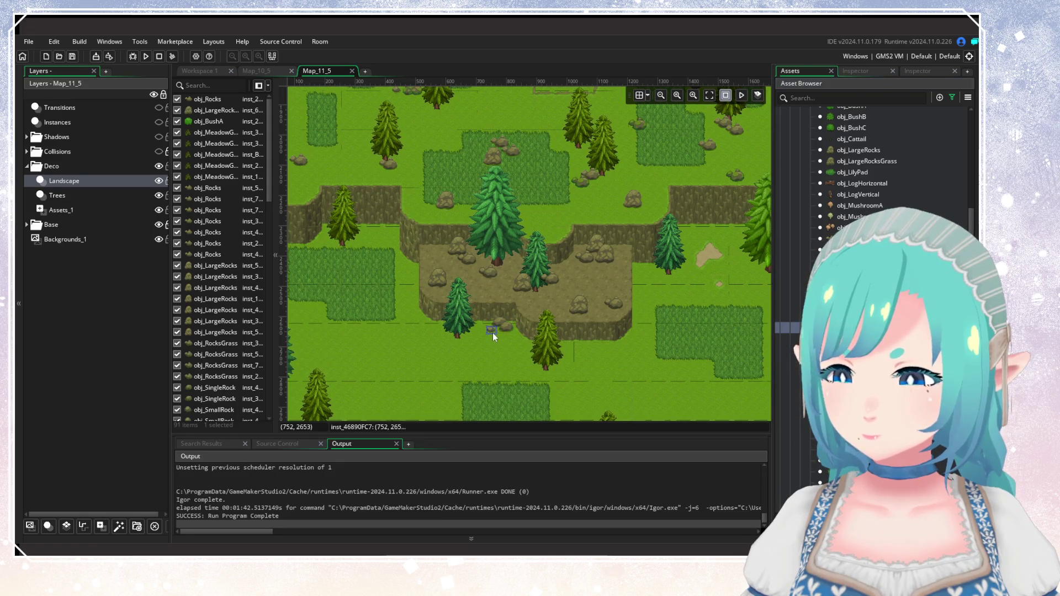
{"action": "left_click", "coordinate": [492, 332], "text": "alt"}
{"action": "left_click", "coordinate": [607, 349], "text": "alt"}
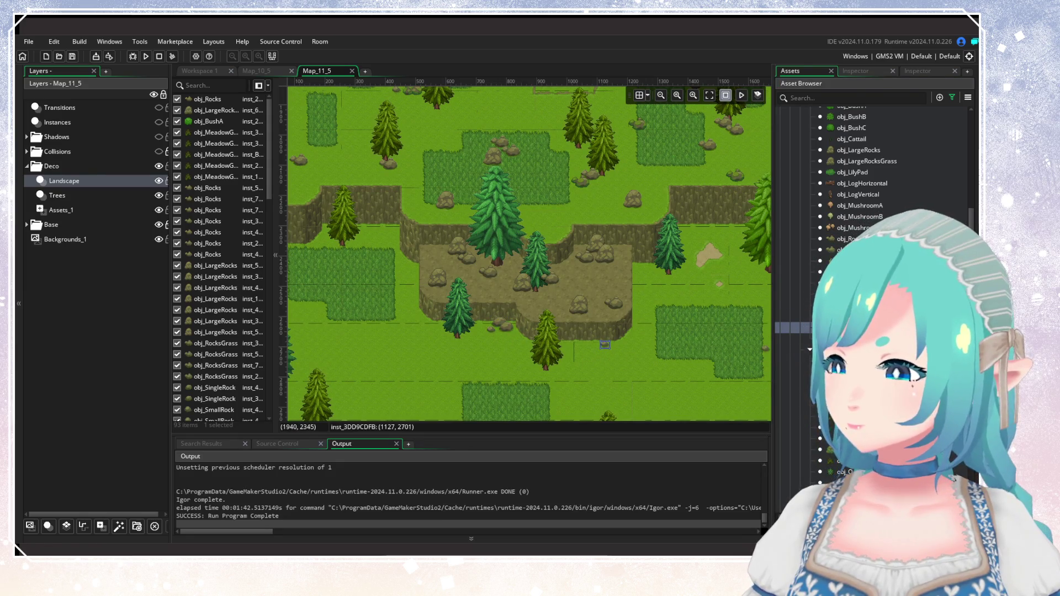
Add another rock variant on the right meadow, near the right tree and on the left meadow.
{"action": "left_click", "coordinate": [850, 250]}
{"action": "left_click", "coordinate": [634, 349], "text": "alt"}
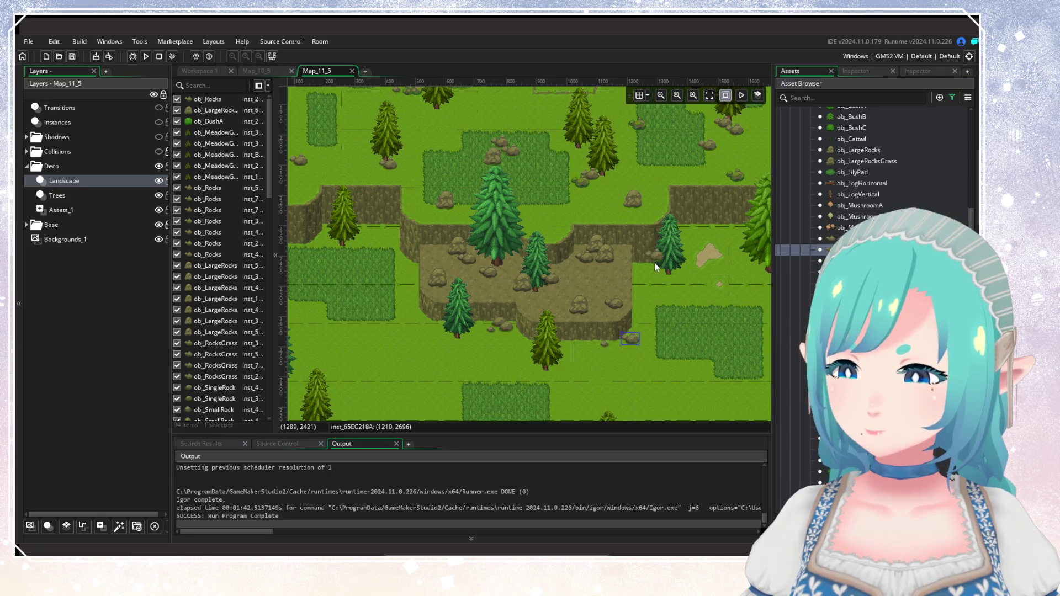
{"action": "left_click", "coordinate": [647, 273], "text": "alt"}
{"action": "left_click", "coordinate": [675, 298], "text": "alt"}
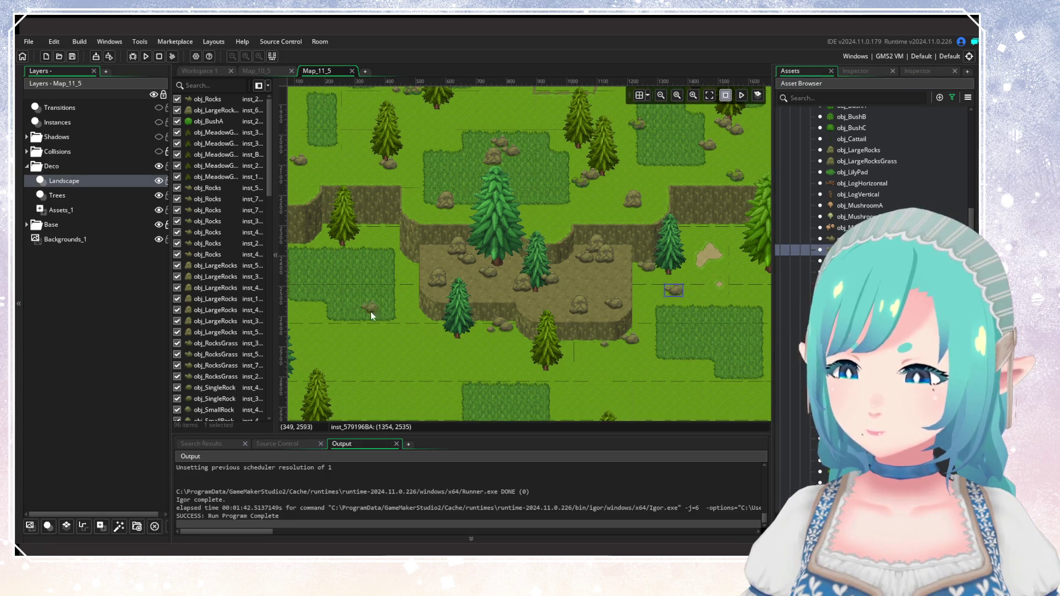
{"action": "left_click", "coordinate": [400, 274], "text": "alt"}
{"action": "left_click_drag", "start_coordinate": [385, 334], "coordinate": [538, 352]}
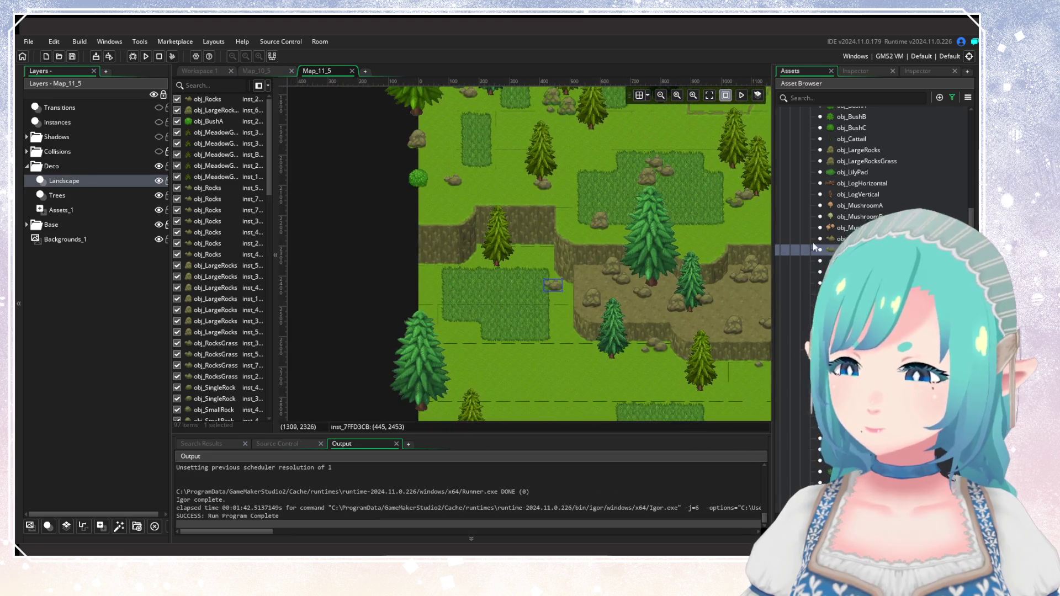
Place two obj_LargeRocksGrass clumps by the cliff edge and on the grass patch.
{"action": "left_click", "coordinate": [864, 162]}
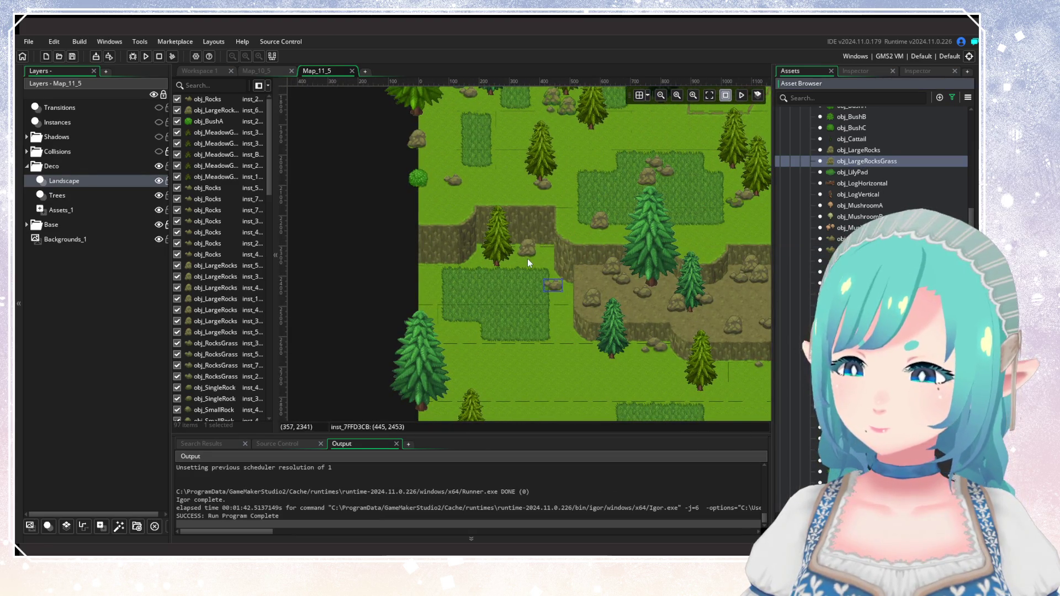
{"action": "left_click", "coordinate": [538, 265], "text": "alt"}
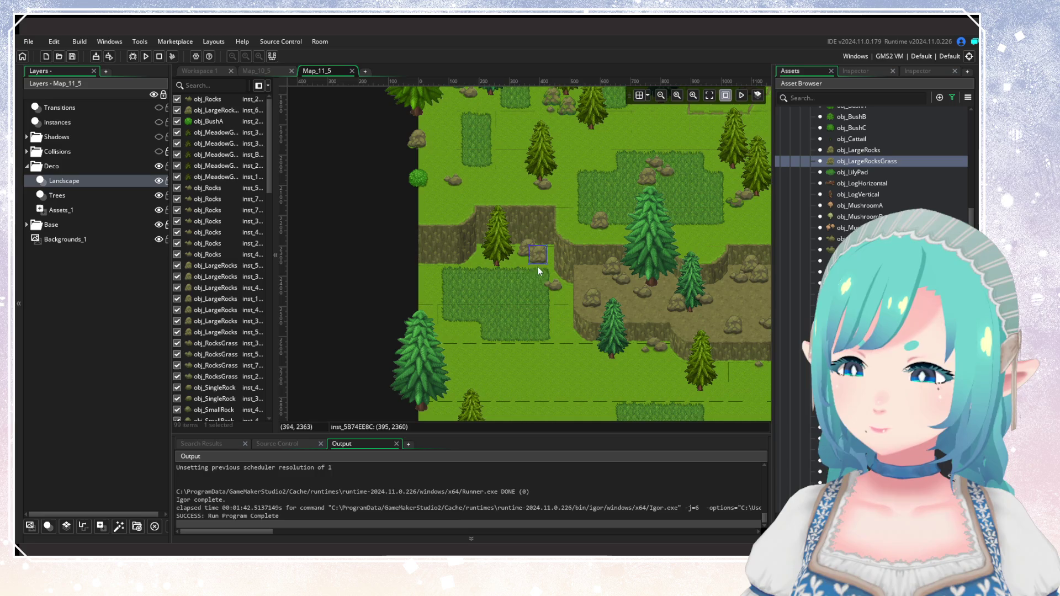
{"action": "left_click", "coordinate": [498, 321], "text": "alt"}
{"action": "left_click_drag", "start_coordinate": [632, 359], "coordinate": [562, 215]}
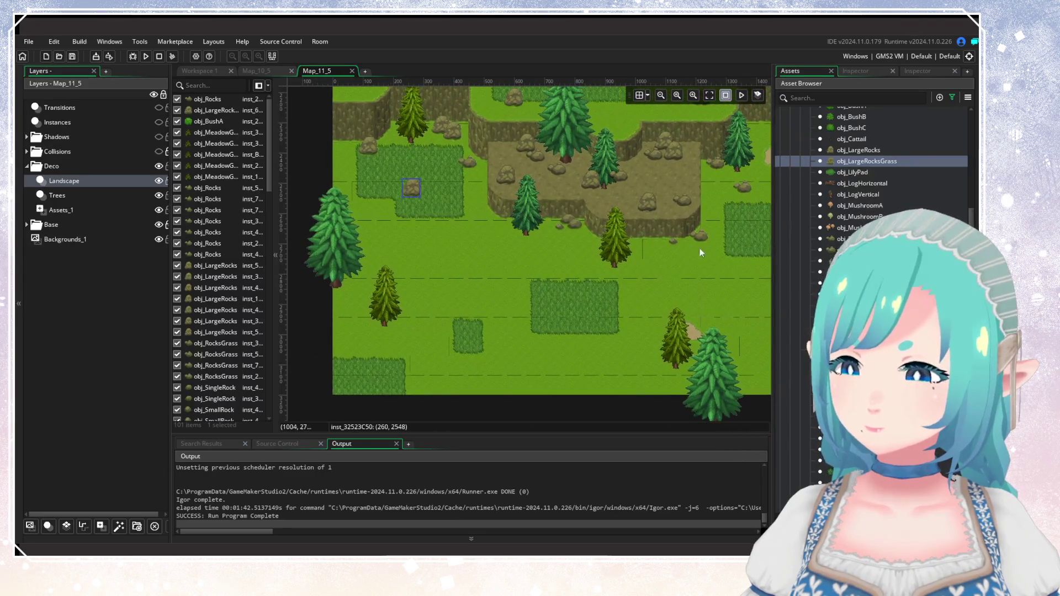
Scatter another rock type across the open, western and eastern meadows and by the cliff corner.
{"action": "left_click", "coordinate": [845, 250]}
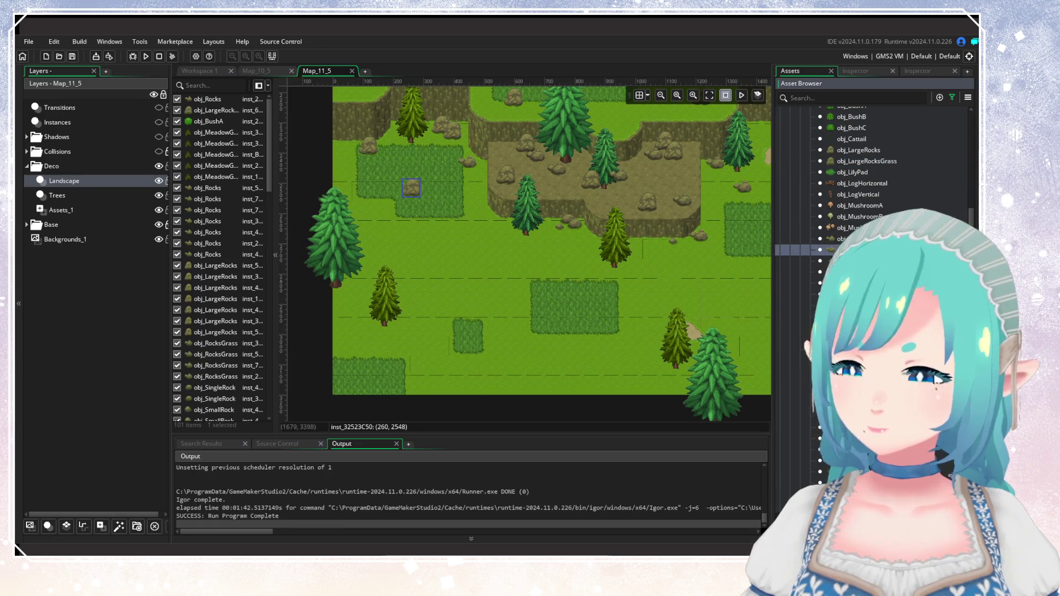
{"action": "scroll", "coordinate": [861, 221], "scroll_direction": "down", "scroll_amount": 3}
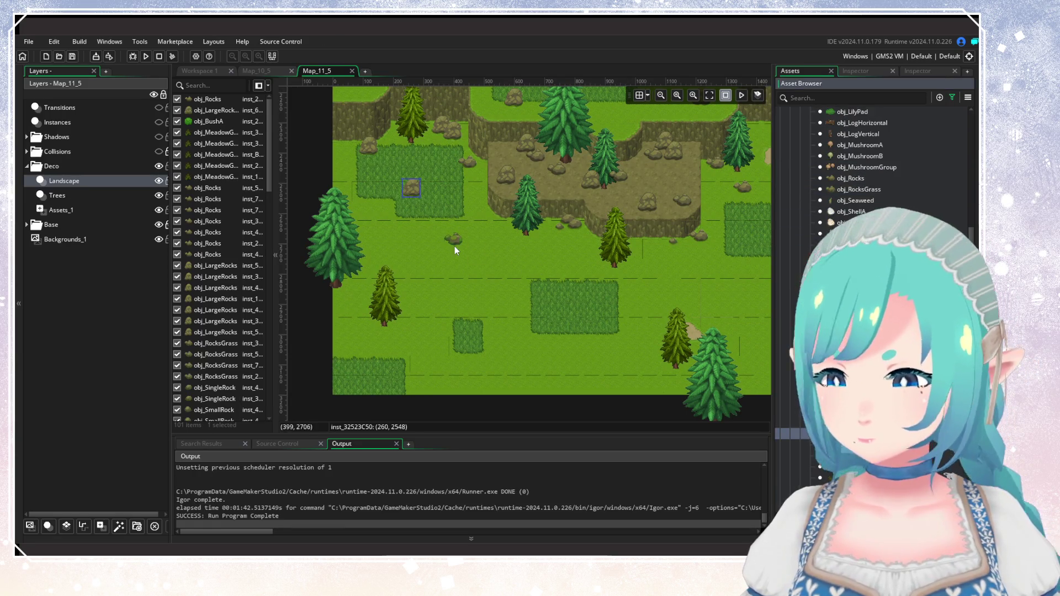
{"action": "left_click", "coordinate": [463, 241], "text": "alt"}
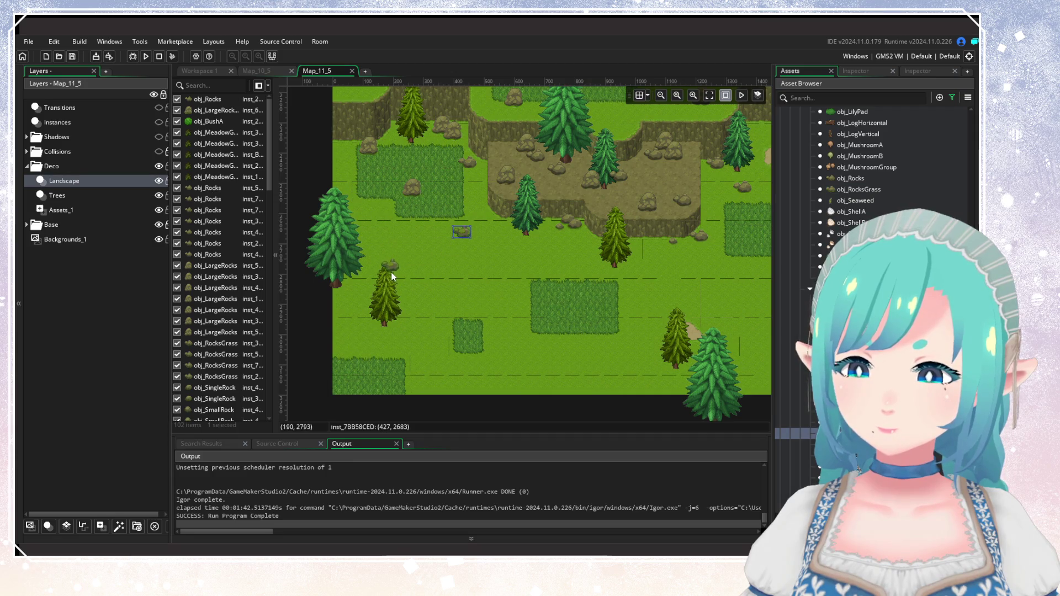
{"action": "left_click_drag", "start_coordinate": [535, 300], "coordinate": [479, 322]}
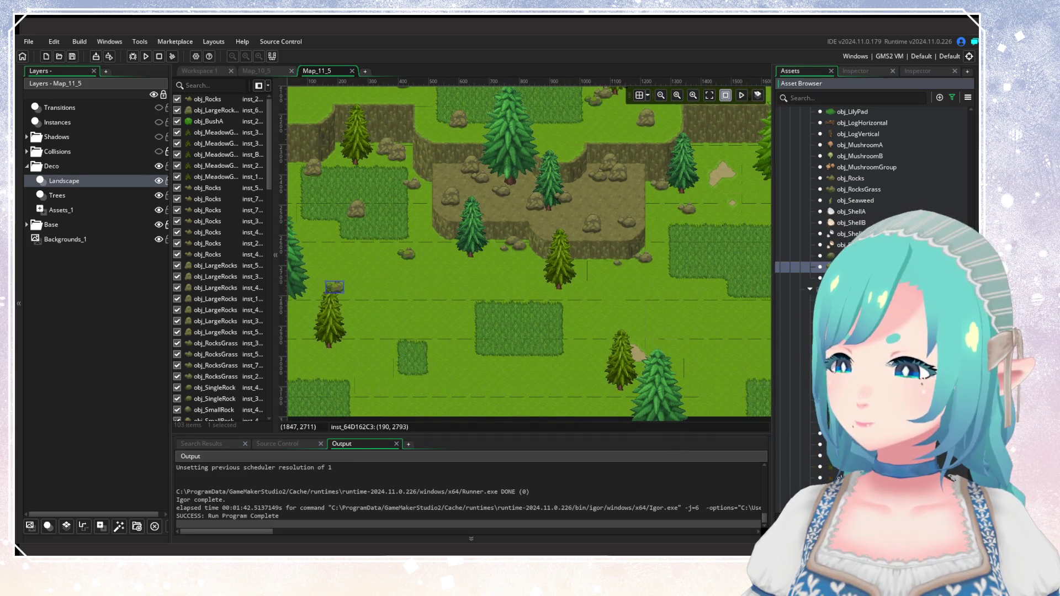
{"action": "left_click", "coordinate": [476, 316], "text": "alt"}
{"action": "left_click_drag", "start_coordinate": [615, 345], "coordinate": [537, 351]}
{"action": "left_click", "coordinate": [537, 350], "text": "alt"}
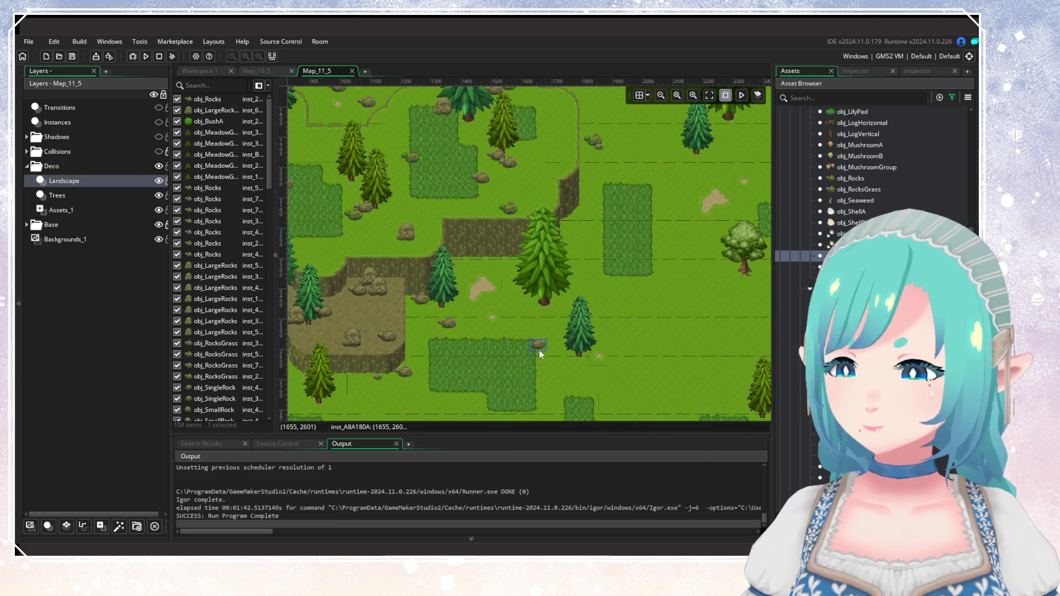
{"action": "left_click", "coordinate": [570, 226], "text": "alt"}
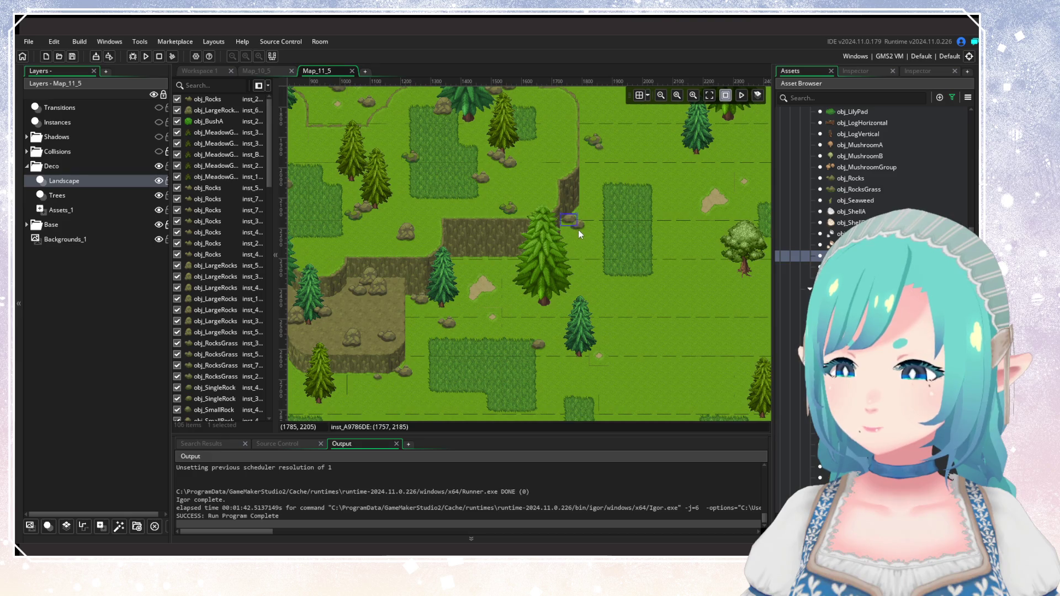
{"action": "left_click", "coordinate": [574, 232], "text": "alt"}
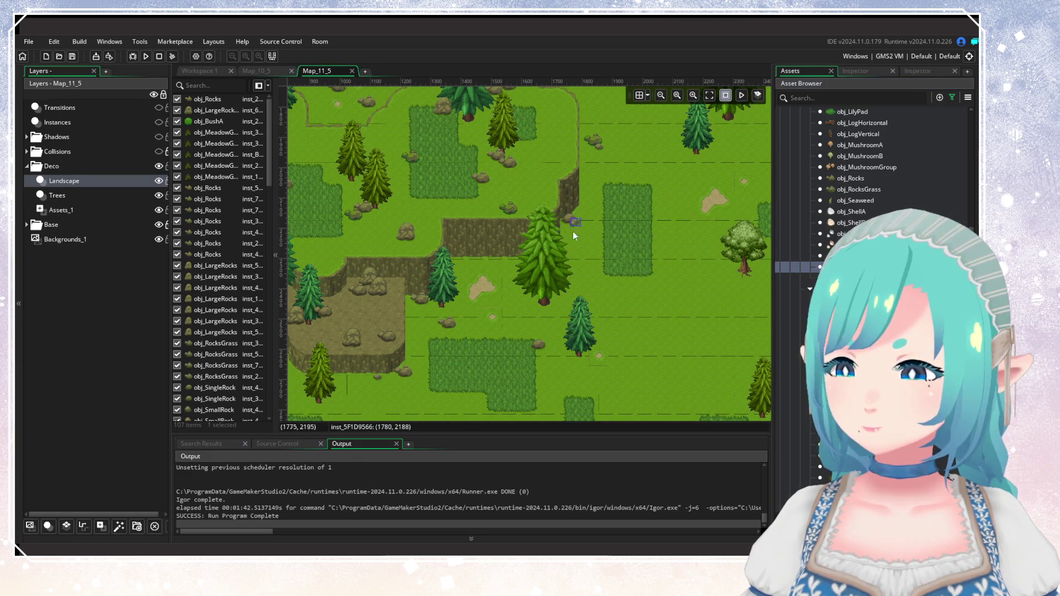
{"action": "left_click", "coordinate": [504, 270], "text": "alt"}
Add rocks in the open grass and on the lower meadow near the room's bottom edge.
{"action": "mouse_move", "coordinate": [668, 356]}
{"action": "left_mouse_down"}
{"action": "mouse_move", "coordinate": [577, 224]}
{"action": "mouse_move", "coordinate": [770, 281]}
{"action": "mouse_move", "coordinate": [614, 399]}
{"action": "mouse_move", "coordinate": [630, 440]}
{"action": "mouse_move", "coordinate": [632, 347]}
{"action": "mouse_move", "coordinate": [611, 253]}
{"action": "left_mouse_up"}
{"action": "left_click", "coordinate": [618, 220], "text": "alt"}
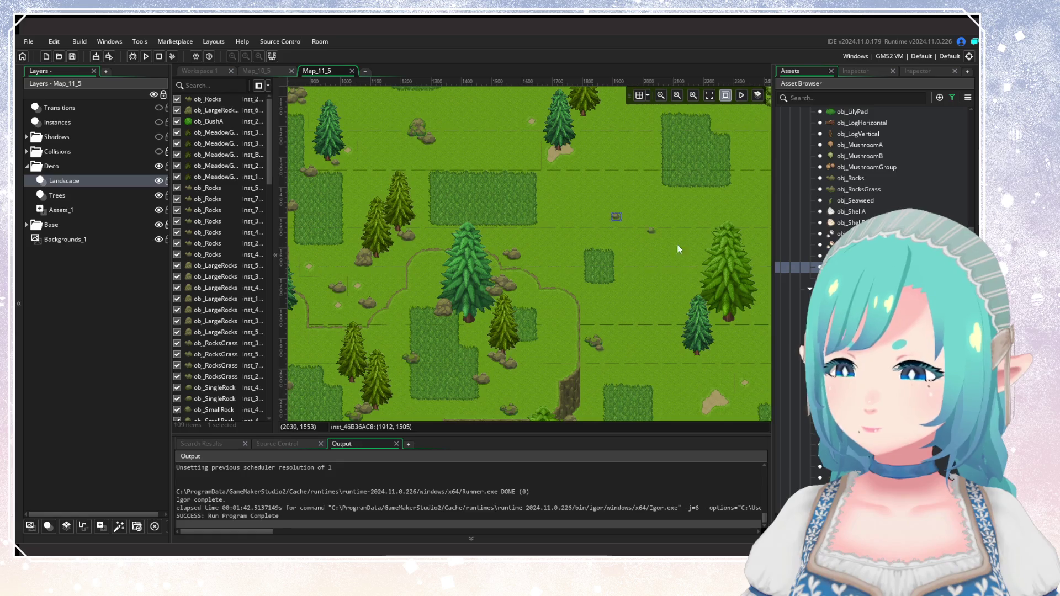
{"action": "scroll", "coordinate": [640, 326], "scroll_direction": "down", "scroll_amount": 3}
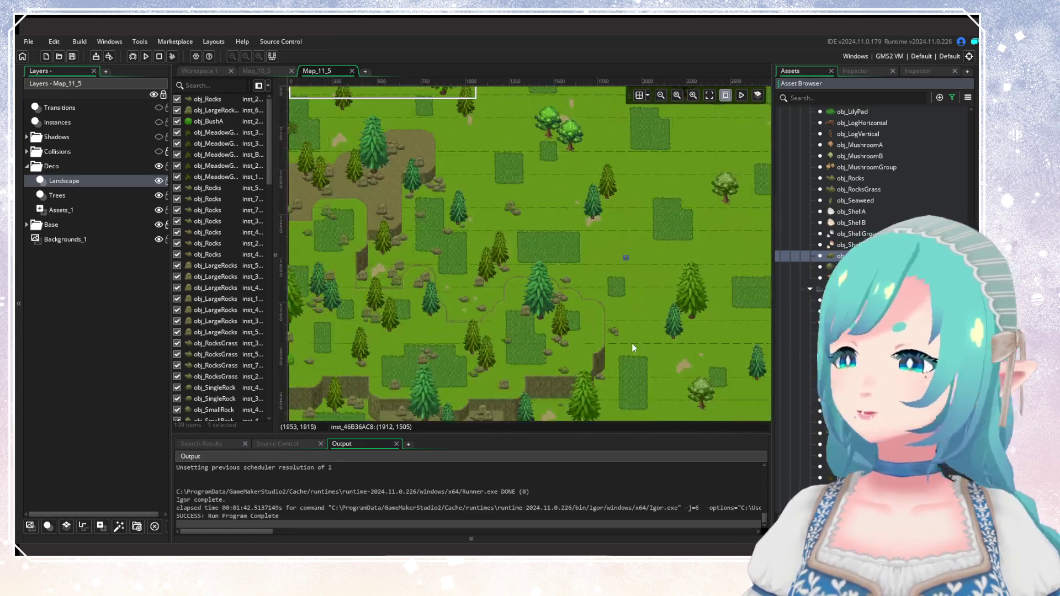
{"action": "mouse_move", "coordinate": [632, 343]}
{"action": "left_mouse_down"}
{"action": "mouse_move", "coordinate": [627, 243]}
{"action": "mouse_move", "coordinate": [655, 222]}
{"action": "mouse_move", "coordinate": [616, 322]}
{"action": "mouse_move", "coordinate": [652, 353]}
{"action": "mouse_move", "coordinate": [621, 403]}
{"action": "mouse_move", "coordinate": [579, 240]}
{"action": "mouse_move", "coordinate": [576, 279]}
{"action": "mouse_move", "coordinate": [607, 275]}
{"action": "left_mouse_up"}
{"action": "scroll", "coordinate": [600, 302], "scroll_direction": "up", "scroll_amount": 2}
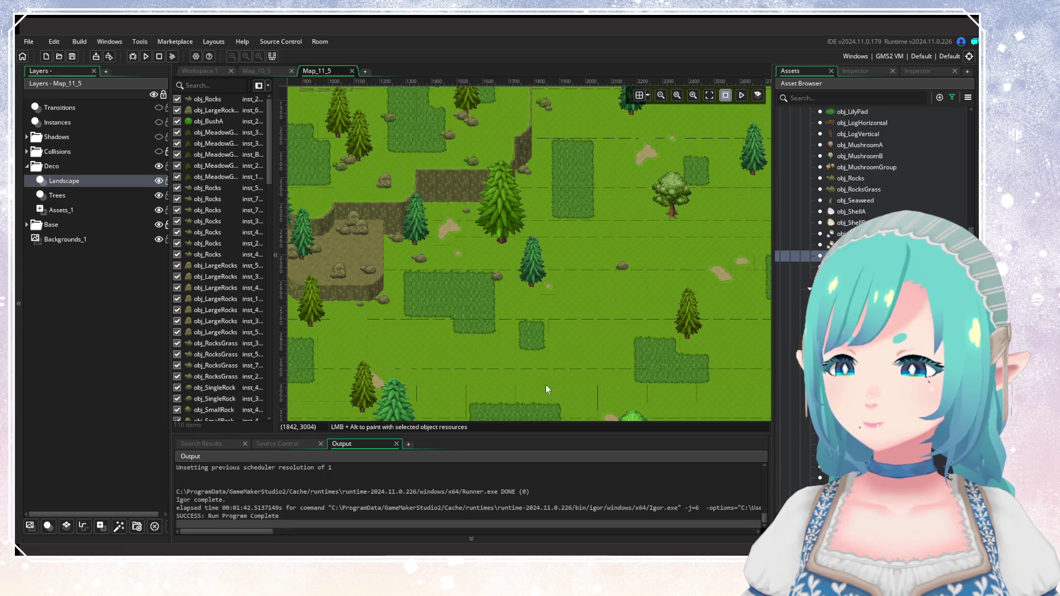
{"action": "left_click_drag", "start_coordinate": [546, 385], "coordinate": [614, 327]}
{"action": "scroll", "coordinate": [846, 213], "scroll_direction": "up", "scroll_amount": 3}
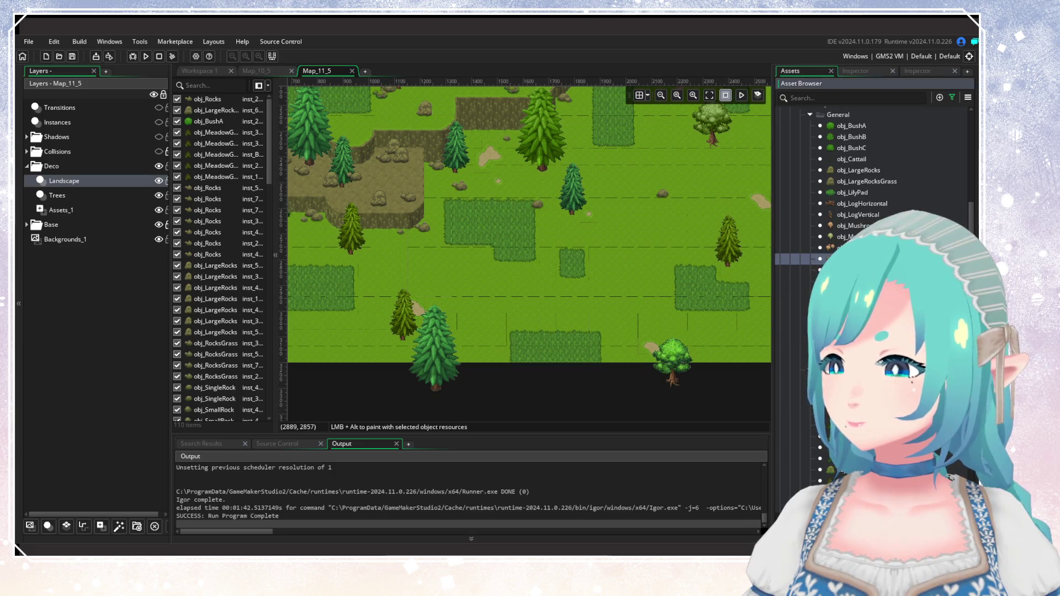
{"action": "mouse_move", "coordinate": [822, 270]}
{"action": "left_mouse_down"}
{"action": "mouse_move", "coordinate": [598, 319]}
{"action": "mouse_move", "coordinate": [580, 328]}
{"action": "mouse_move", "coordinate": [587, 349]}
{"action": "mouse_move", "coordinate": [559, 349]}
{"action": "mouse_move", "coordinate": [725, 337]}
{"action": "mouse_move", "coordinate": [468, 324]}
{"action": "mouse_move", "coordinate": [576, 297]}
{"action": "mouse_move", "coordinate": [460, 340]}
{"action": "mouse_move", "coordinate": [480, 418]}
{"action": "mouse_move", "coordinate": [558, 385]}
{"action": "mouse_move", "coordinate": [543, 336]}
{"action": "mouse_move", "coordinate": [715, 368]}
{"action": "mouse_move", "coordinate": [632, 336]}
{"action": "mouse_move", "coordinate": [518, 427]}
{"action": "left_mouse_up"}
Scatter four small rocks across the meadow grass.
{"action": "left_click", "coordinate": [578, 309]}
{"action": "scroll", "coordinate": [479, 331], "scroll_direction": "up", "scroll_amount": 2}
{"action": "scroll", "coordinate": [474, 329], "scroll_direction": "up", "scroll_amount": 2}
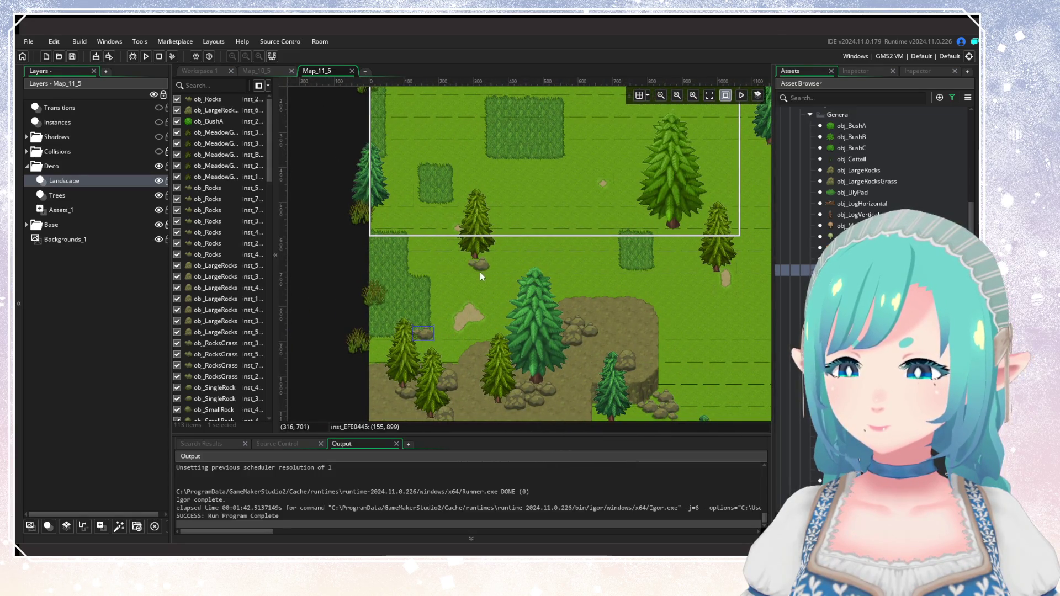
{"action": "left_click", "coordinate": [480, 270], "text": "alt"}
{"action": "left_click", "coordinate": [564, 238], "text": "alt"}
{"action": "left_click", "coordinate": [580, 246], "text": "alt"}
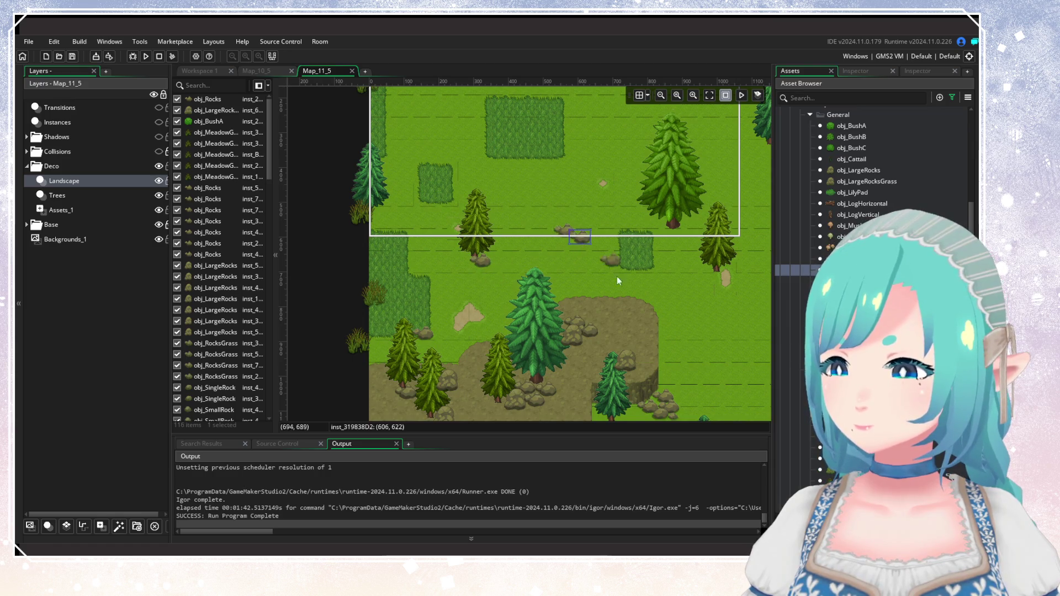
{"action": "left_click", "coordinate": [572, 292], "text": "alt"}
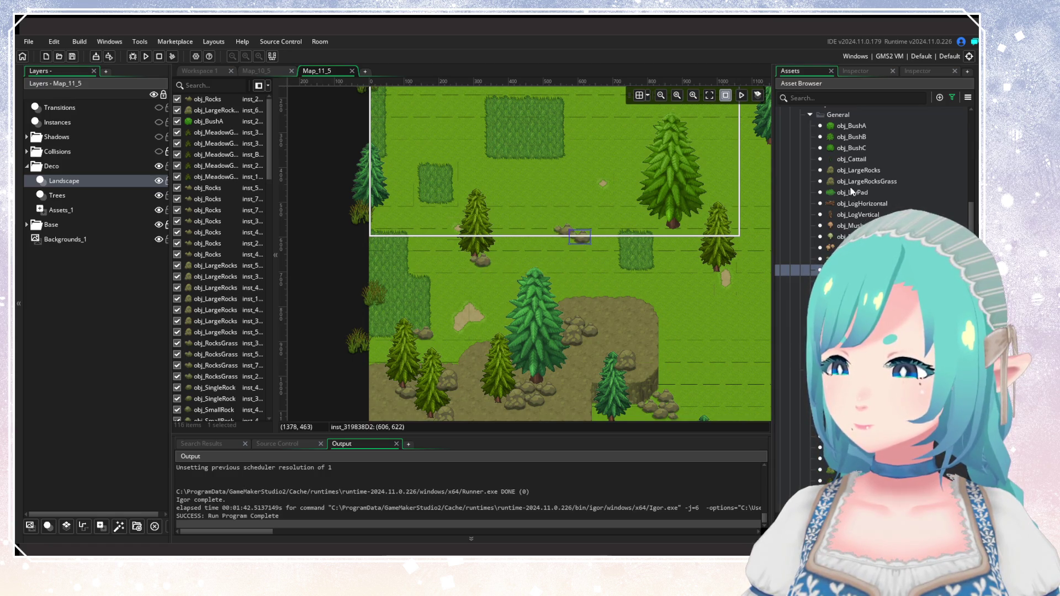
Place a rock from a different rock asset in the meadow.
{"action": "left_click", "coordinate": [795, 470]}
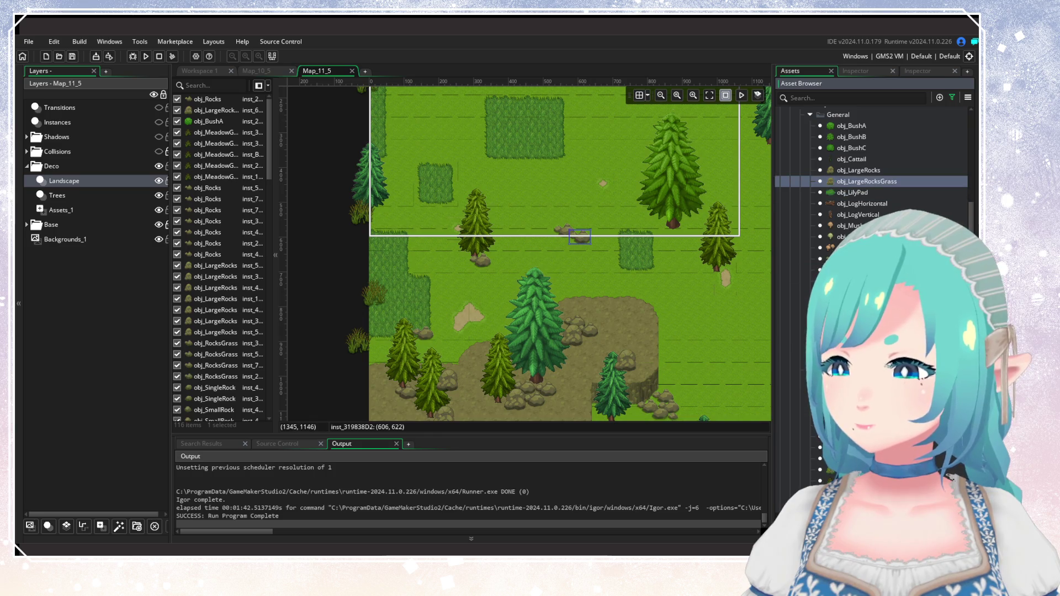
{"action": "left_click", "coordinate": [563, 255], "text": "alt"}
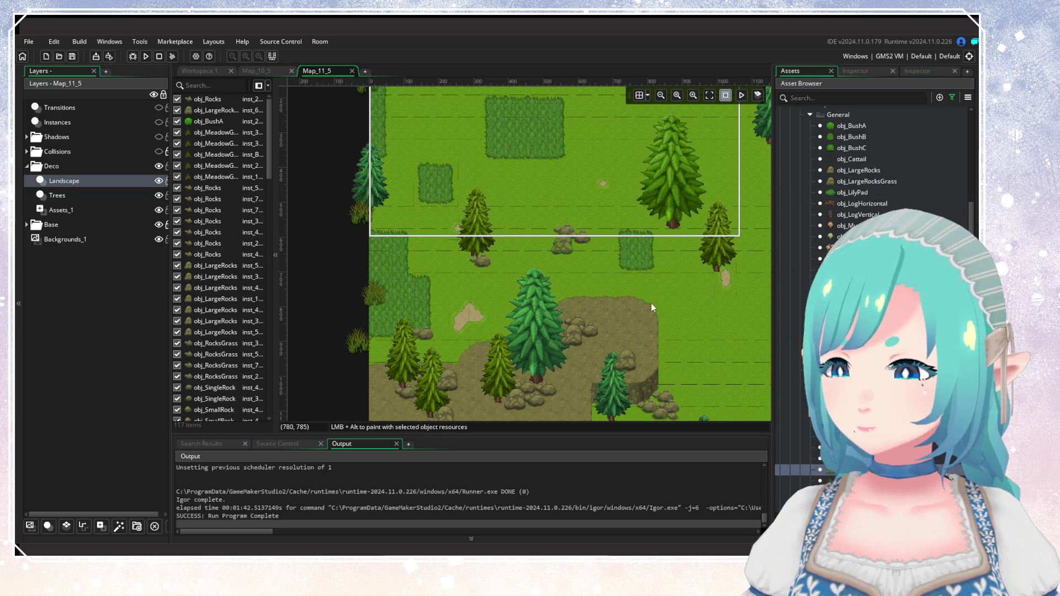
{"action": "scroll", "coordinate": [536, 296], "scroll_direction": "right", "scroll_amount": 5}
{"action": "scroll", "coordinate": [536, 296], "scroll_direction": "up", "scroll_amount": 5}
{"action": "scroll", "coordinate": [536, 296], "scroll_direction": "left", "scroll_amount": 2}
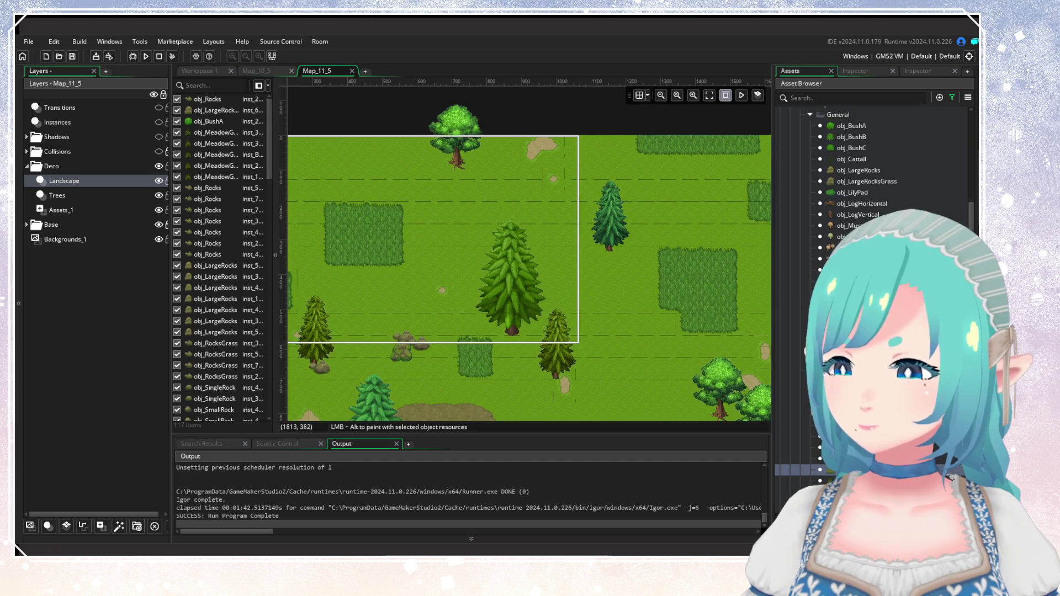
Place another decoration asset on the upper meadow and the meadow below it.
{"action": "left_click", "coordinate": [795, 337]}
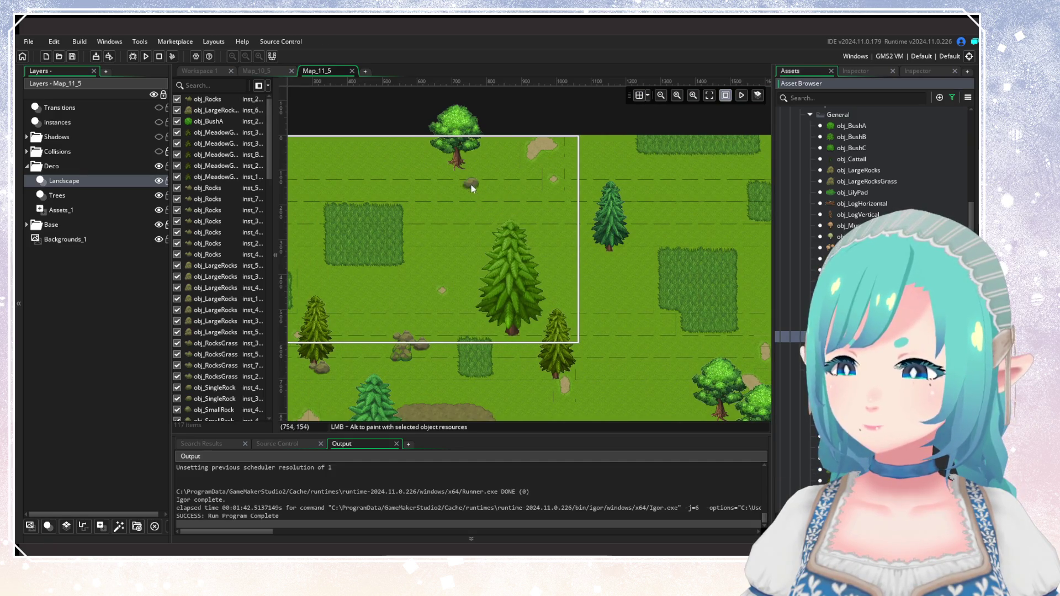
{"action": "left_click", "coordinate": [462, 180], "text": "alt"}
{"action": "scroll", "coordinate": [527, 253], "scroll_direction": "down", "scroll_amount": 3}
{"action": "scroll", "coordinate": [507, 283], "scroll_direction": "right", "scroll_amount": 5}
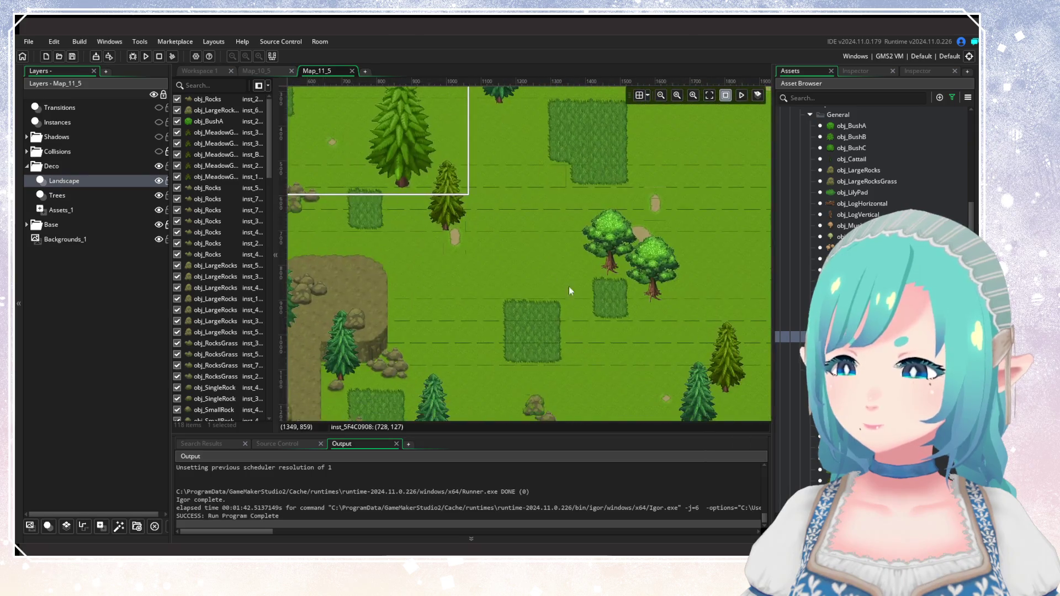
{"action": "left_click", "coordinate": [481, 245], "text": "alt"}
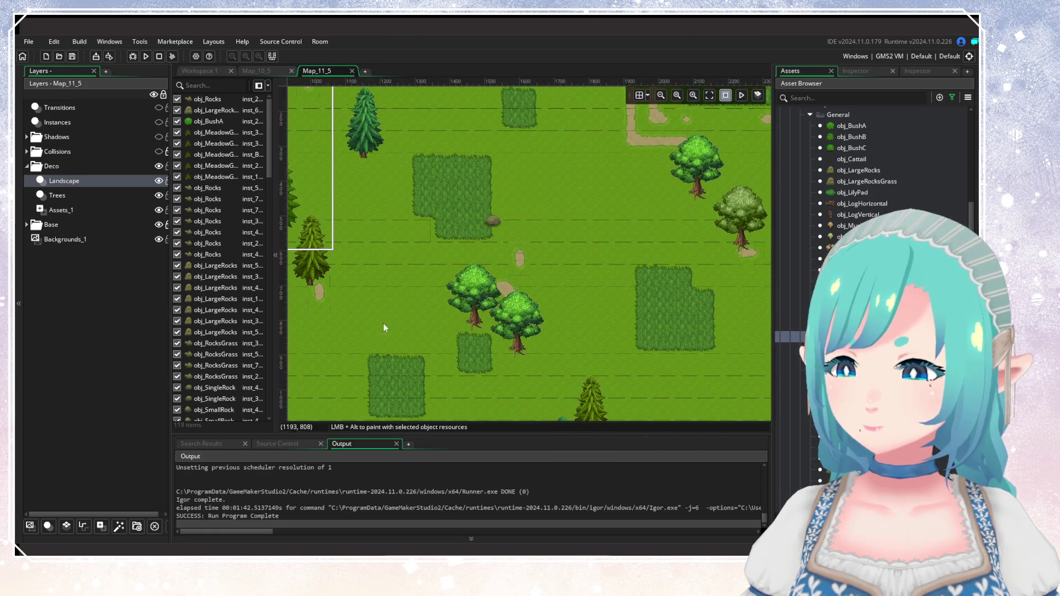
{"action": "scroll", "coordinate": [509, 309], "scroll_direction": "down", "scroll_amount": 3}
{"action": "scroll", "coordinate": [510, 309], "scroll_direction": "left", "scroll_amount": 4}
{"action": "scroll", "coordinate": [509, 308], "scroll_direction": "up", "scroll_amount": 2}
{"action": "scroll", "coordinate": [508, 309], "scroll_direction": "down", "scroll_amount": 2, "text": "ctrl"}
{"action": "scroll", "coordinate": [499, 298], "scroll_direction": "up", "scroll_amount": 1, "text": "ctrl"}
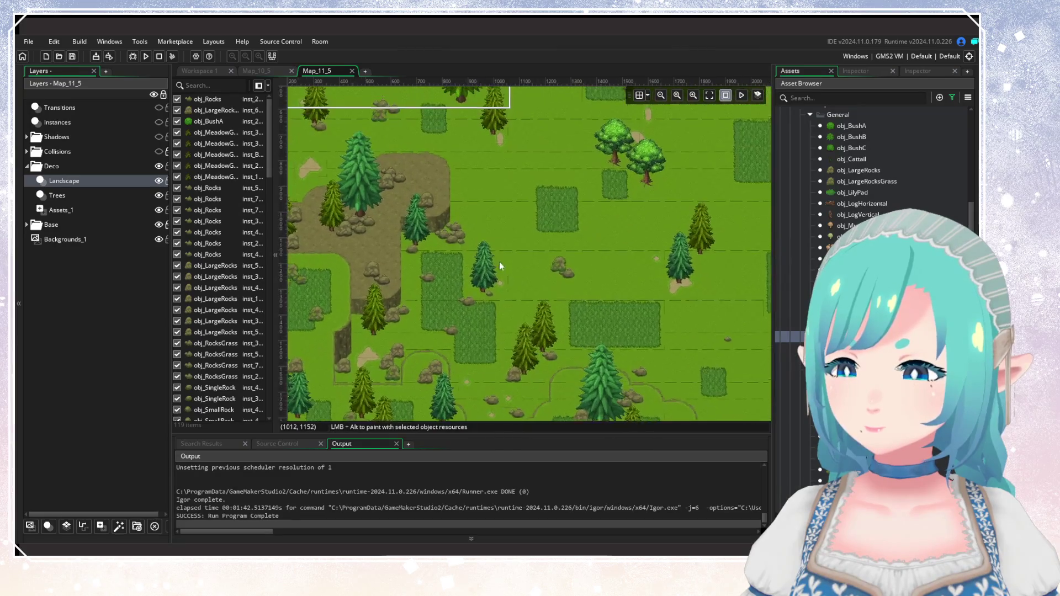
{"action": "scroll", "coordinate": [497, 254], "scroll_direction": "up", "scroll_amount": 2}
Add two rocks to the middle meadow and shift the room view down and right.
{"action": "left_click", "coordinate": [492, 250], "text": "alt"}
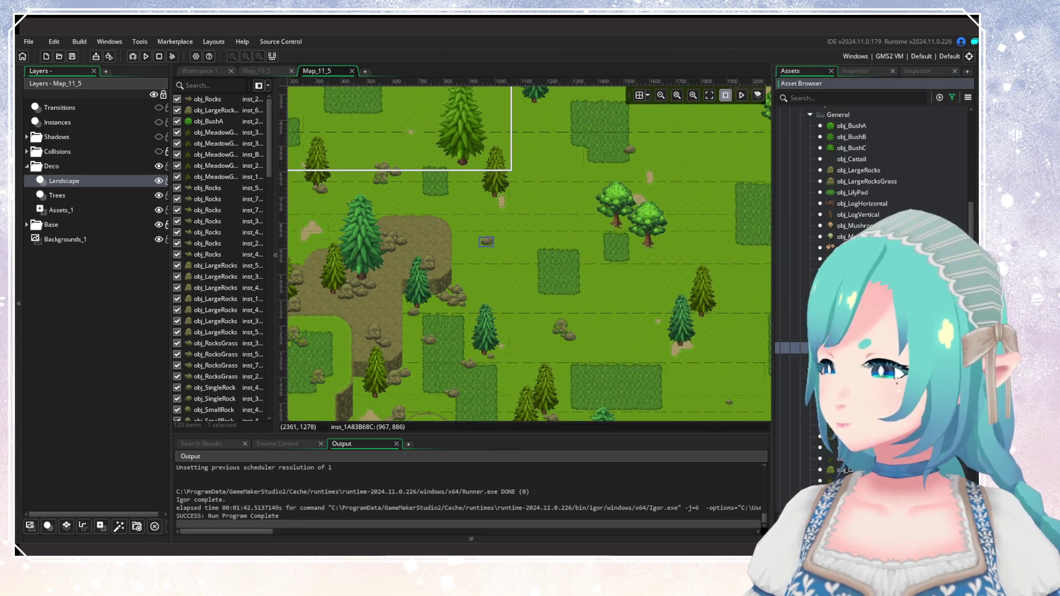
{"action": "left_click", "coordinate": [494, 248], "text": "alt"}
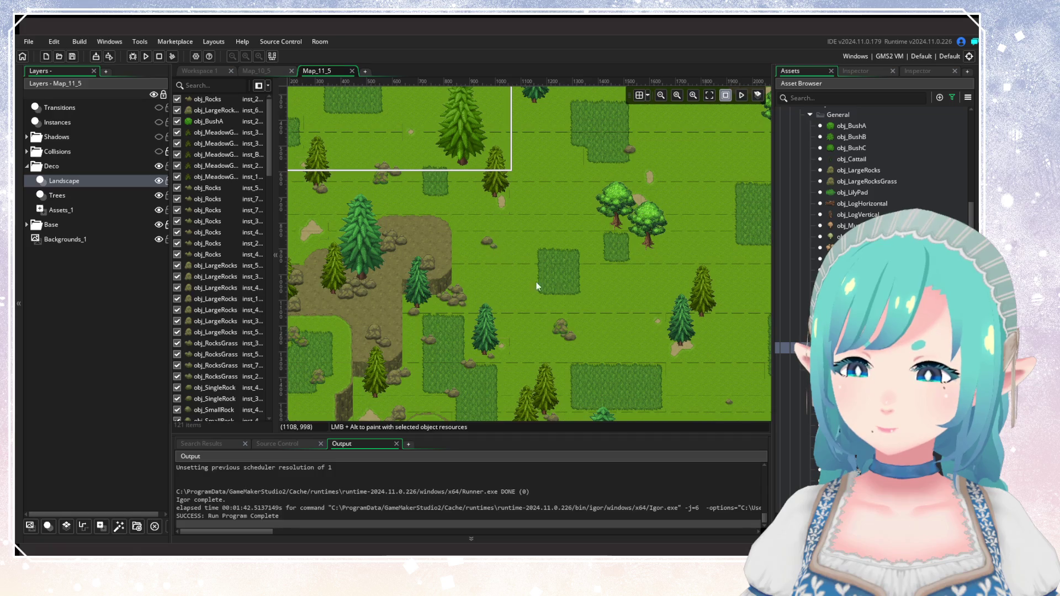
{"action": "left_click", "coordinate": [488, 247]}
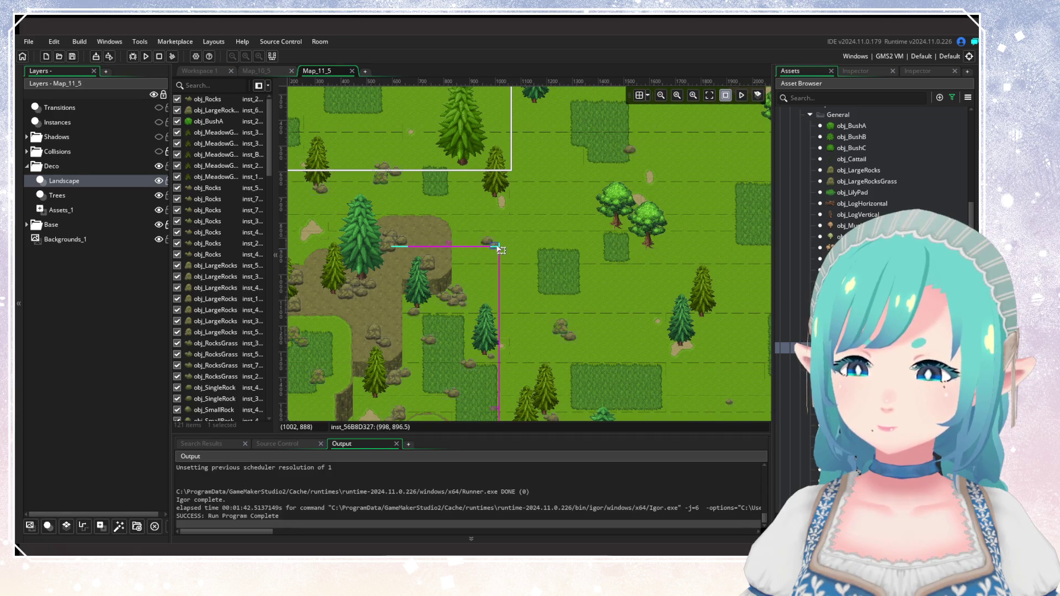
{"action": "scroll", "coordinate": [565, 296], "scroll_direction": "down", "scroll_amount": 5}
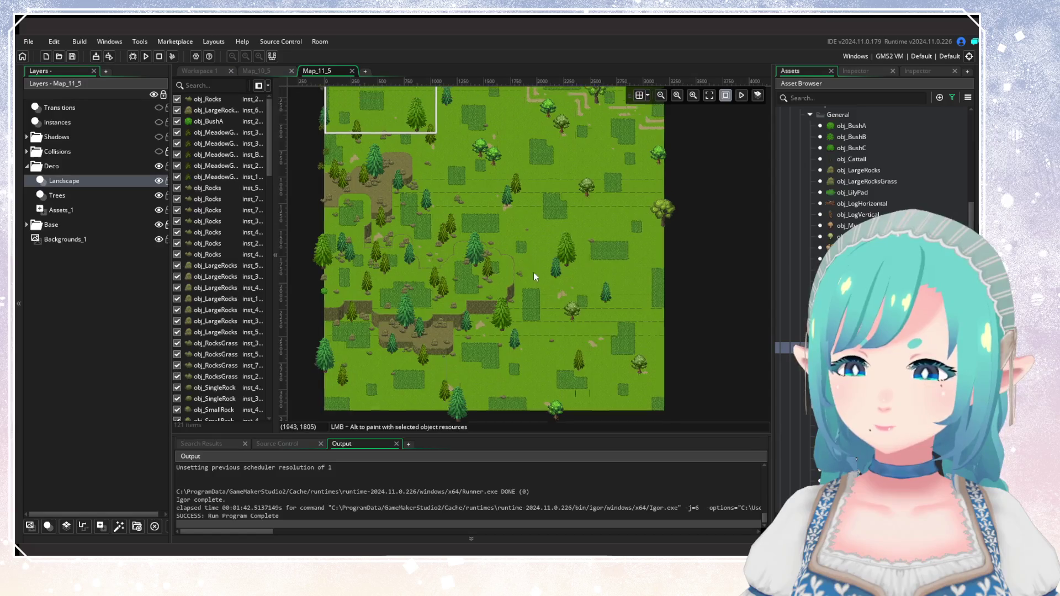
{"action": "scroll", "coordinate": [536, 279], "scroll_direction": "down", "scroll_amount": 2}
{"action": "scroll", "coordinate": [537, 279], "scroll_direction": "up", "scroll_amount": 2}
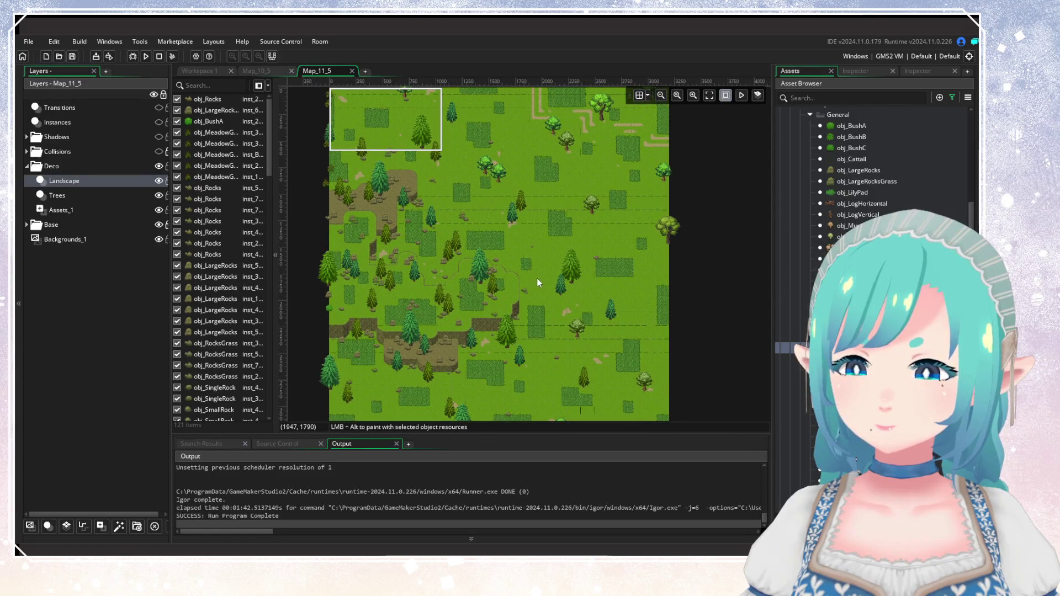
{"action": "left_click_drag", "start_coordinate": [537, 278], "coordinate": [550, 305]}
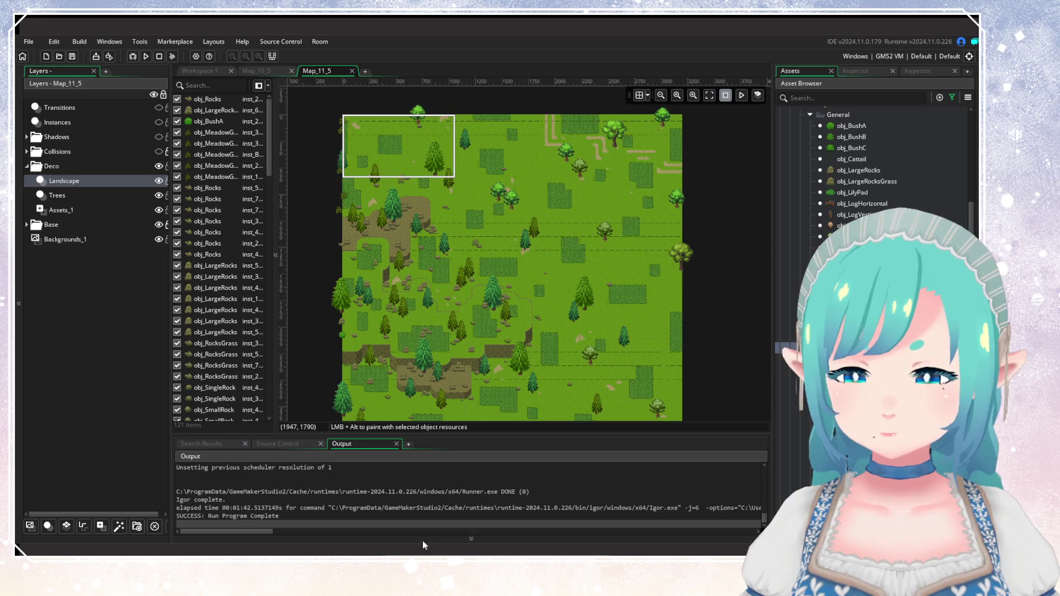
{"action": "scroll", "coordinate": [586, 257], "scroll_direction": "left", "scroll_amount": 3}
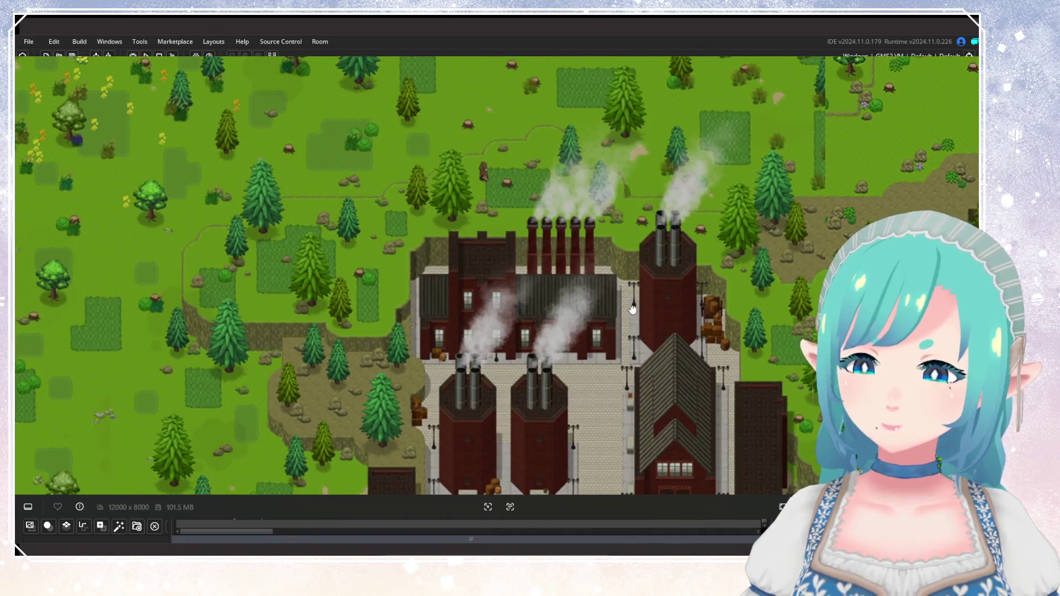
Pan over the forest beside the factory on the world map, then close the viewer with Escape.
{"action": "left_click_drag", "start_coordinate": [633, 309], "coordinate": [328, 175]}
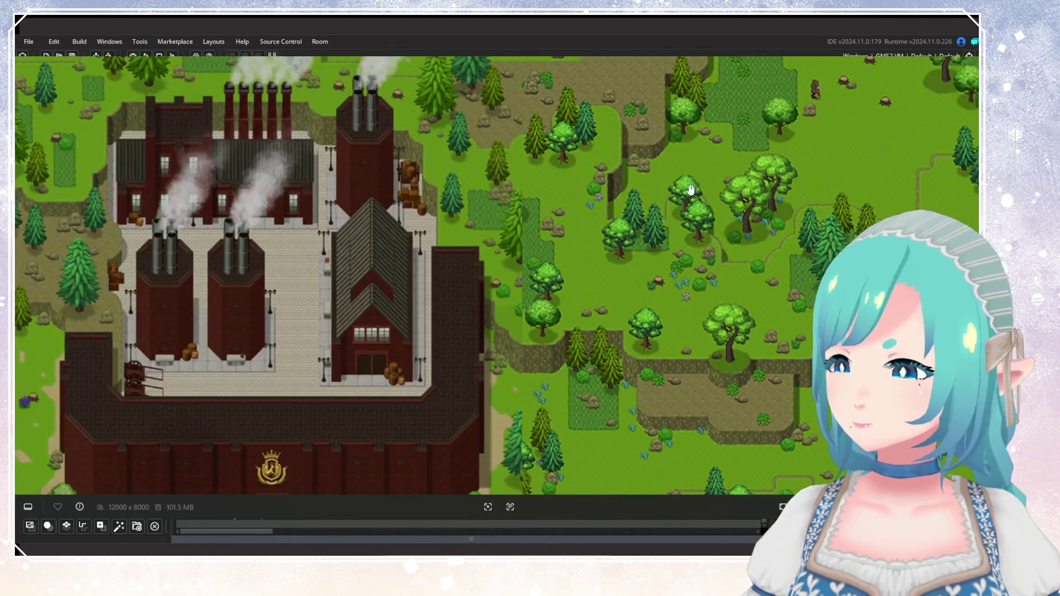
{"action": "mouse_move", "coordinate": [690, 190]}
{"action": "left_mouse_down"}
{"action": "mouse_move", "coordinate": [801, 245]}
{"action": "mouse_move", "coordinate": [473, 225]}
{"action": "mouse_move", "coordinate": [540, 224]}
{"action": "mouse_move", "coordinate": [702, 153]}
{"action": "left_mouse_up"}
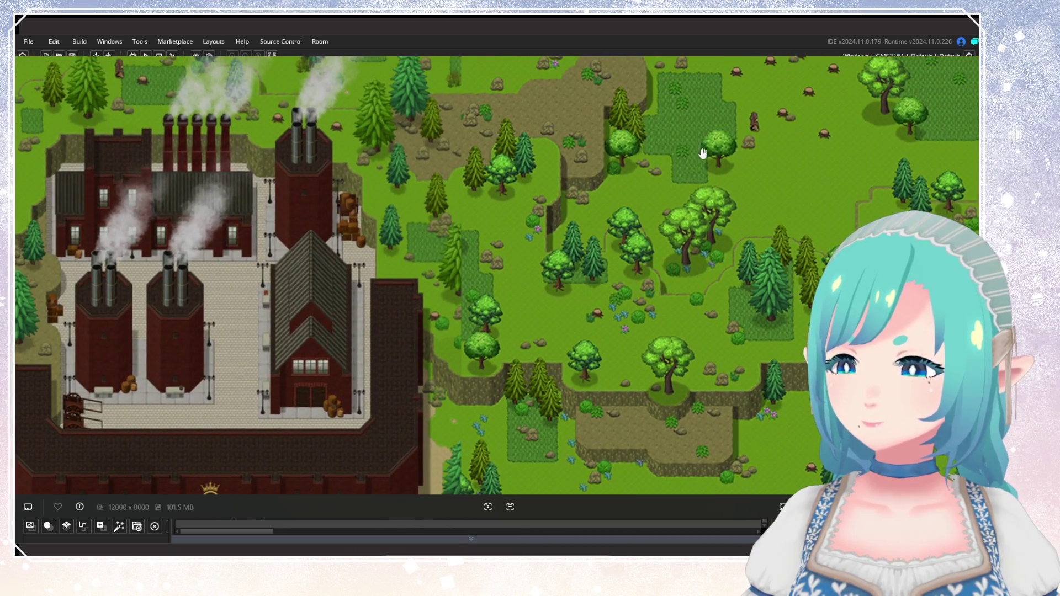
{"action": "key", "text": "Escape"}
{"action": "scroll", "coordinate": [516, 300], "scroll_direction": "down", "scroll_amount": 1}
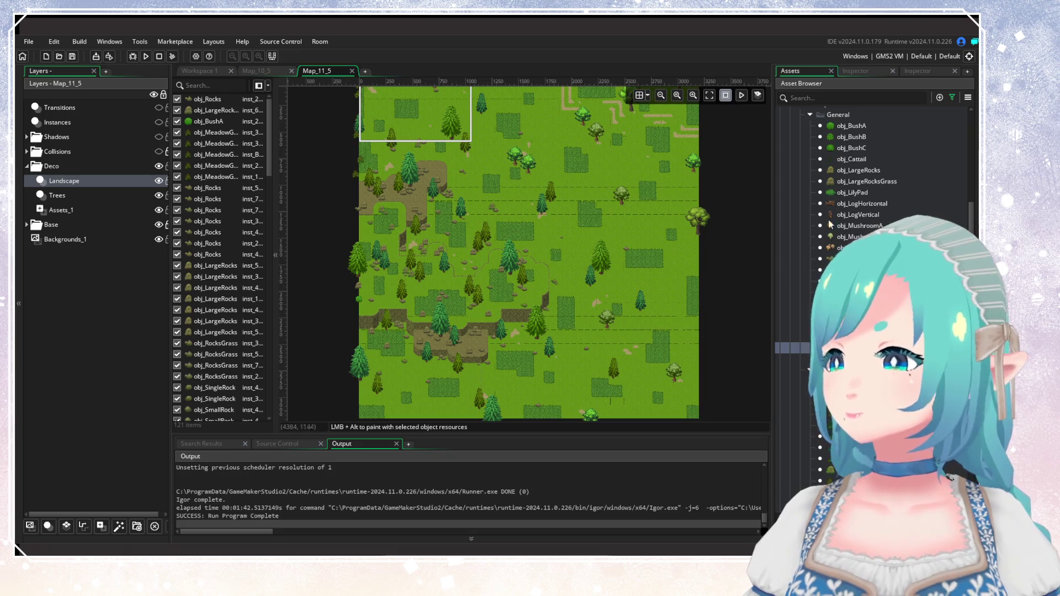
Place five tree stumps across the grass, tall grass patch and dirt plateau rocks.
{"action": "scroll", "coordinate": [495, 299], "scroll_direction": "up", "scroll_amount": 8}
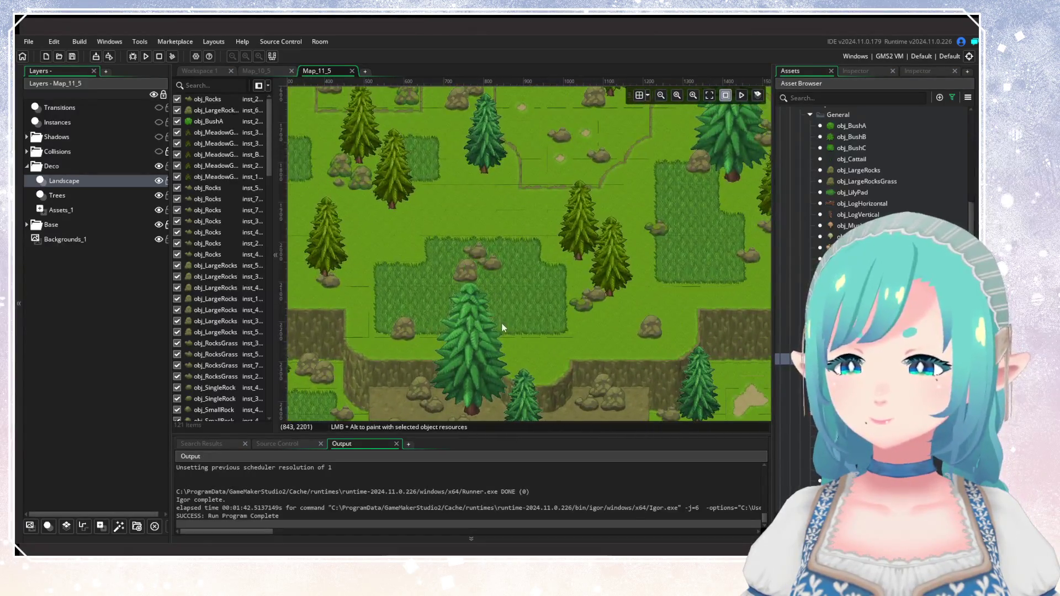
{"action": "left_click", "coordinate": [504, 305]}
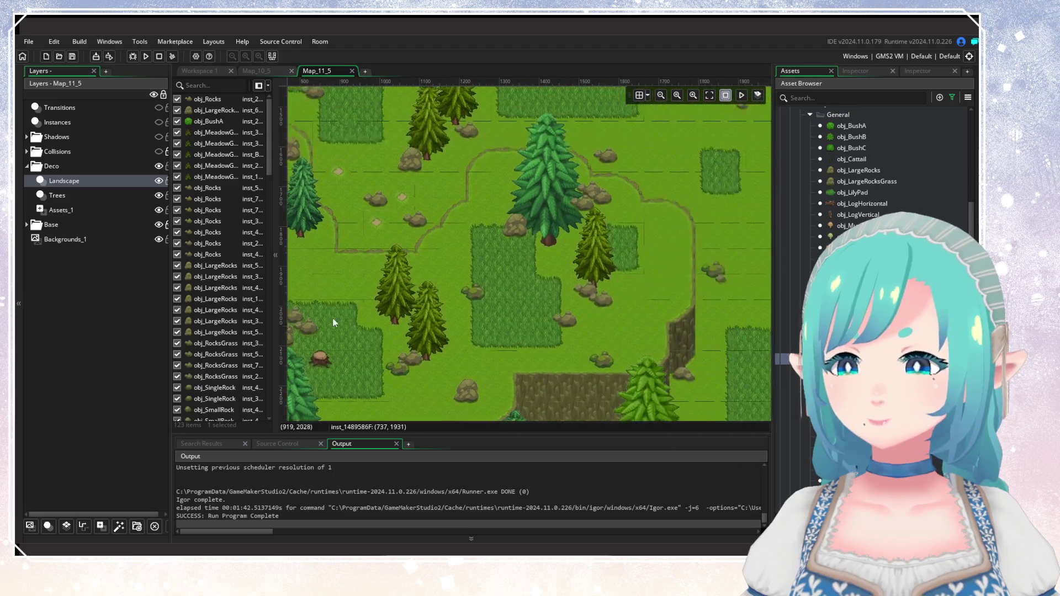
{"action": "left_click_drag", "start_coordinate": [522, 340], "coordinate": [476, 280]}
{"action": "left_click", "coordinate": [476, 256]}
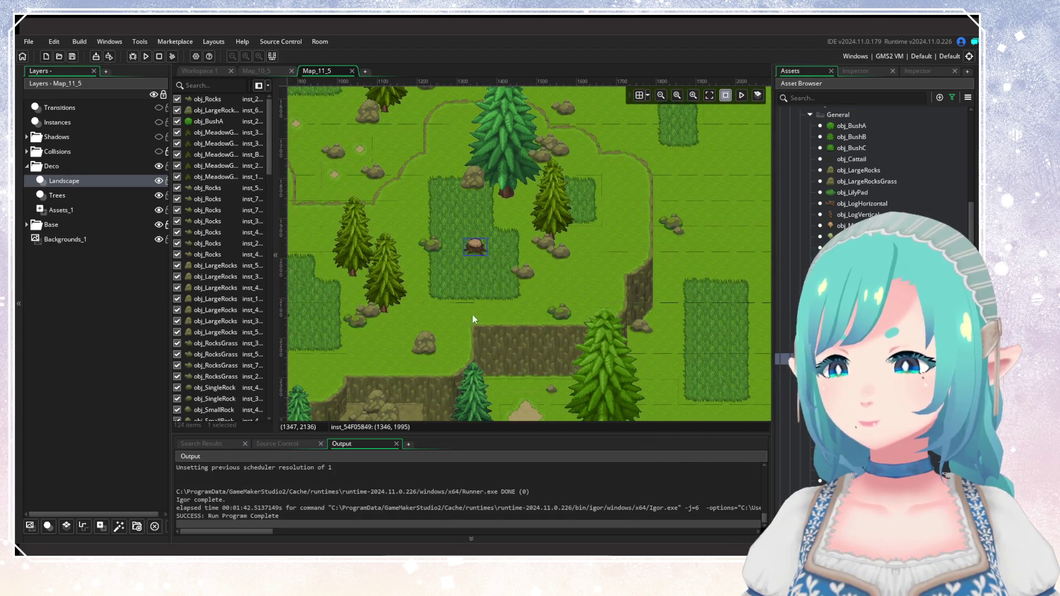
{"action": "scroll", "coordinate": [473, 315], "scroll_direction": "down", "scroll_amount": 5}
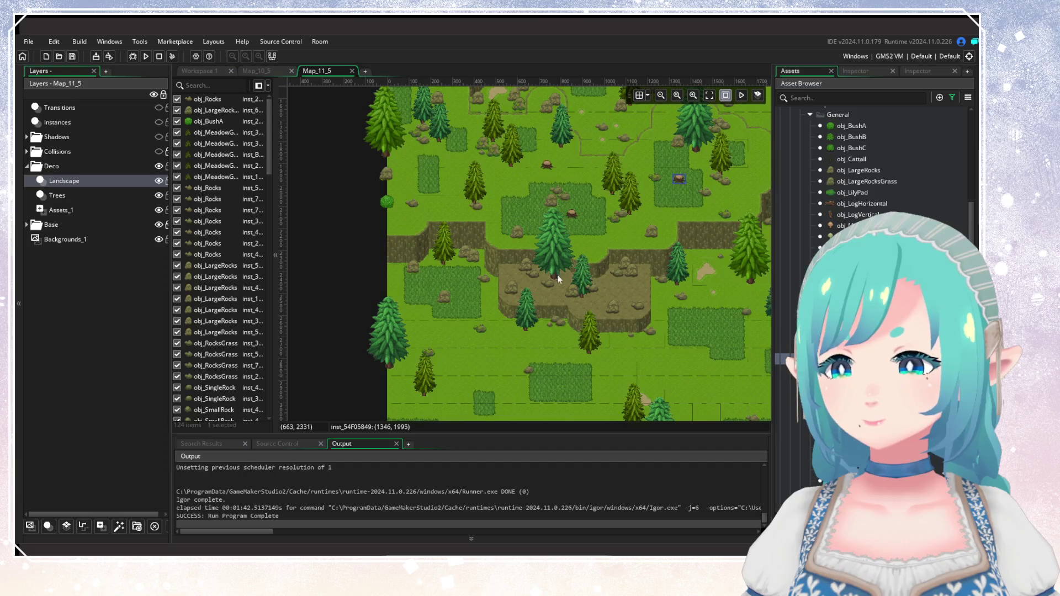
{"action": "left_click", "coordinate": [622, 293]}
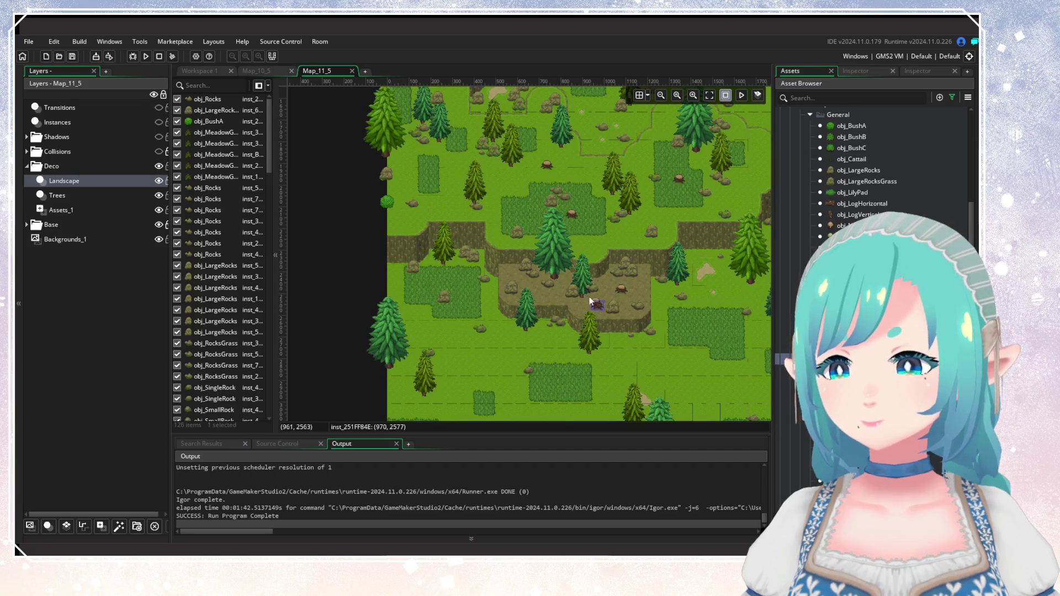
{"action": "left_click", "coordinate": [599, 310]}
{"action": "scroll", "coordinate": [490, 385], "scroll_direction": "up", "scroll_amount": 5}
{"action": "left_click", "coordinate": [487, 308]}
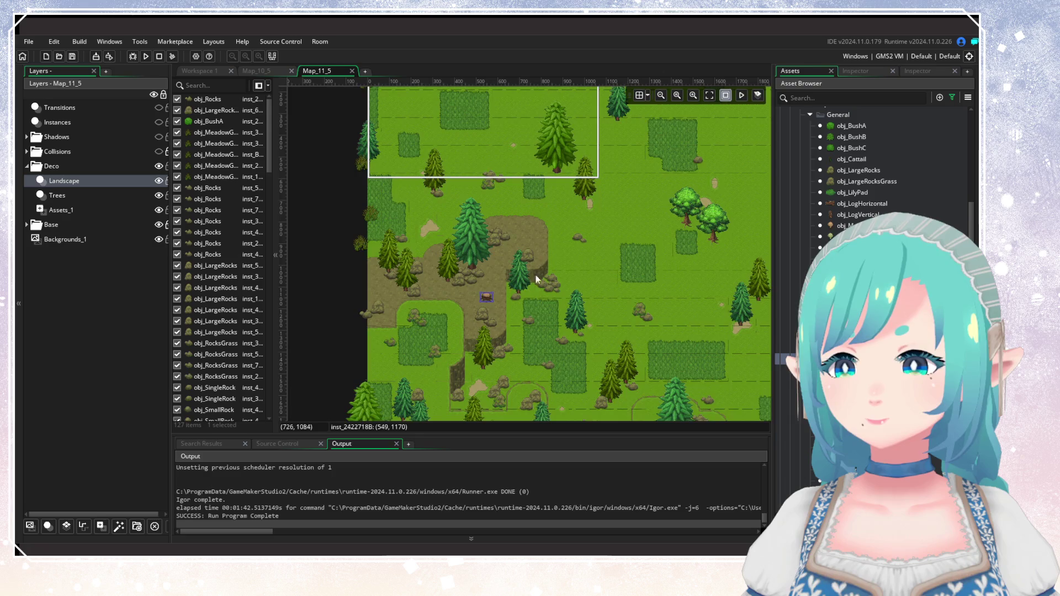
Add another stump, copy one onto the rocks, and reposition stumps in the upper grassland.
{"action": "scroll", "coordinate": [536, 275], "scroll_direction": "right", "scroll_amount": 3}
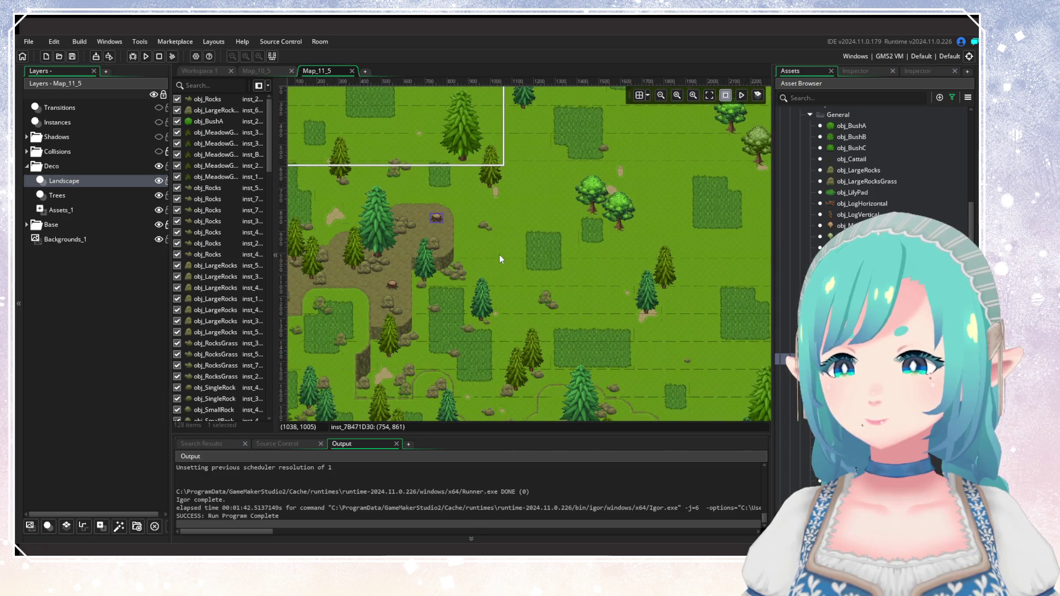
{"action": "left_click", "coordinate": [525, 261]}
{"action": "left_click_drag", "start_coordinate": [479, 277], "coordinate": [437, 186]}
{"action": "left_click_drag", "start_coordinate": [571, 251], "coordinate": [432, 381]}
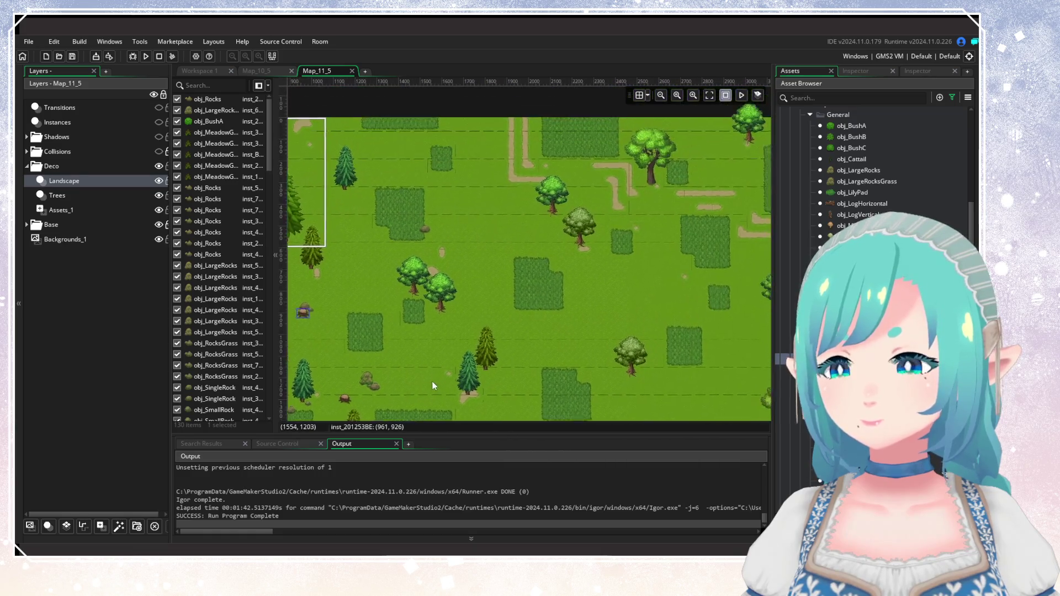
{"action": "left_click_drag", "start_coordinate": [489, 276], "coordinate": [420, 254]}
{"action": "mouse_move", "coordinate": [529, 272]}
{"action": "left_mouse_down"}
{"action": "mouse_move", "coordinate": [533, 298]}
{"action": "mouse_move", "coordinate": [563, 294]}
{"action": "mouse_move", "coordinate": [535, 217]}
{"action": "left_mouse_up"}
Paste three more stump copies across the meadow and shift one slightly downward.
{"action": "key", "text": "ctrl+v"}
{"action": "key", "text": "ctrl+v"}
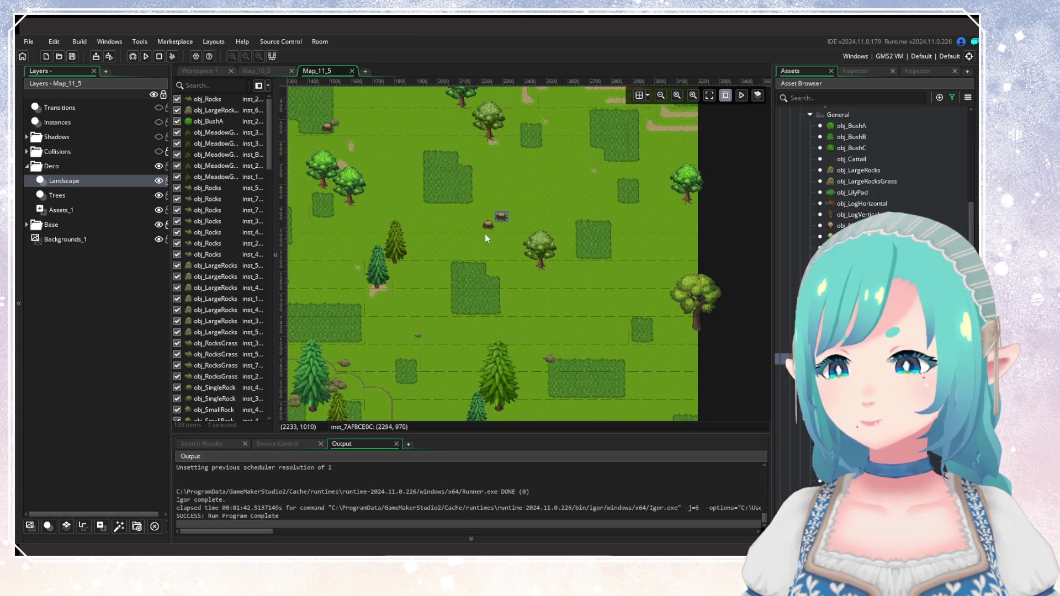
{"action": "scroll", "coordinate": [491, 218], "scroll_direction": "down", "scroll_amount": 5}
{"action": "scroll", "coordinate": [503, 256], "scroll_direction": "up", "scroll_amount": 5}
{"action": "key", "text": "ctrl+v"}
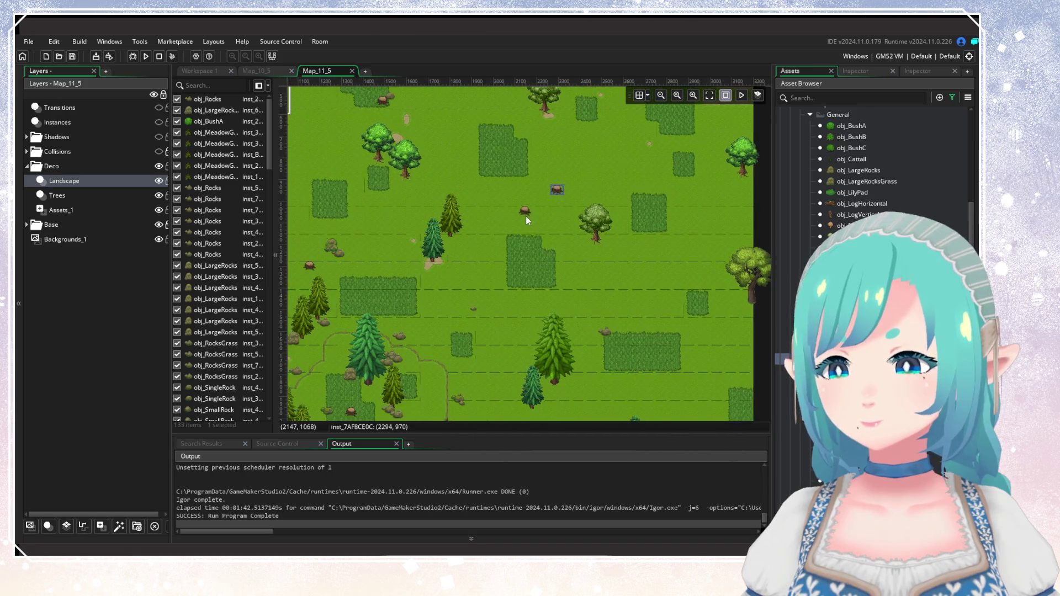
{"action": "key", "text": "ctrl+v"}
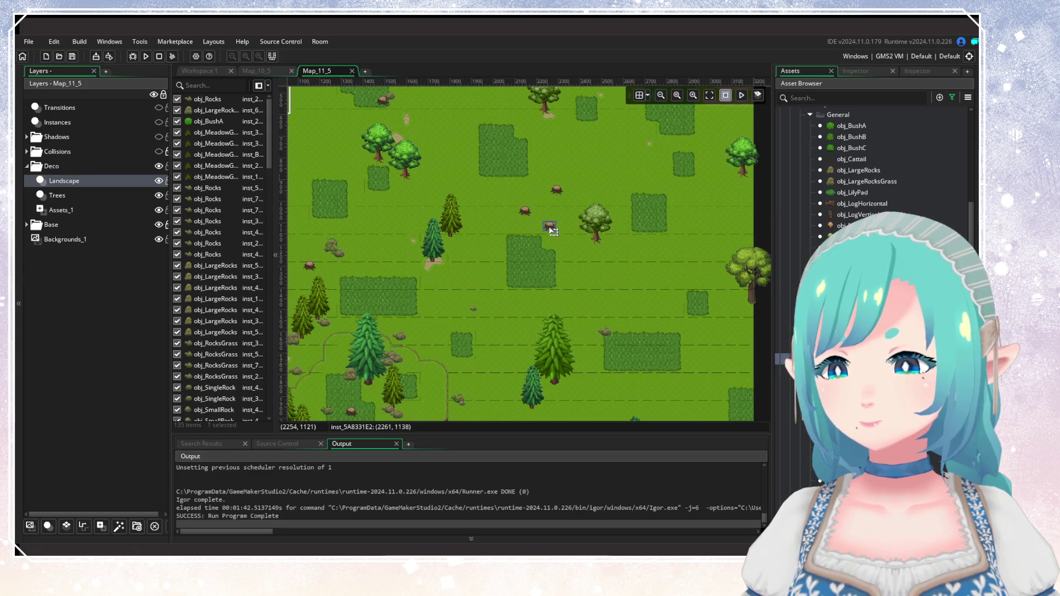
{"action": "left_click_drag", "start_coordinate": [550, 226], "coordinate": [555, 242]}
{"action": "scroll", "coordinate": [583, 203], "scroll_direction": "down", "scroll_amount": 3}
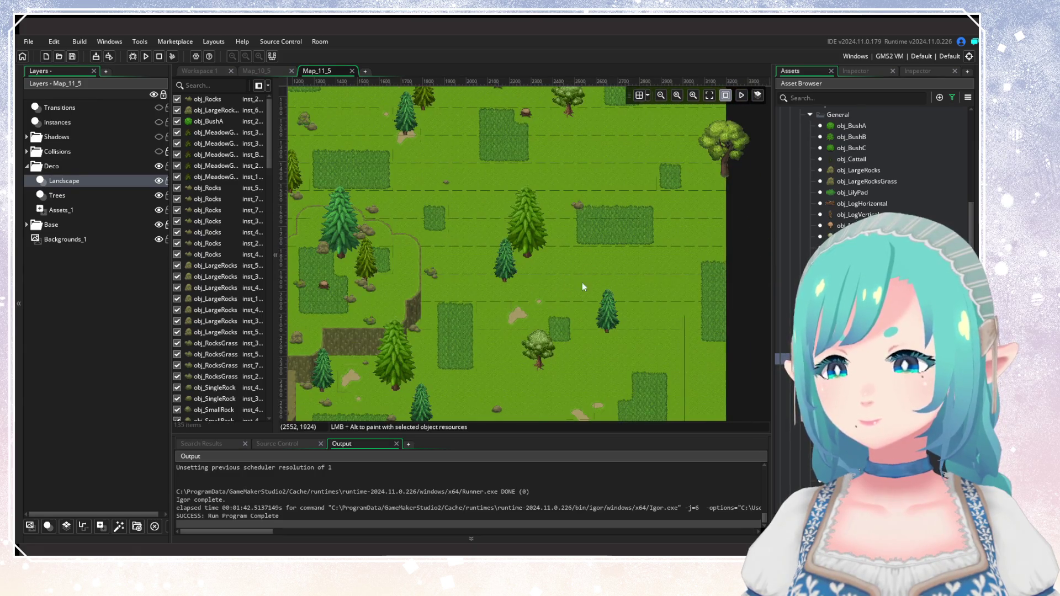
{"action": "scroll", "coordinate": [583, 259], "scroll_direction": "down", "scroll_amount": 2}
Paste three more stumps over the open grass, shifting the last one upward.
{"action": "key", "text": "ctrl+v"}
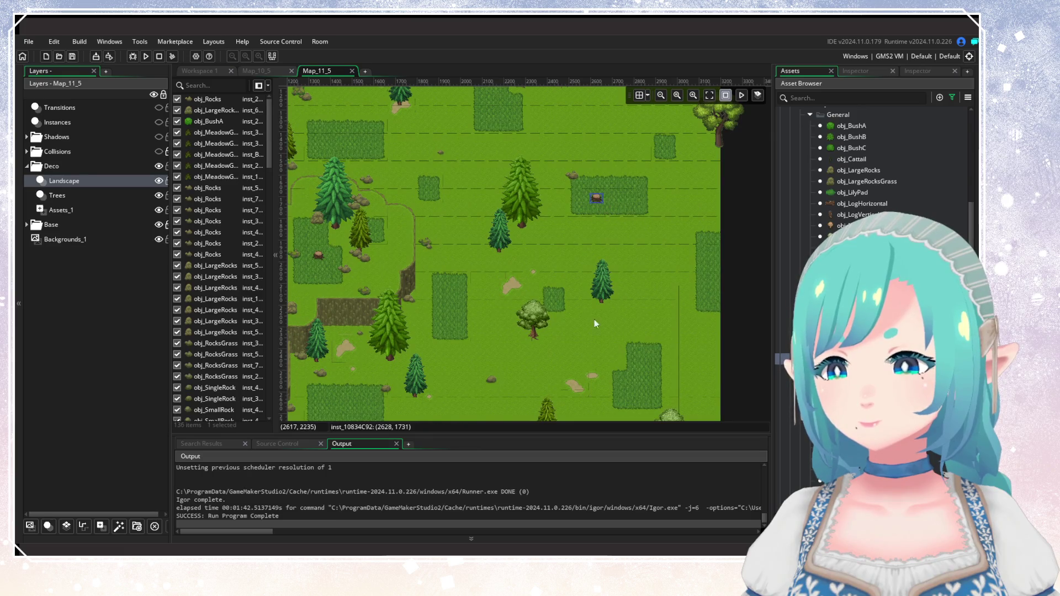
{"action": "scroll", "coordinate": [593, 318], "scroll_direction": "down", "scroll_amount": 3}
{"action": "scroll", "coordinate": [594, 319], "scroll_direction": "left", "scroll_amount": 2}
{"action": "key", "text": "ctrl+v"}
{"action": "key", "text": "ctrl+v"}
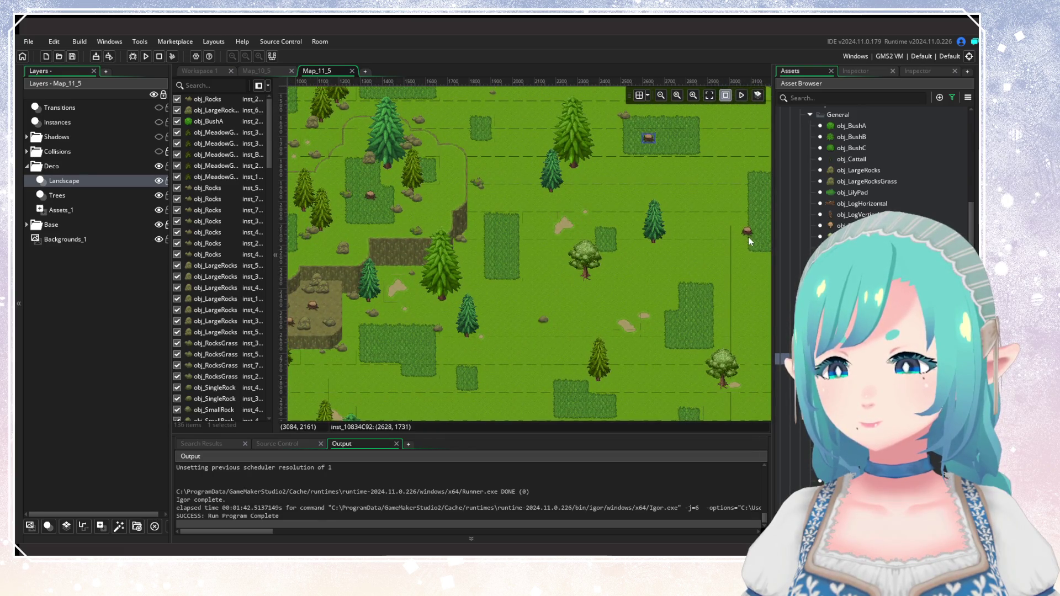
{"action": "key", "text": "ctrl+v"}
{"action": "key", "text": "ctrl+v"}
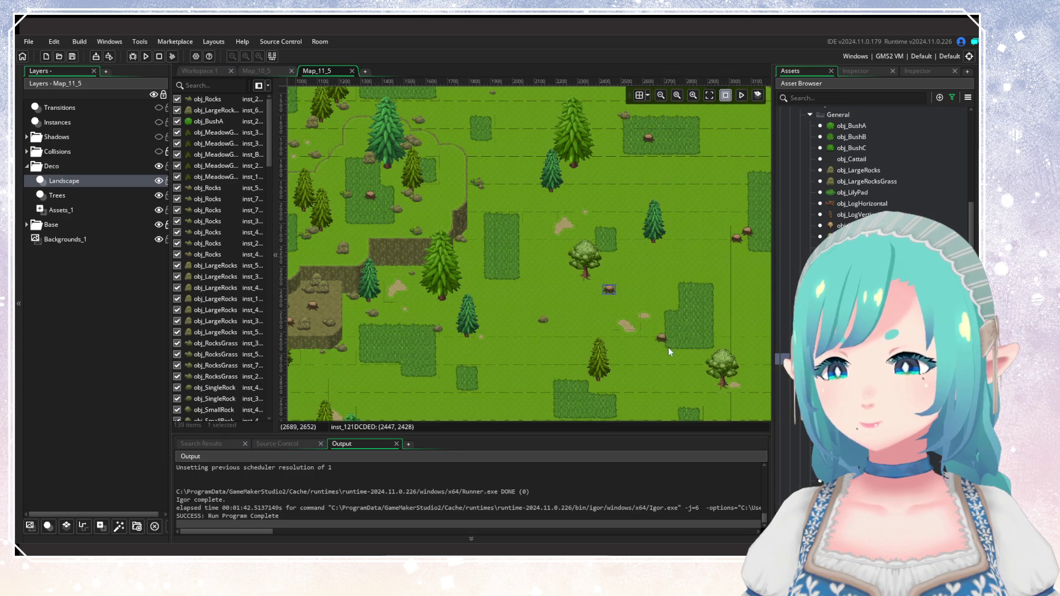
{"action": "left_click_drag", "start_coordinate": [610, 294], "coordinate": [608, 282]}
Paste stumps onto the lower grass and the small grass patch, adjusting one's position.
{"action": "scroll", "coordinate": [591, 296], "scroll_direction": "down", "scroll_amount": 2}
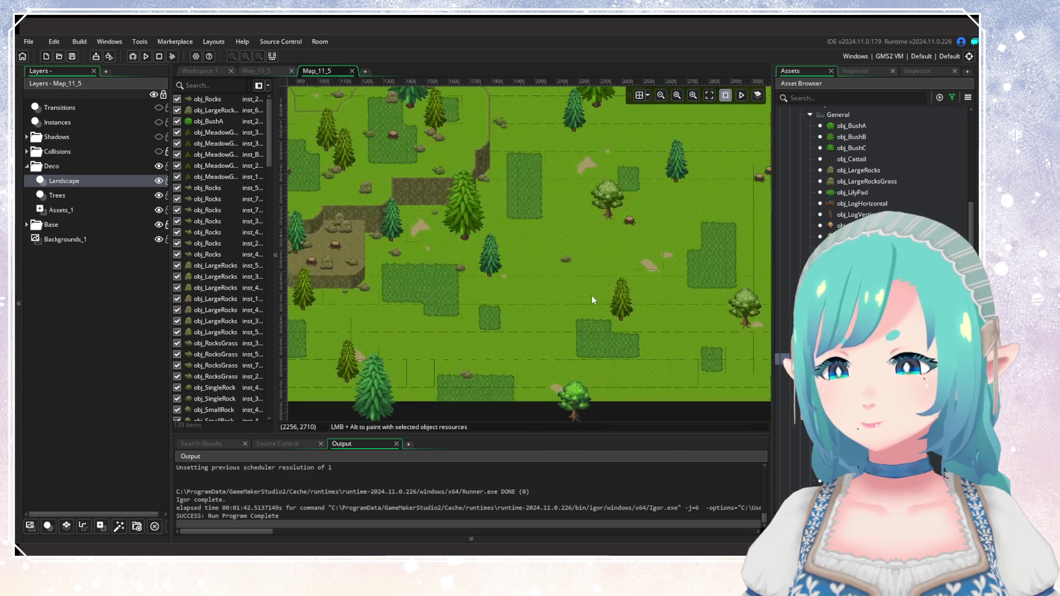
{"action": "scroll", "coordinate": [566, 324], "scroll_direction": "left", "scroll_amount": 1}
{"action": "key", "text": "ctrl+v"}
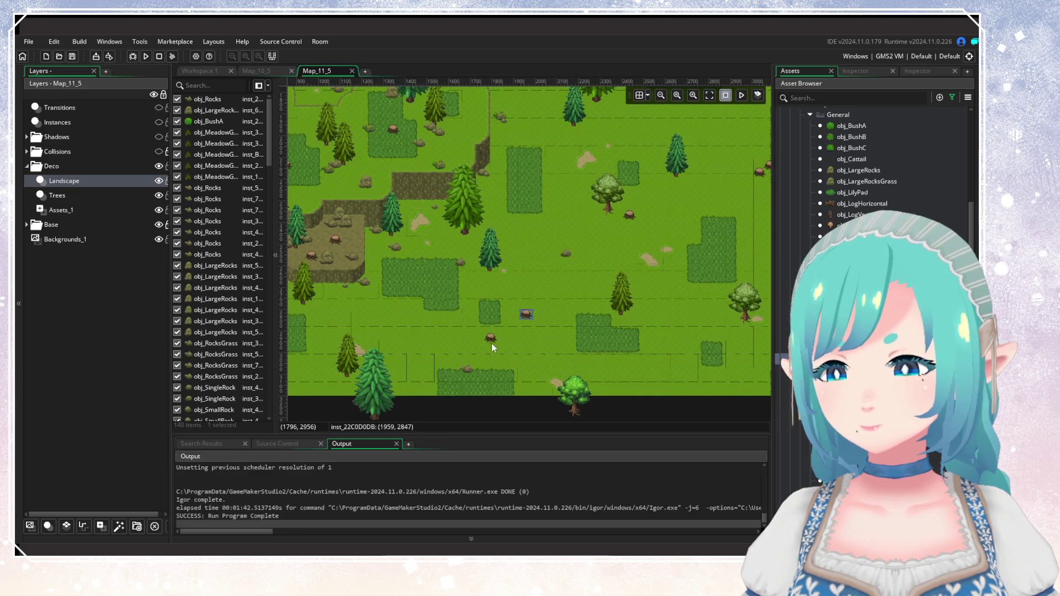
{"action": "left_click_drag", "start_coordinate": [502, 322], "coordinate": [504, 323]}
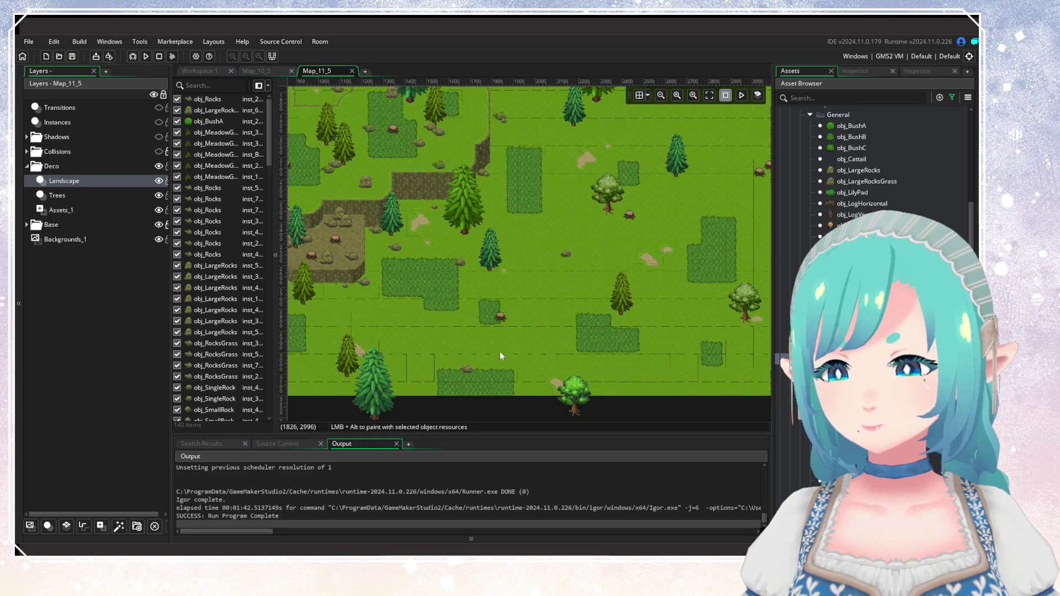
{"action": "scroll", "coordinate": [606, 317], "scroll_direction": "left", "scroll_amount": 5}
{"action": "scroll", "coordinate": [606, 317], "scroll_direction": "down", "scroll_amount": 2}
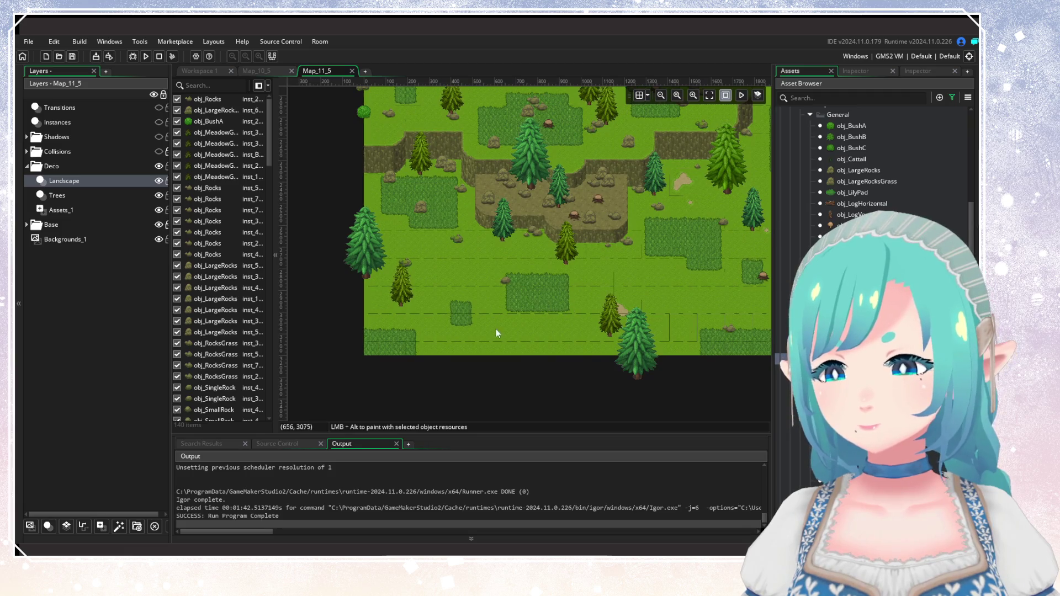
{"action": "key", "text": "ctrl+v"}
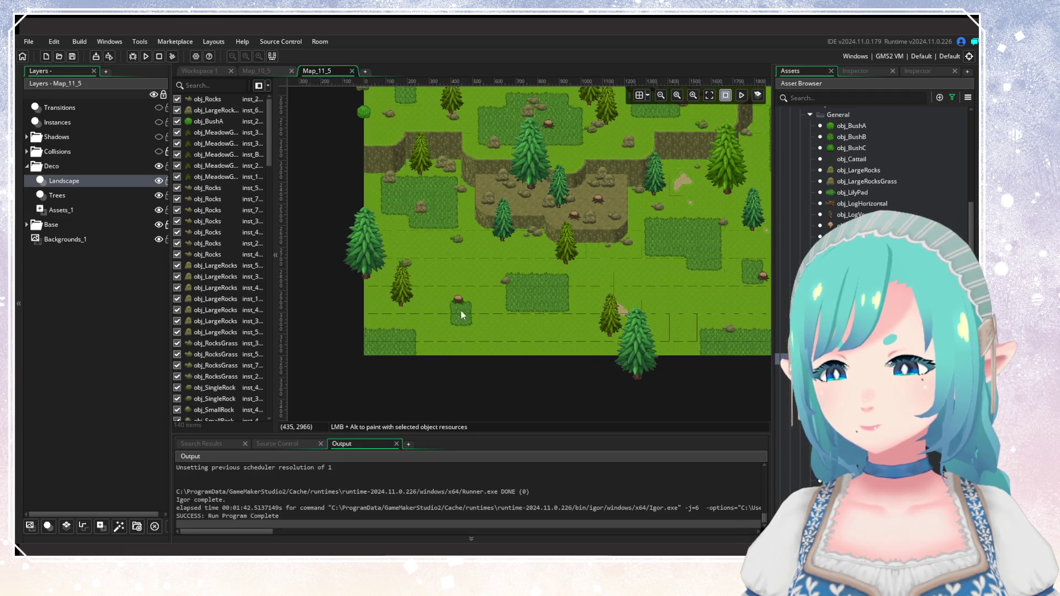
{"action": "scroll", "coordinate": [420, 321], "scroll_direction": "right", "scroll_amount": 5}
{"action": "scroll", "coordinate": [387, 325], "scroll_direction": "up", "scroll_amount": 1}
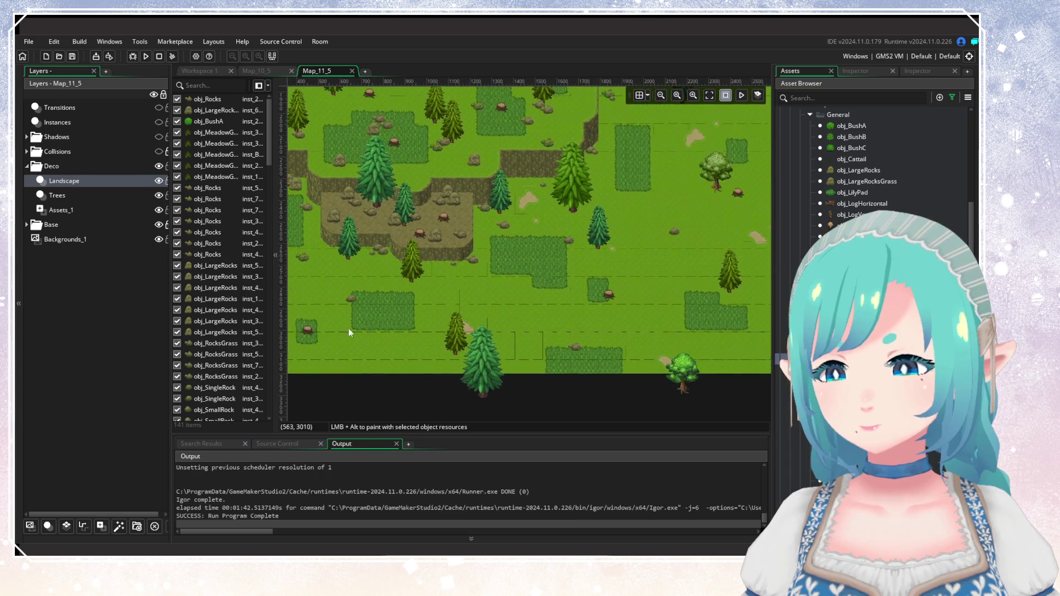
{"action": "scroll", "coordinate": [348, 328], "scroll_direction": "down", "scroll_amount": 5}
{"action": "scroll", "coordinate": [503, 298], "scroll_direction": "up", "scroll_amount": 4}
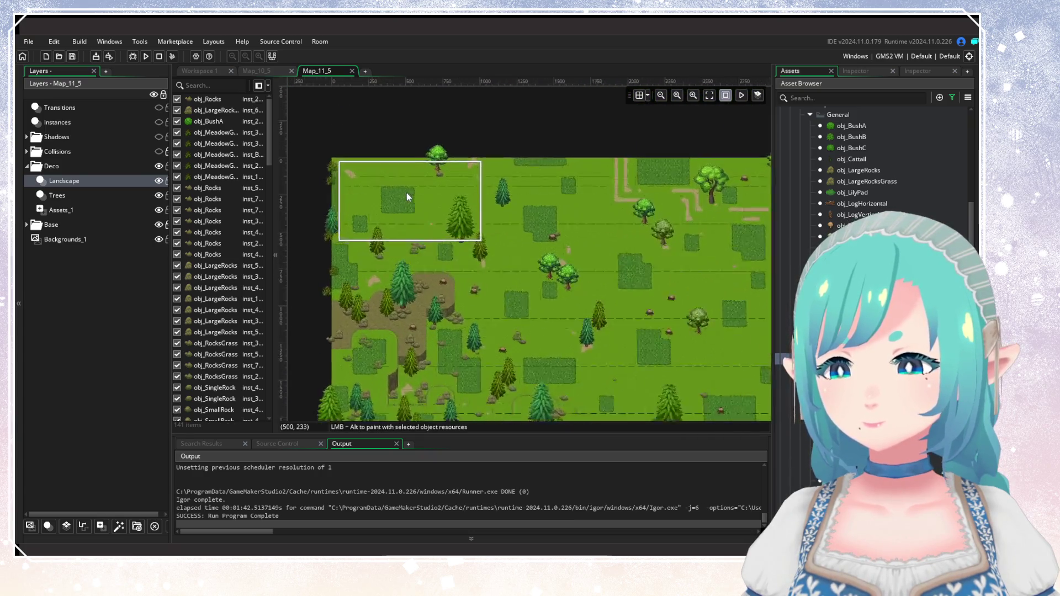
{"action": "scroll", "coordinate": [397, 190], "scroll_direction": "up", "scroll_amount": 1}
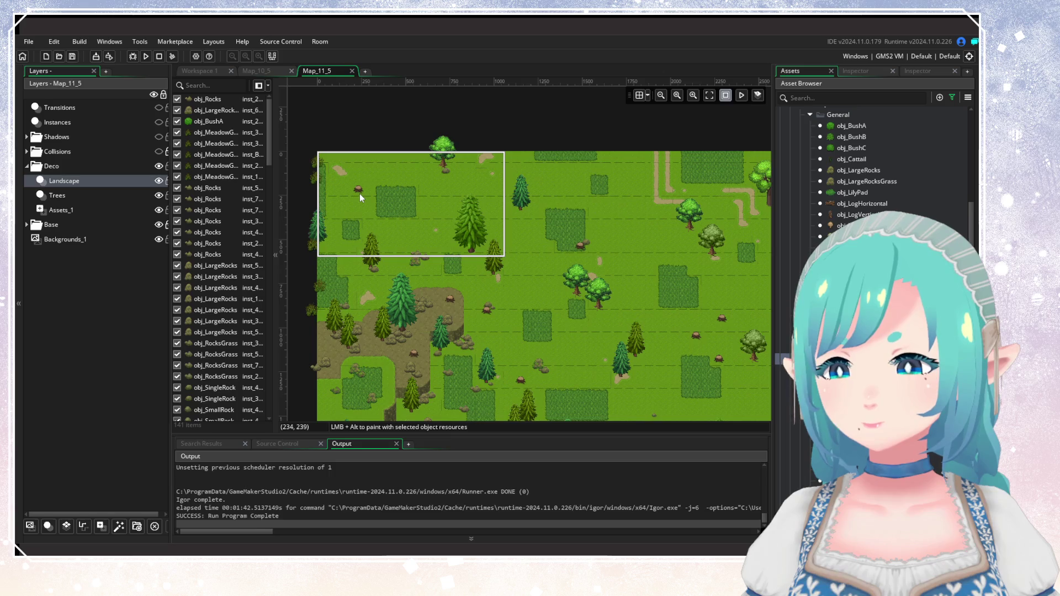
{"action": "scroll", "coordinate": [471, 234], "scroll_direction": "right", "scroll_amount": 3}
{"action": "scroll", "coordinate": [590, 323], "scroll_direction": "down", "scroll_amount": 1}
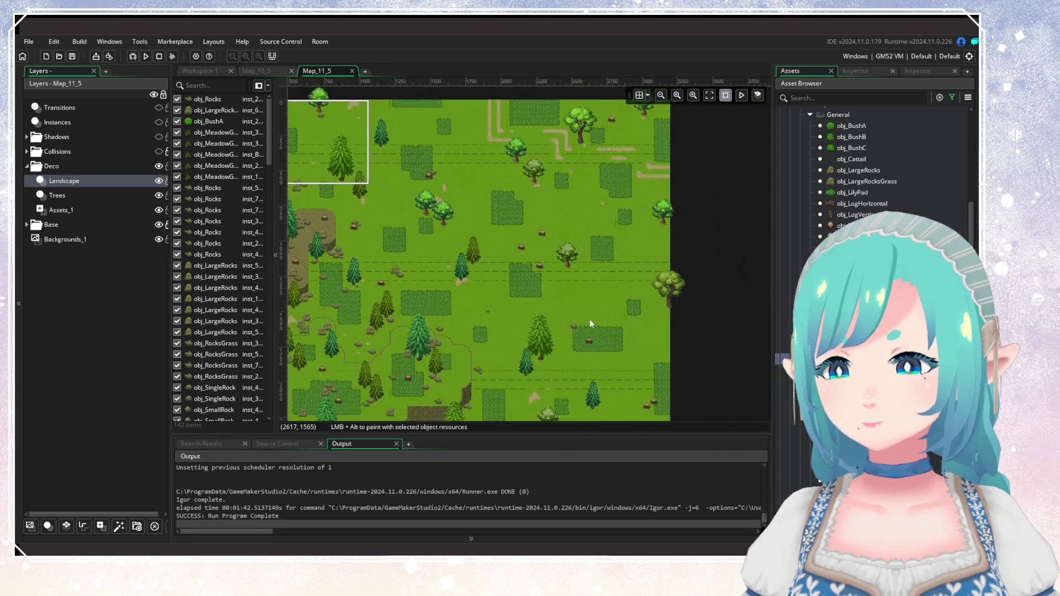
Place five small decorations, including a rock, on the upper open grass.
{"action": "left_click_drag", "start_coordinate": [591, 324], "coordinate": [629, 234]}
{"action": "left_click", "coordinate": [544, 214], "text": "alt"}
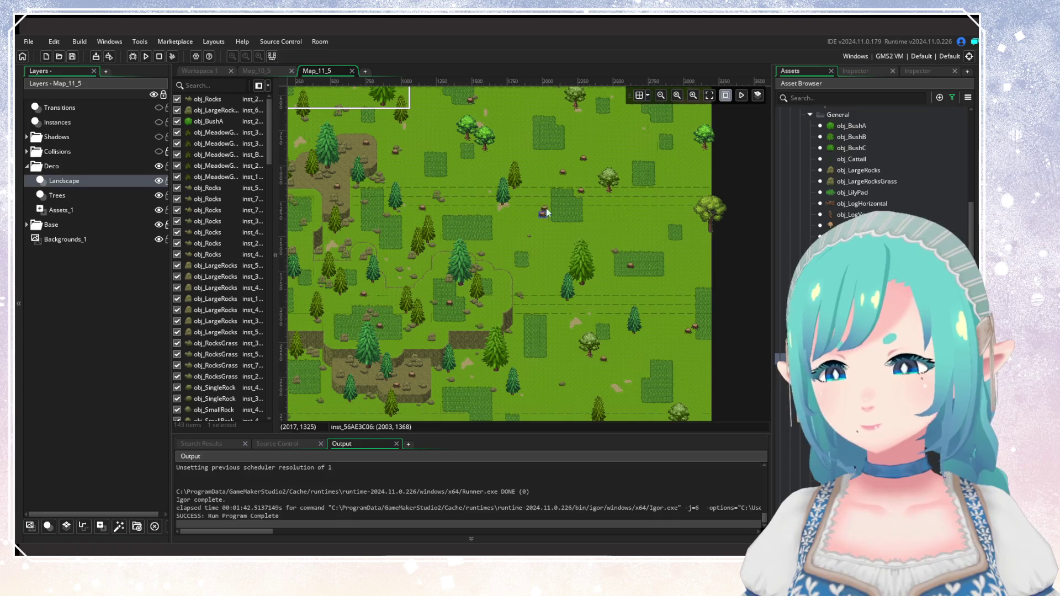
{"action": "left_click", "coordinate": [529, 147], "text": "alt"}
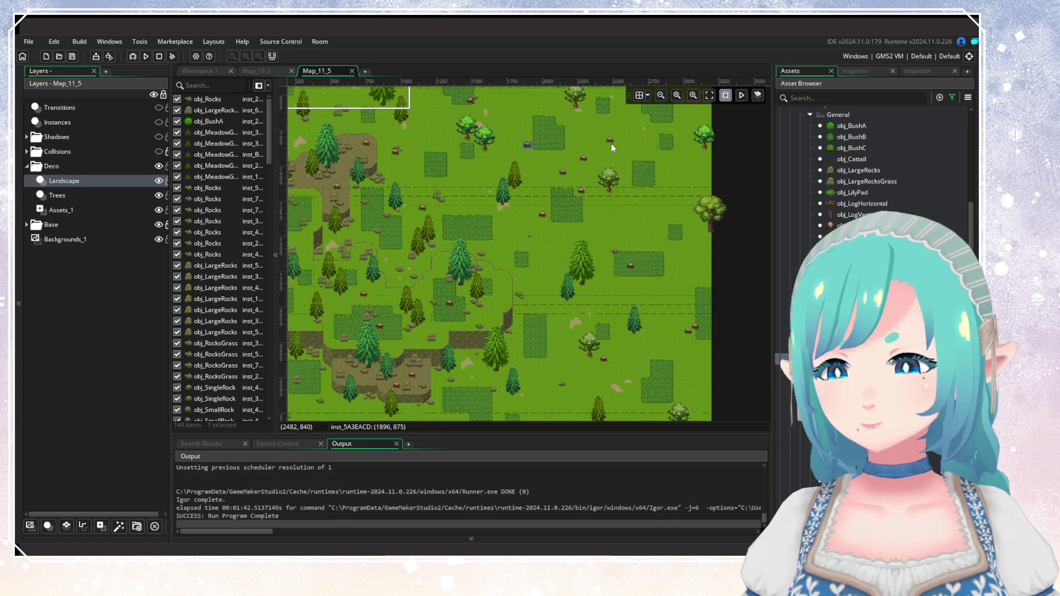
{"action": "left_click_drag", "start_coordinate": [612, 149], "coordinate": [602, 217]}
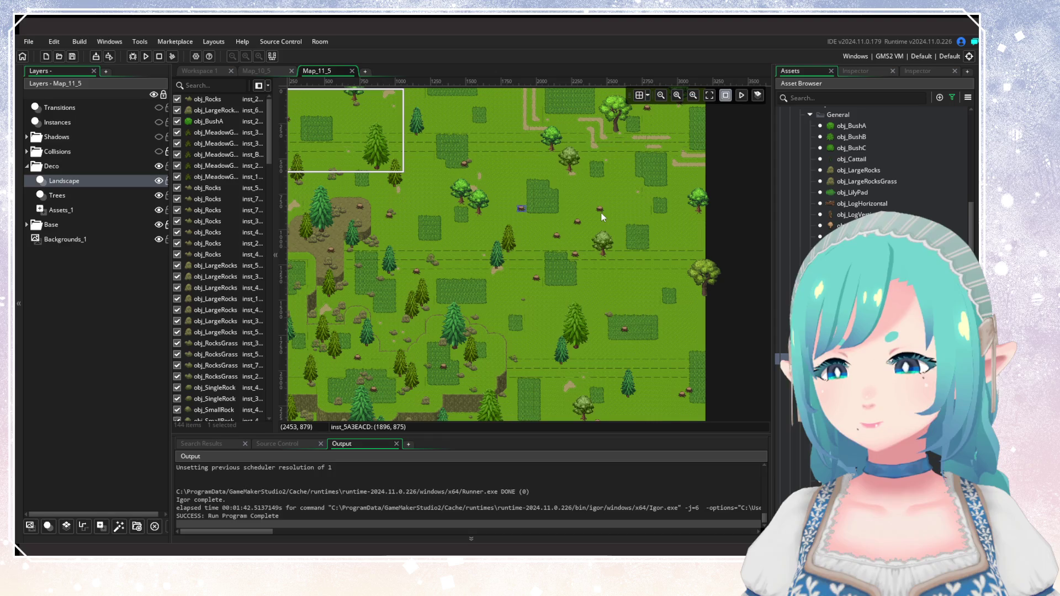
{"action": "left_click", "coordinate": [601, 228], "text": "alt"}
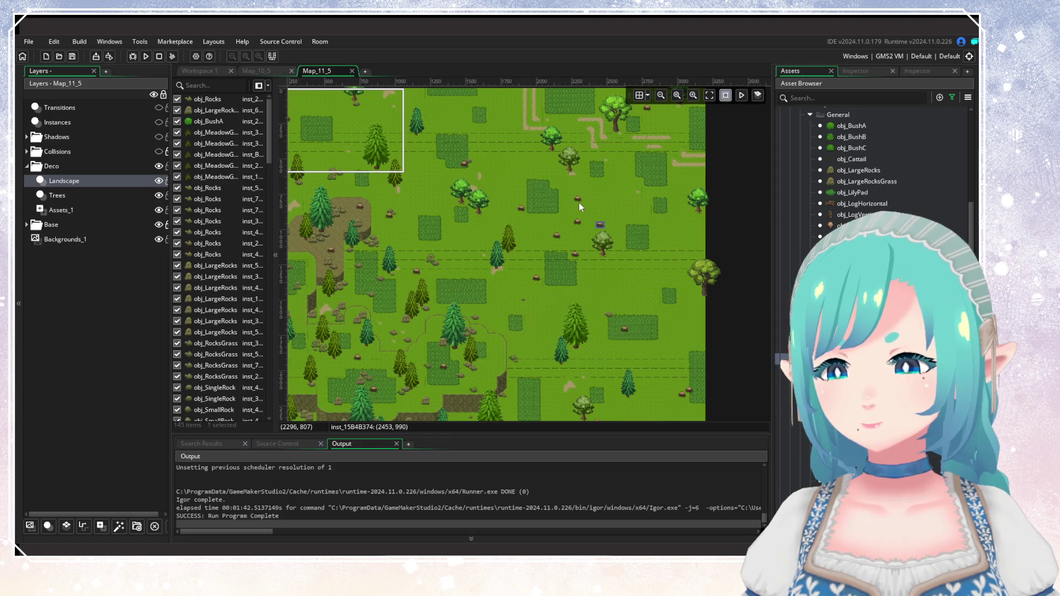
{"action": "left_click", "coordinate": [577, 203], "text": "alt"}
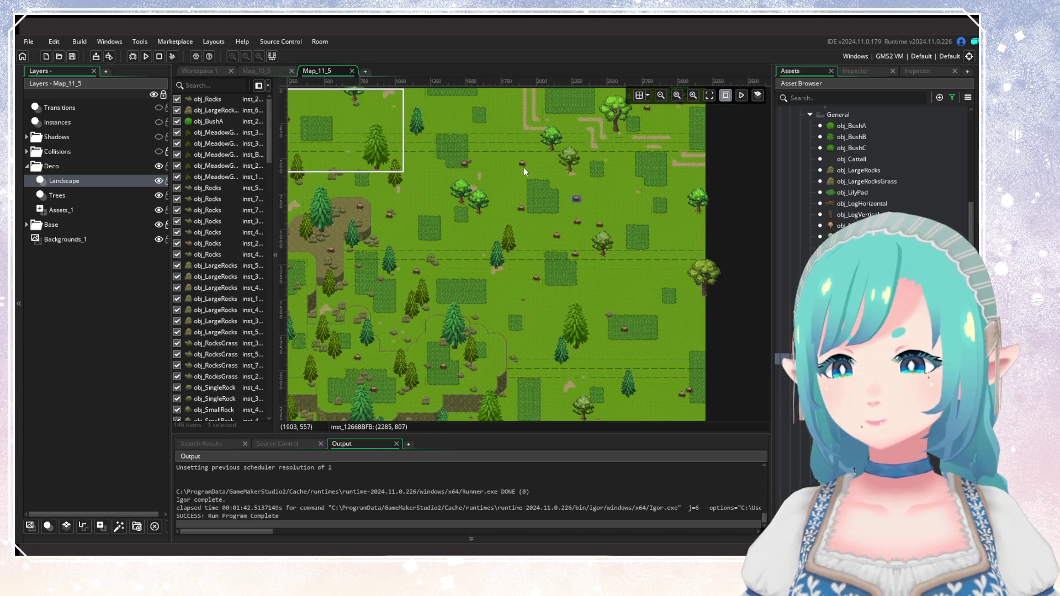
{"action": "scroll", "coordinate": [558, 293], "scroll_direction": "down", "scroll_amount": 3}
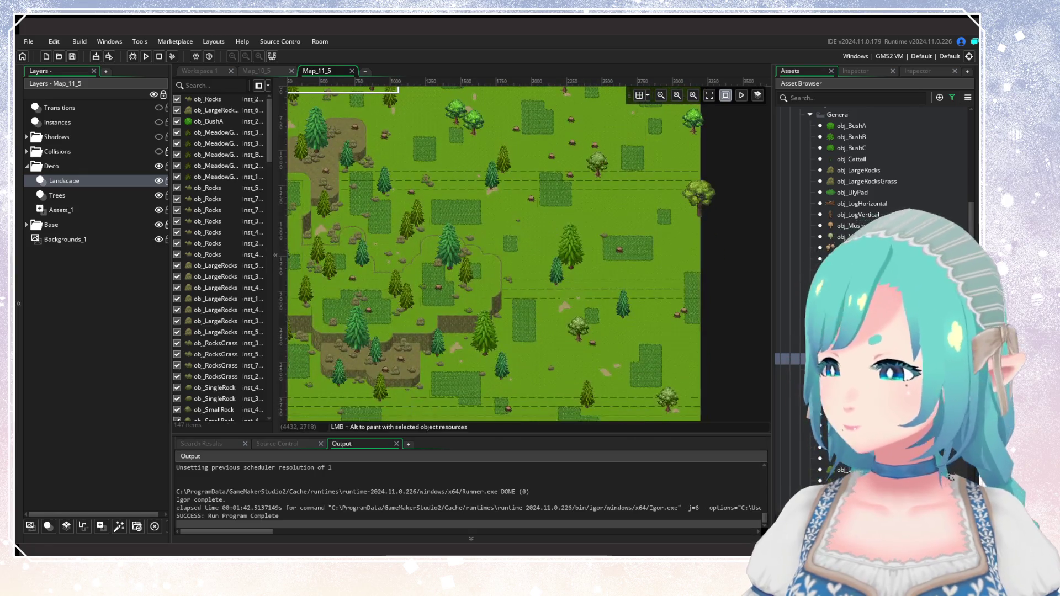
{"action": "scroll", "coordinate": [872, 166], "scroll_direction": "up", "scroll_amount": 2}
Place two decorations near the left dirt plateau and nudge the small brown piece right.
{"action": "scroll", "coordinate": [625, 283], "scroll_direction": "down", "scroll_amount": 2}
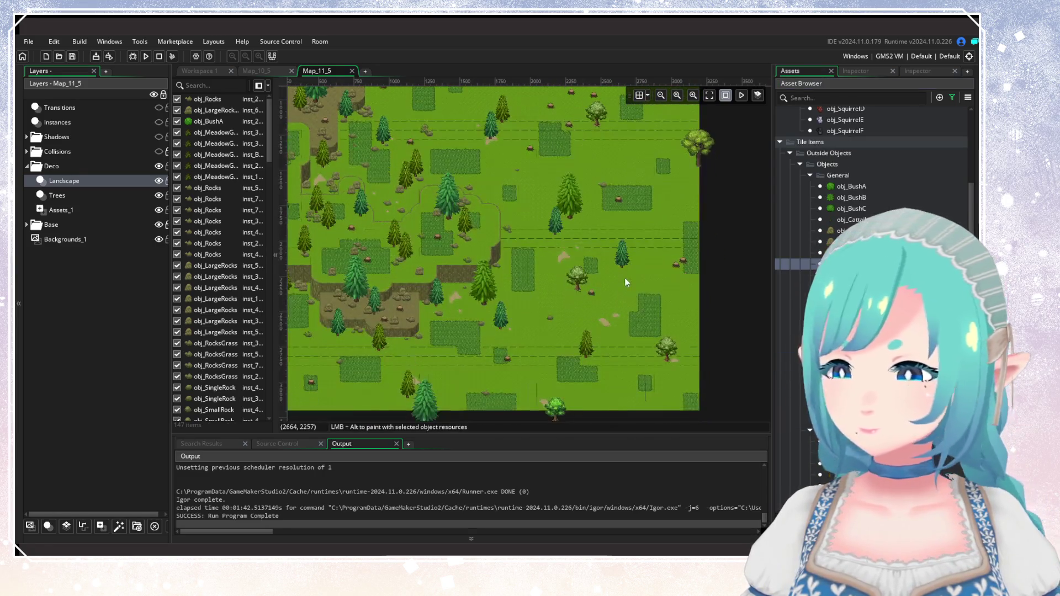
{"action": "left_click_drag", "start_coordinate": [463, 311], "coordinate": [621, 340]}
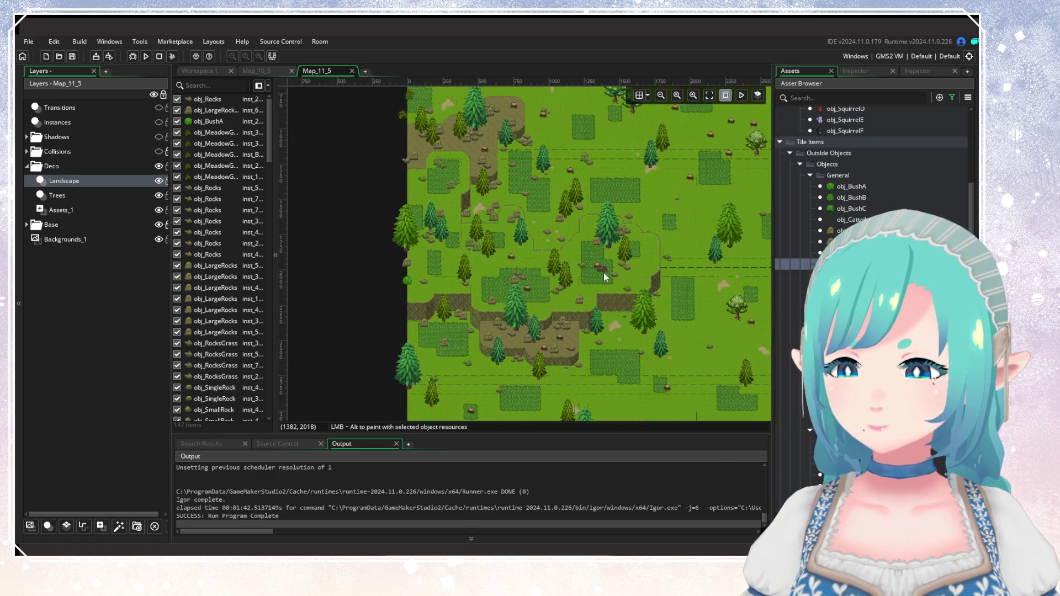
{"action": "left_click", "coordinate": [470, 211], "text": "alt"}
{"action": "left_click", "coordinate": [435, 166], "text": "alt"}
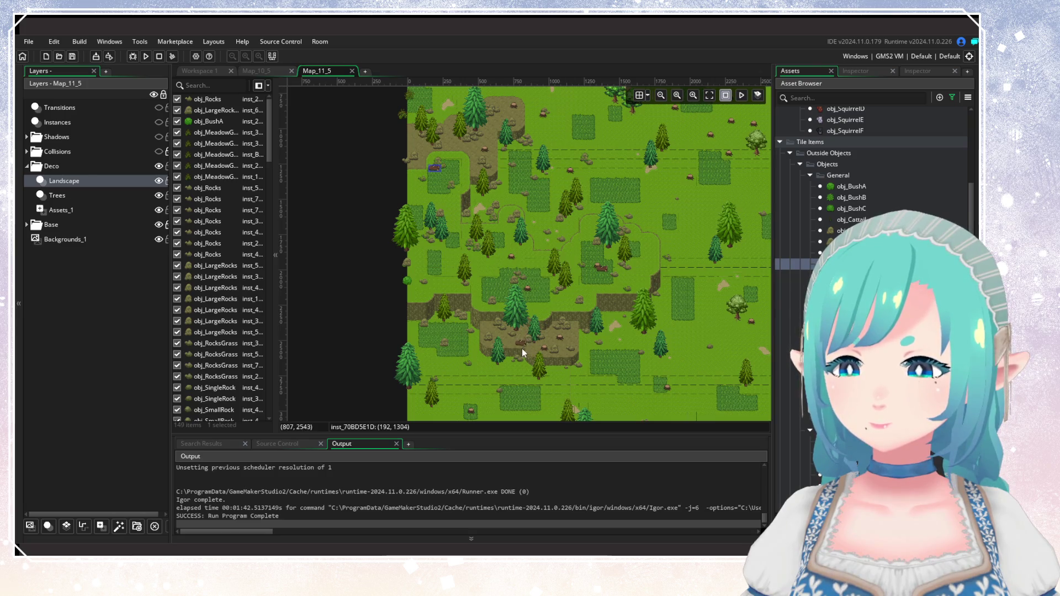
{"action": "mouse_move", "coordinate": [522, 349]}
{"action": "left_mouse_down"}
{"action": "mouse_move", "coordinate": [505, 341]}
{"action": "mouse_move", "coordinate": [572, 334]}
{"action": "mouse_move", "coordinate": [690, 347]}
{"action": "mouse_move", "coordinate": [514, 354]}
{"action": "left_mouse_up"}
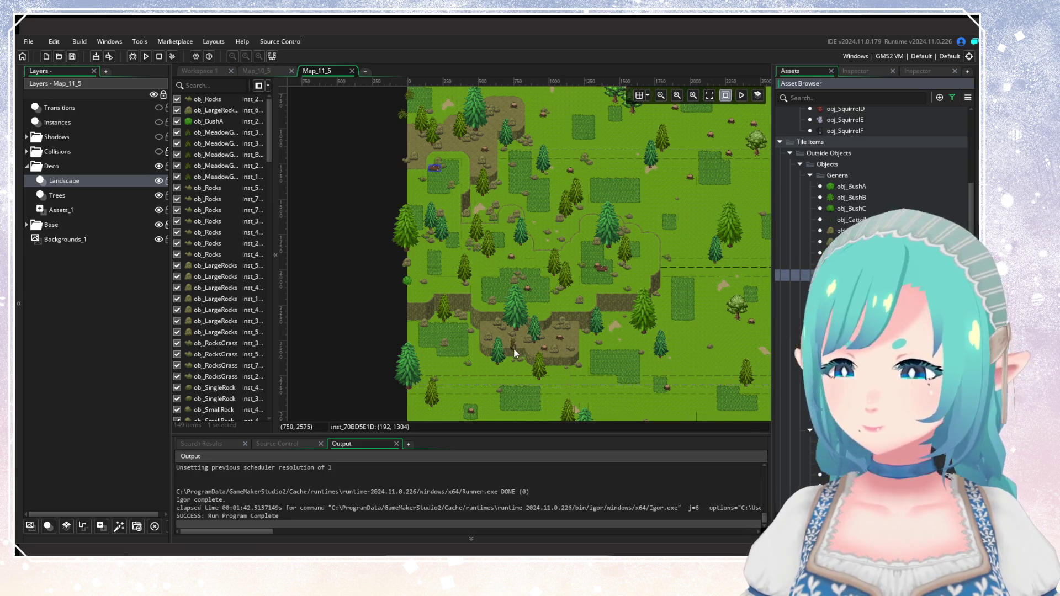
{"action": "left_click", "coordinate": [496, 335]}
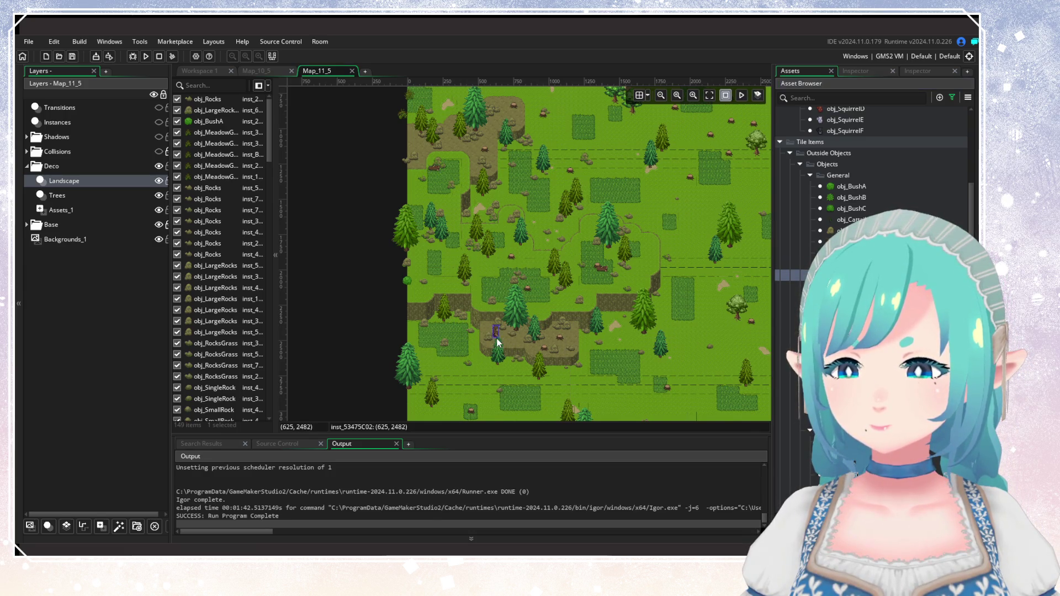
{"action": "scroll", "coordinate": [522, 301], "scroll_direction": "up", "scroll_amount": 1}
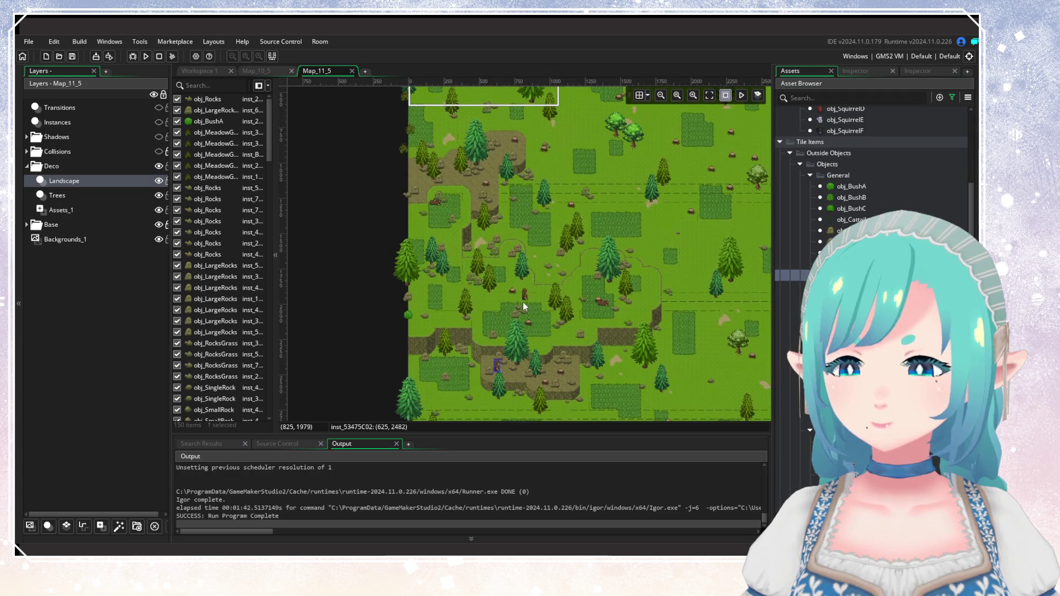
Place four more decorations on the left, central and upper-left grass near the top-left.
{"action": "left_click", "coordinate": [443, 301], "text": "alt"}
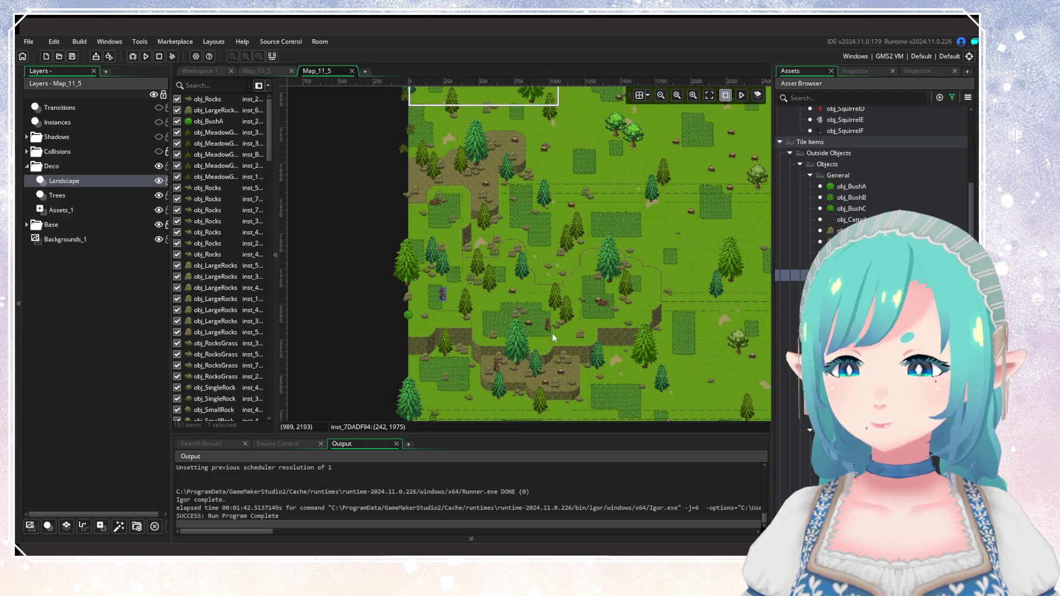
{"action": "left_click", "coordinate": [572, 307], "text": "alt"}
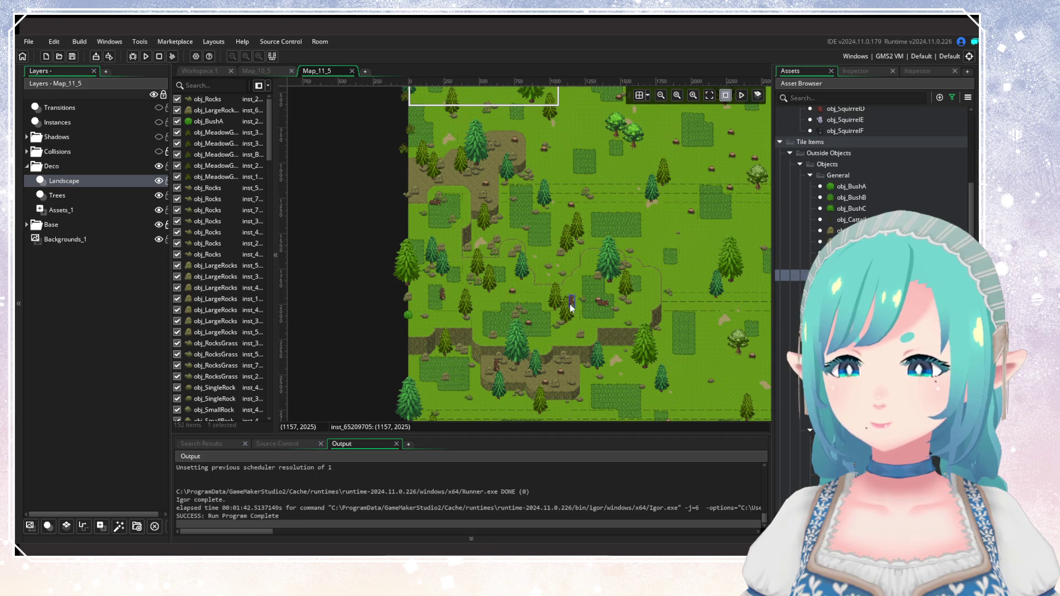
{"action": "scroll", "coordinate": [521, 270], "scroll_direction": "up", "scroll_amount": 3}
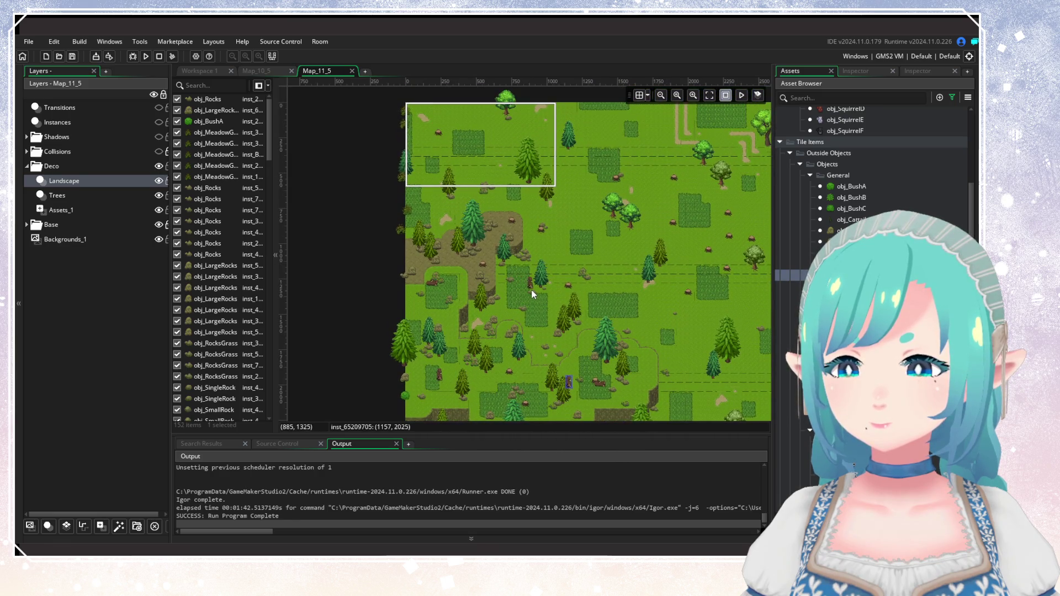
{"action": "left_click", "coordinate": [531, 294], "text": "alt"}
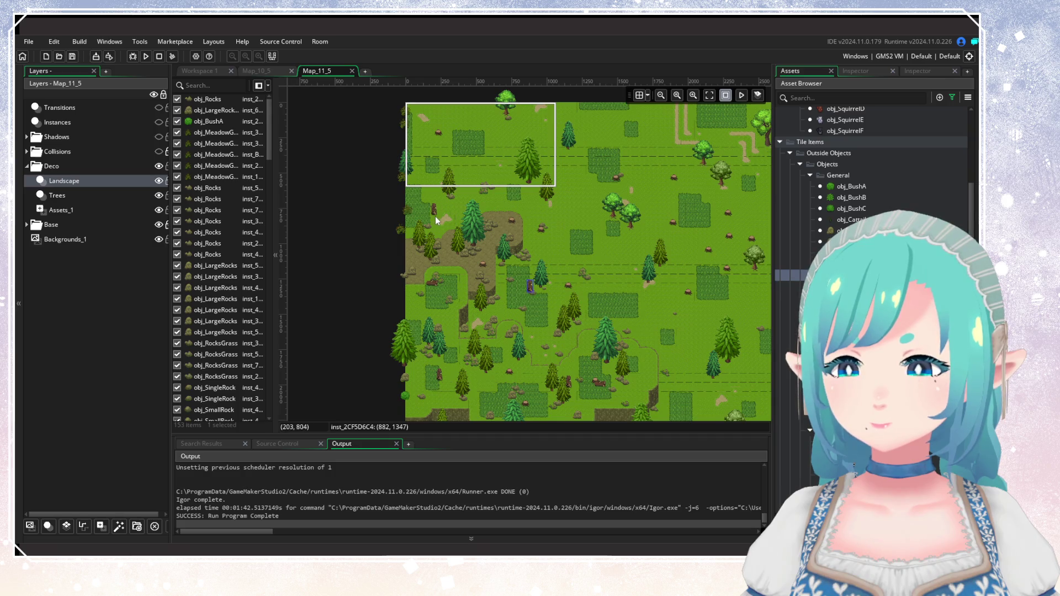
{"action": "scroll", "coordinate": [441, 257], "scroll_direction": "up", "scroll_amount": 2}
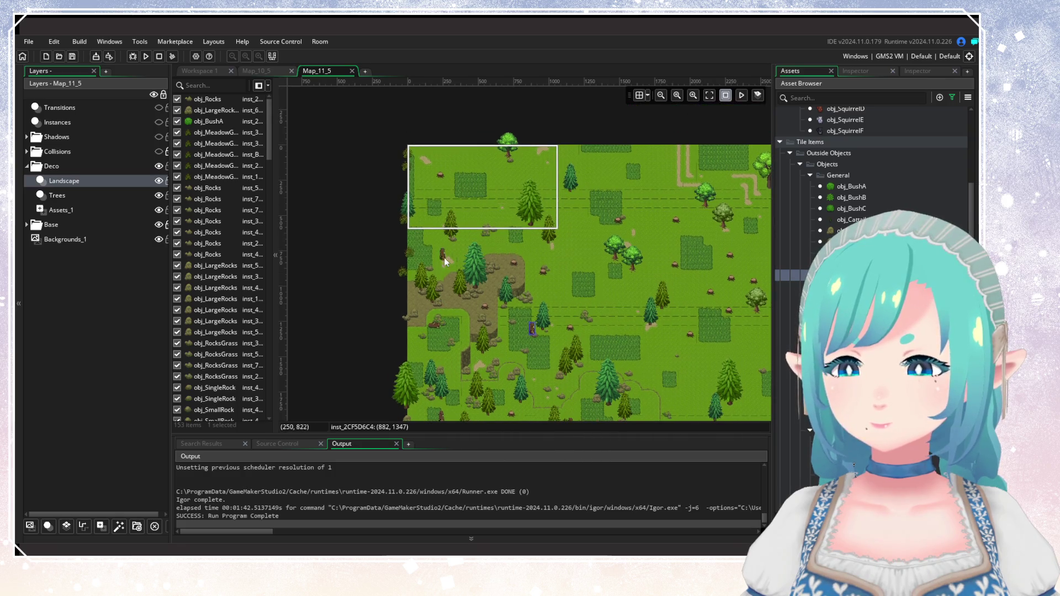
{"action": "left_click", "coordinate": [459, 230], "text": "alt"}
{"action": "left_click_drag", "start_coordinate": [683, 344], "coordinate": [510, 292]}
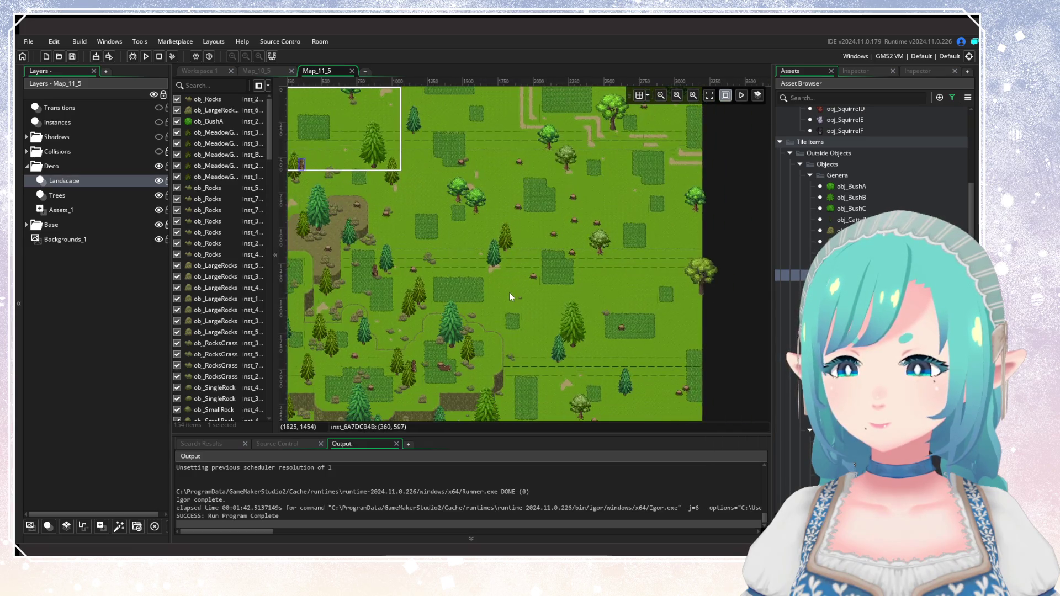
{"action": "scroll", "coordinate": [509, 298], "scroll_direction": "down", "scroll_amount": 8}
{"action": "scroll", "coordinate": [552, 248], "scroll_direction": "left", "scroll_amount": 3}
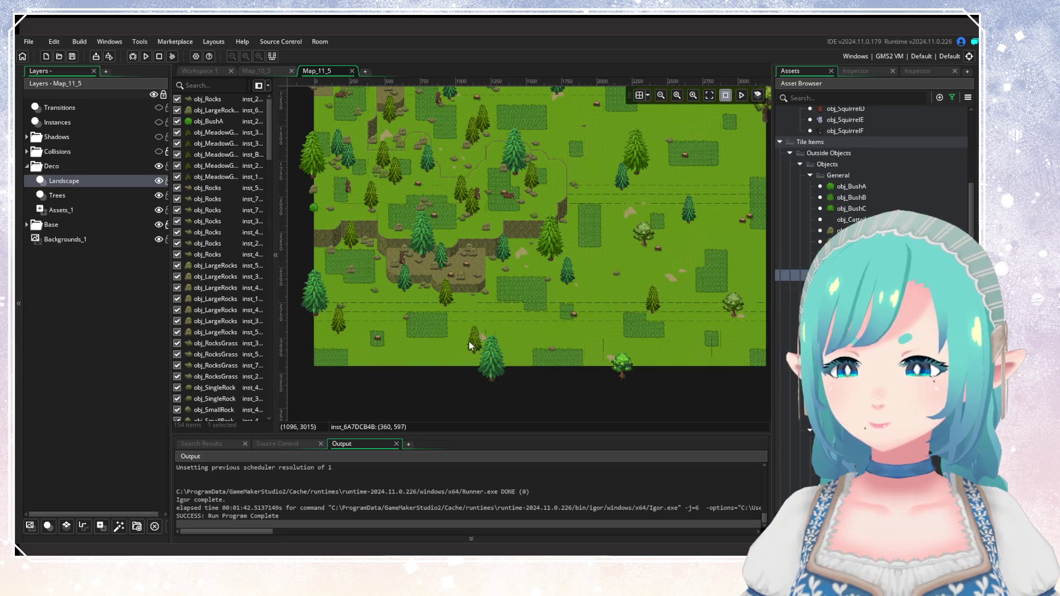
{"action": "scroll", "coordinate": [497, 348], "scroll_direction": "up", "scroll_amount": 3}
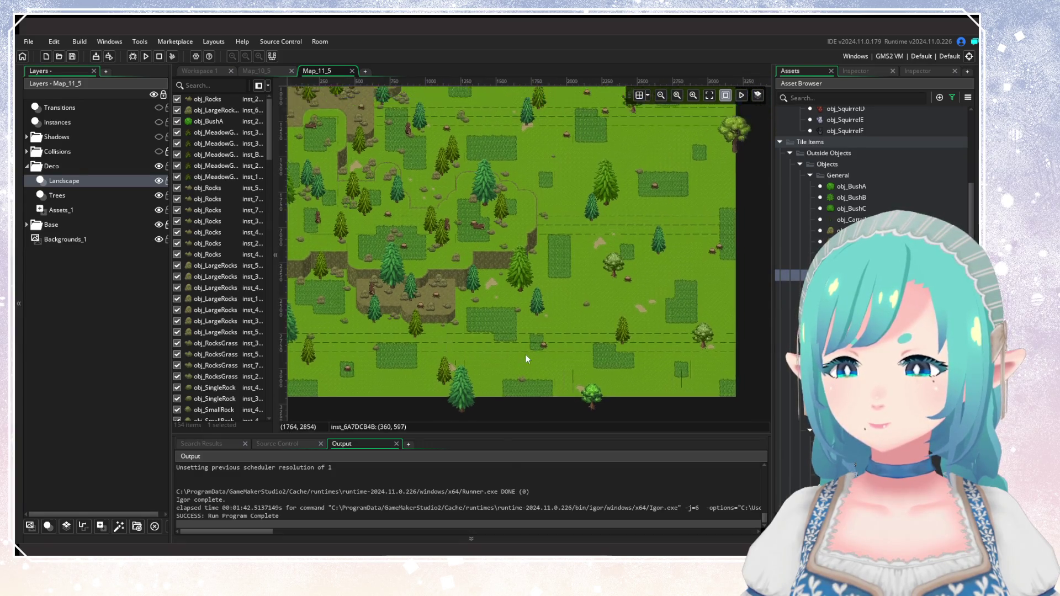
{"action": "scroll", "coordinate": [513, 364], "scroll_direction": "right", "scroll_amount": 3}
{"action": "mouse_move", "coordinate": [505, 369]}
{"action": "left_mouse_down"}
{"action": "mouse_move", "coordinate": [535, 355]}
{"action": "mouse_move", "coordinate": [637, 361]}
{"action": "mouse_move", "coordinate": [607, 399]}
{"action": "mouse_move", "coordinate": [571, 326]}
{"action": "mouse_move", "coordinate": [569, 400]}
{"action": "mouse_move", "coordinate": [591, 303]}
{"action": "left_mouse_up"}
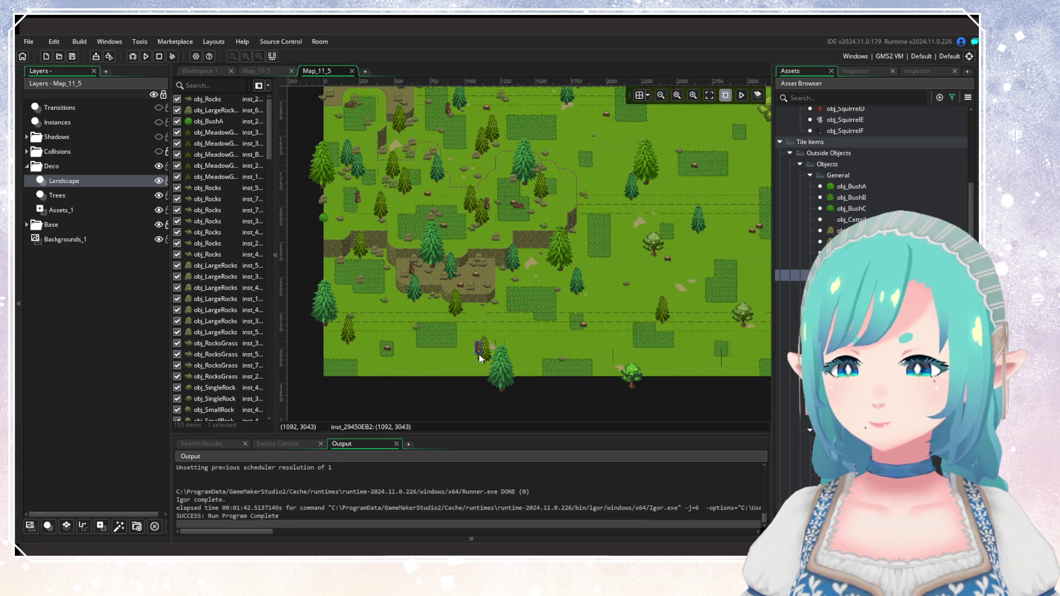
Place a decoration near the room's bottom edge and move it up and to the right.
{"action": "mouse_move", "coordinate": [595, 333]}
{"action": "left_mouse_down"}
{"action": "mouse_move", "coordinate": [570, 354]}
{"action": "mouse_move", "coordinate": [564, 410]}
{"action": "mouse_move", "coordinate": [583, 389]}
{"action": "mouse_move", "coordinate": [582, 404]}
{"action": "left_mouse_up"}
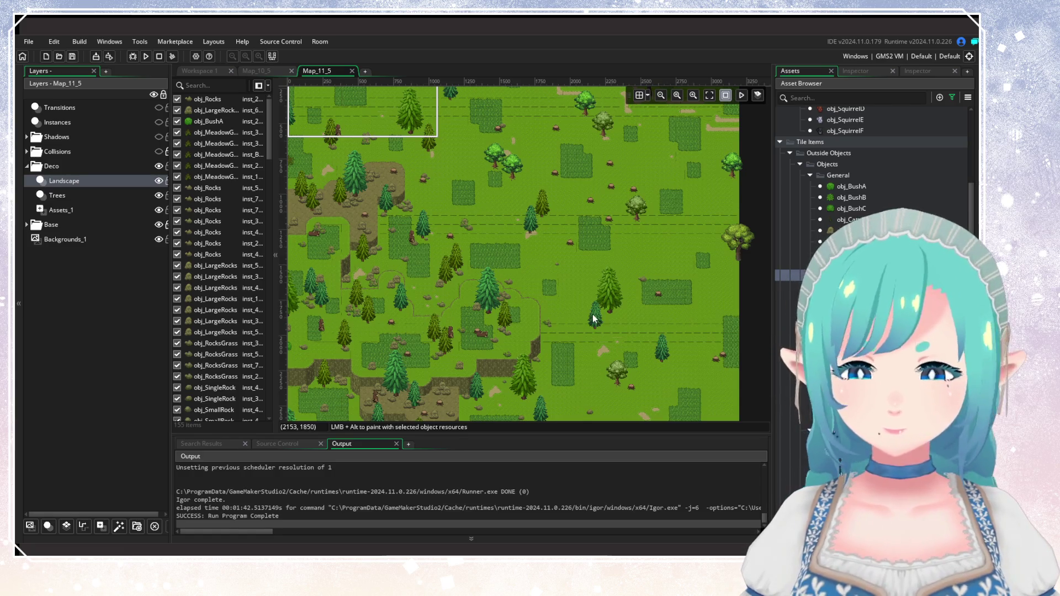
{"action": "scroll", "coordinate": [586, 364], "scroll_direction": "up", "scroll_amount": 3}
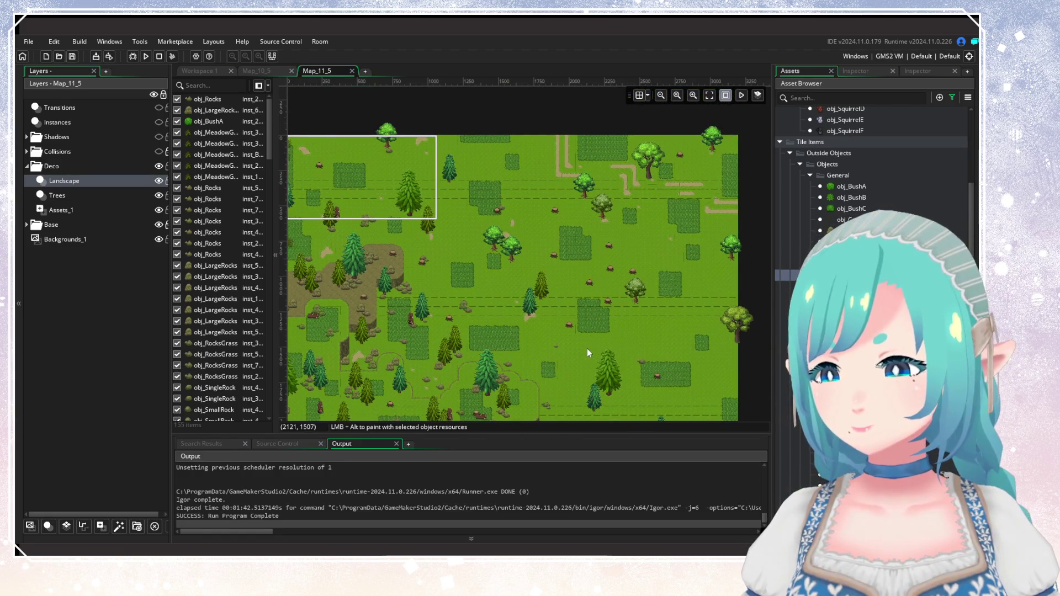
{"action": "scroll", "coordinate": [586, 341], "scroll_direction": "down", "scroll_amount": 3}
{"action": "left_click_drag", "start_coordinate": [616, 312], "coordinate": [653, 268]}
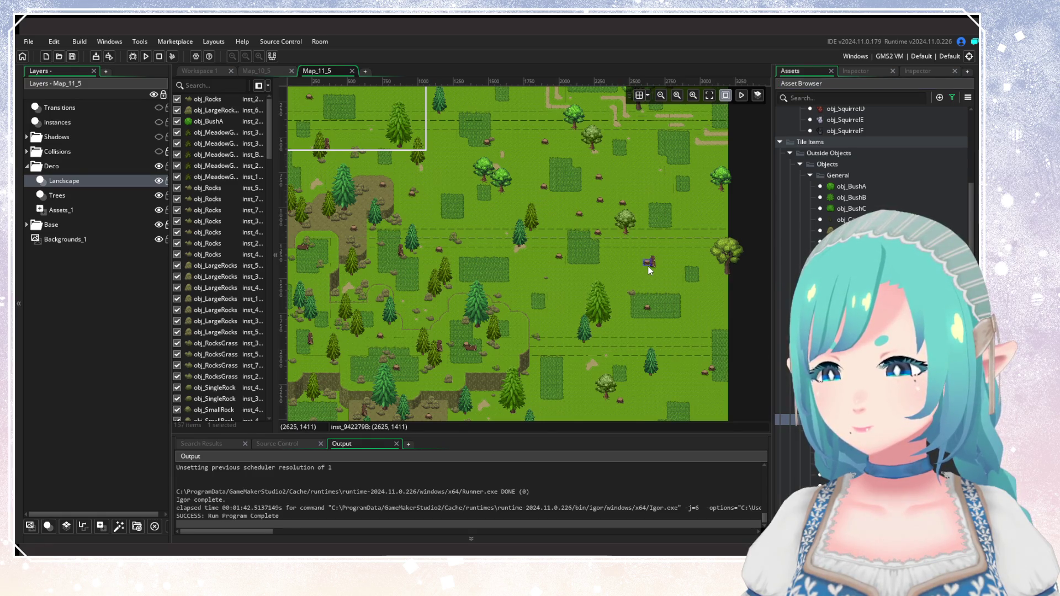
{"action": "scroll", "coordinate": [625, 245], "scroll_direction": "down", "scroll_amount": 2}
{"action": "scroll", "coordinate": [625, 245], "scroll_direction": "down", "scroll_amount": 5}
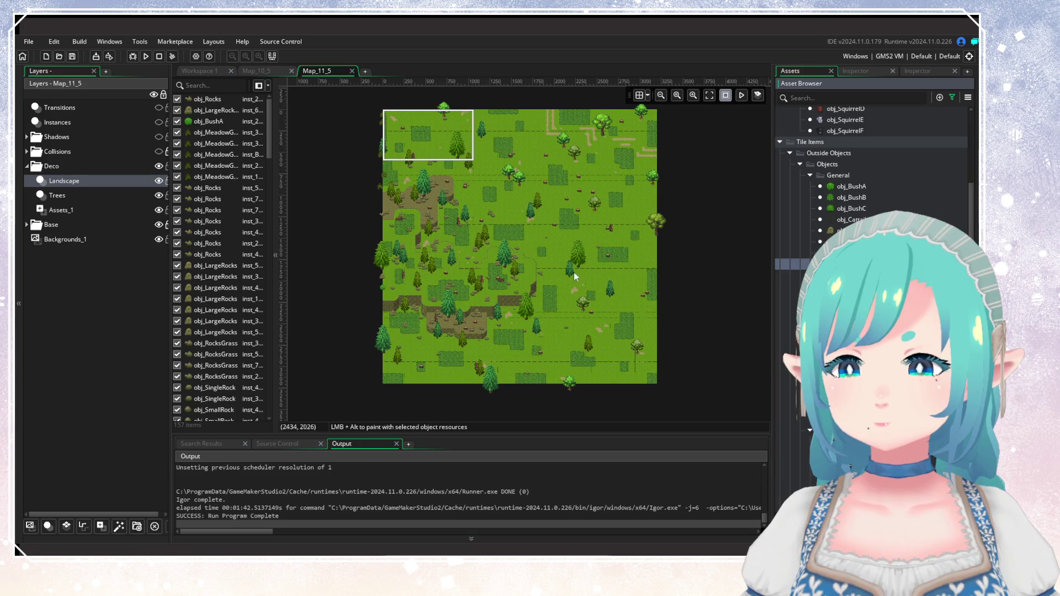
{"action": "scroll", "coordinate": [530, 287], "scroll_direction": "up", "scroll_amount": 1}
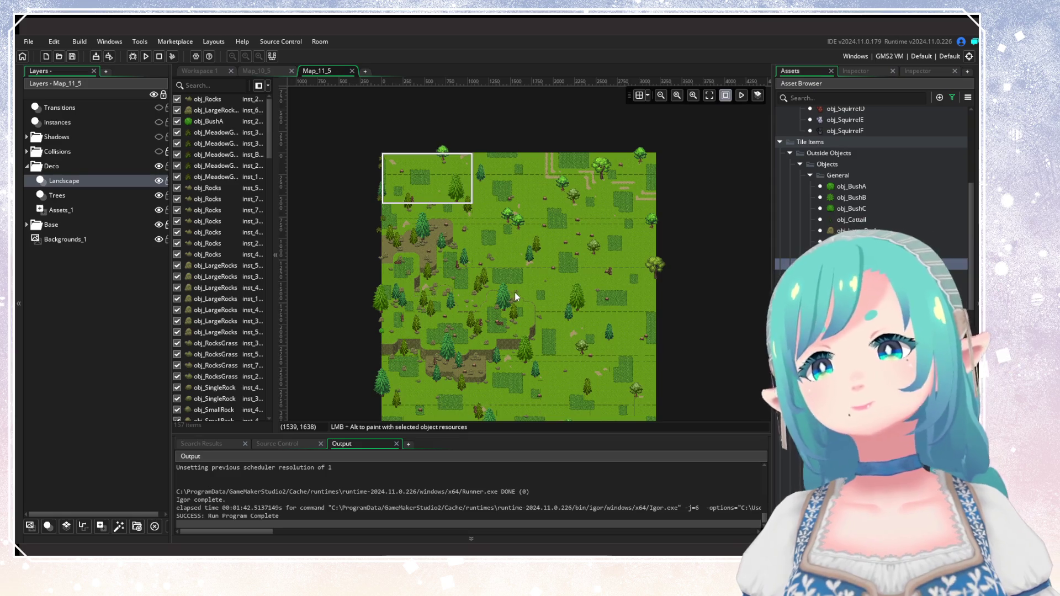
{"action": "left_click_drag", "start_coordinate": [512, 300], "coordinate": [532, 245]}
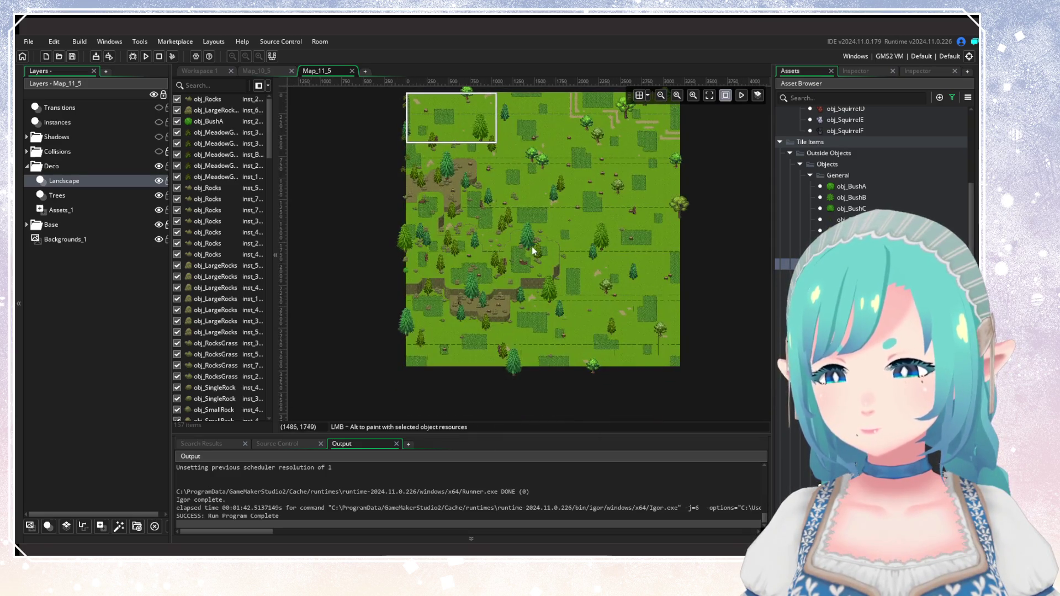
{"action": "scroll", "coordinate": [424, 365], "scroll_direction": "up", "scroll_amount": 2}
{"action": "scroll", "coordinate": [423, 364], "scroll_direction": "down", "scroll_amount": 2}
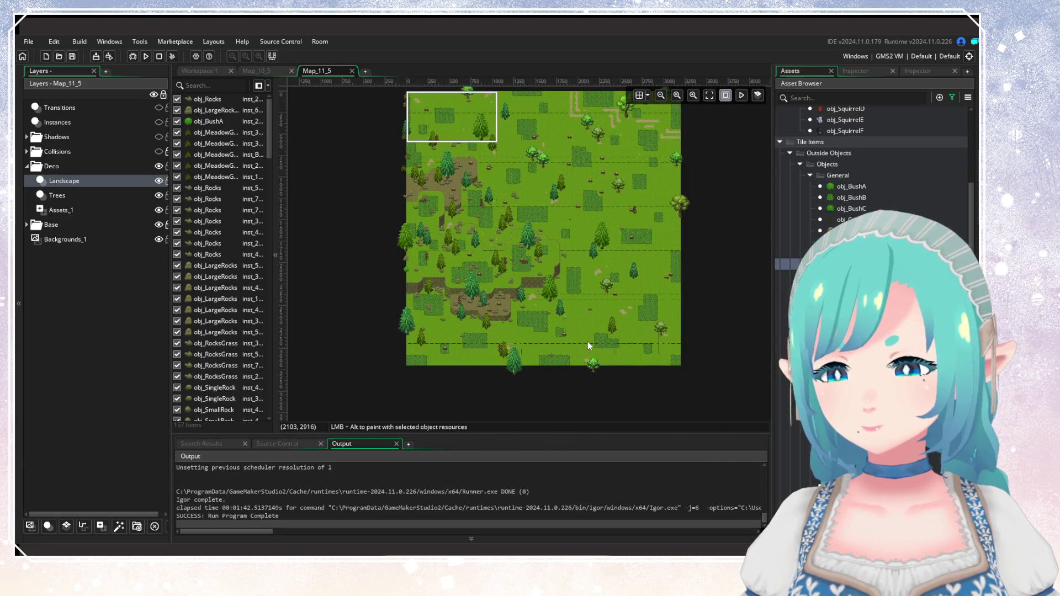
{"action": "mouse_move", "coordinate": [587, 341]}
{"action": "left_mouse_down"}
{"action": "mouse_move", "coordinate": [557, 368]}
{"action": "mouse_move", "coordinate": [562, 347]}
{"action": "left_mouse_up"}
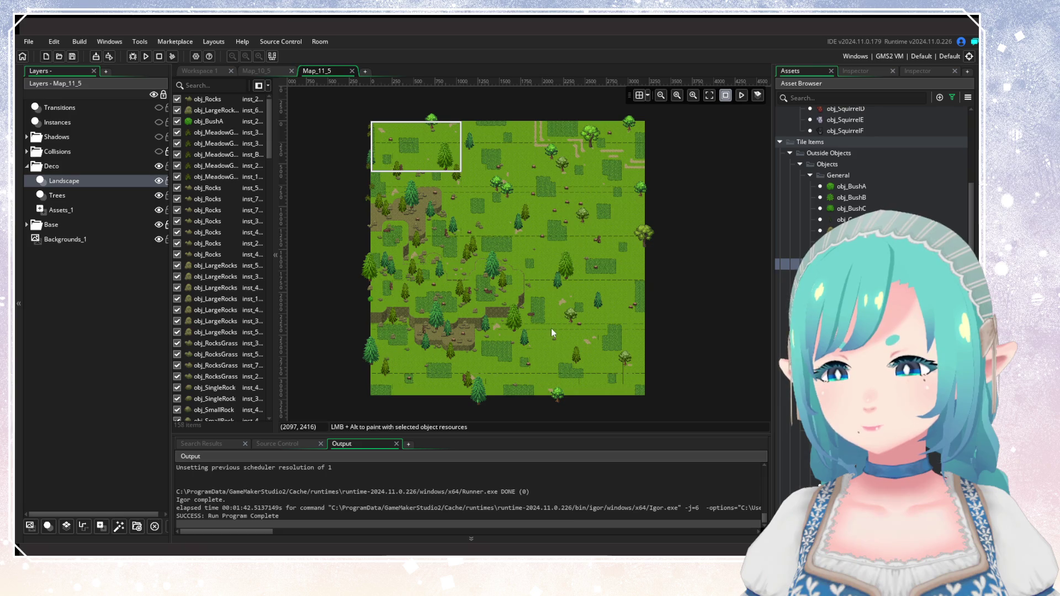
{"action": "left_click_drag", "start_coordinate": [551, 328], "coordinate": [573, 362]}
{"action": "scroll", "coordinate": [573, 362], "scroll_direction": "up", "scroll_amount": 4}
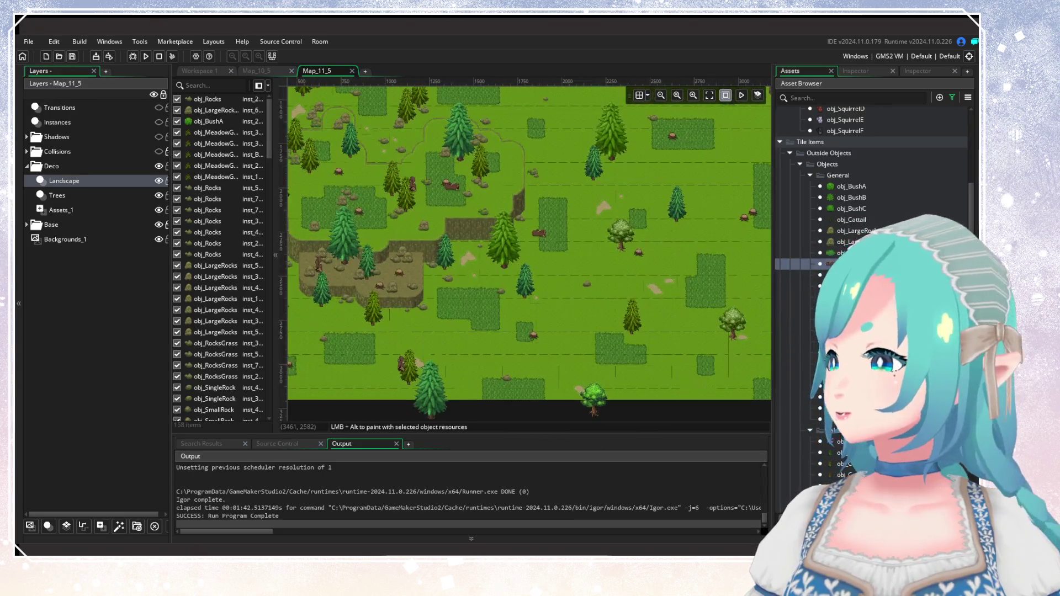
Pick obj_BushA and place six bushes on the left grass plateaus and near the cliff.
{"action": "left_click", "coordinate": [837, 188]}
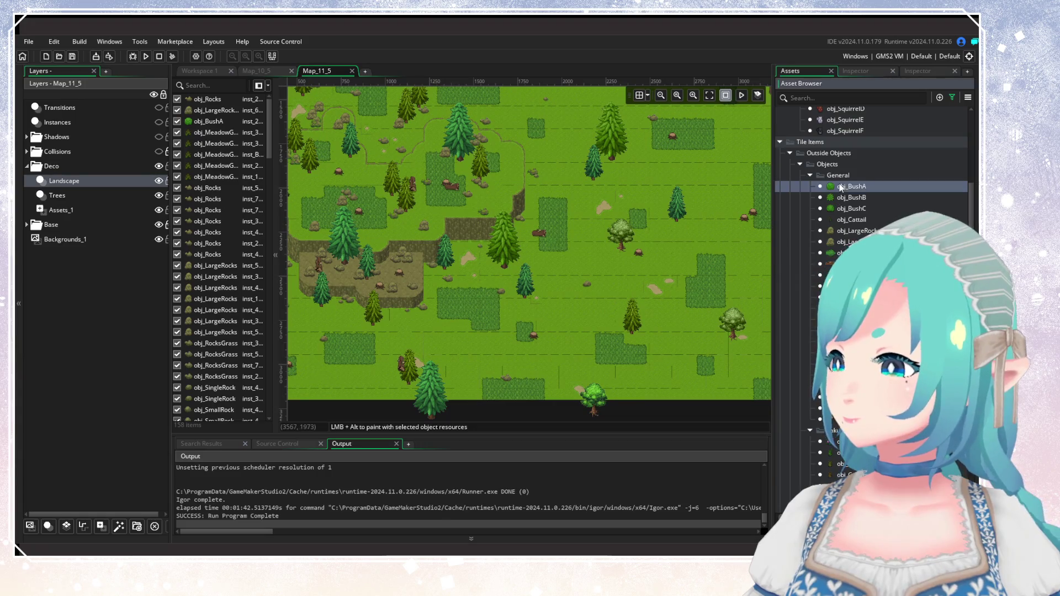
{"action": "left_click_drag", "start_coordinate": [476, 227], "coordinate": [680, 308]}
{"action": "scroll", "coordinate": [670, 276], "scroll_direction": "up", "scroll_amount": 2}
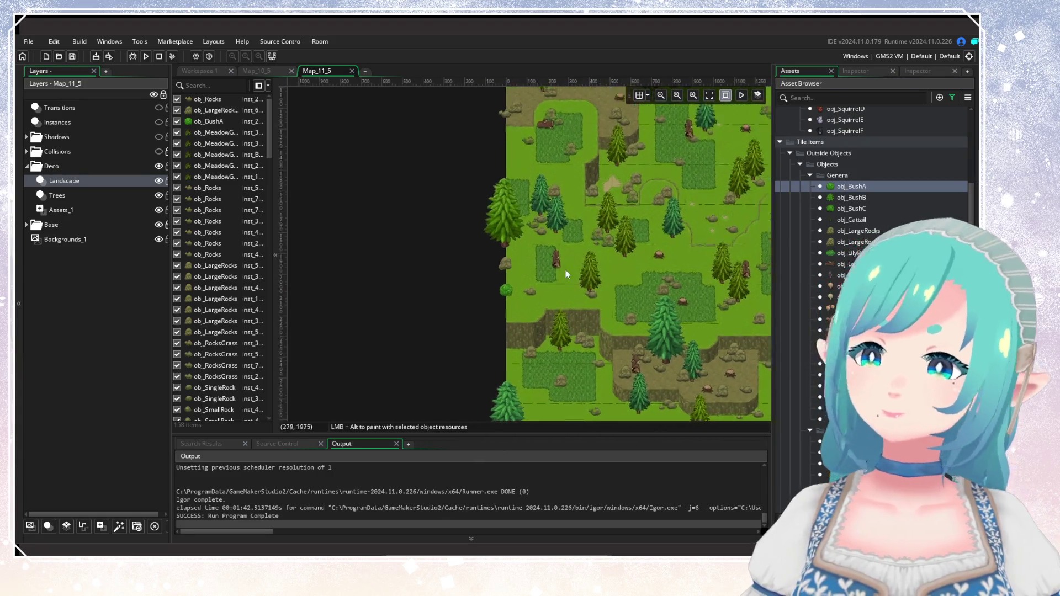
{"action": "left_click_drag", "start_coordinate": [565, 269], "coordinate": [533, 278]}
{"action": "left_click", "coordinate": [521, 273], "text": "alt"}
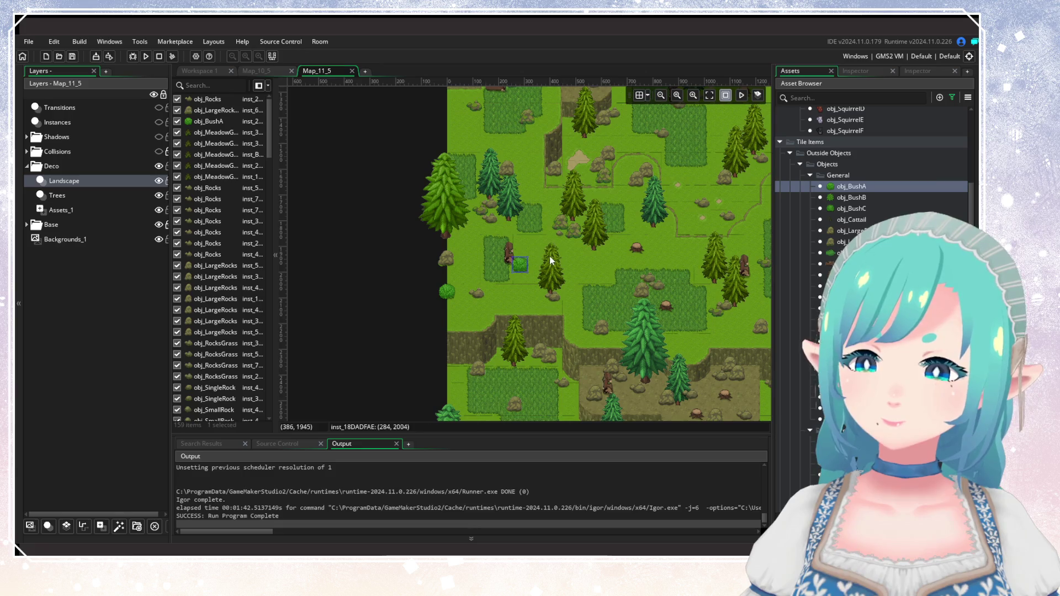
{"action": "left_click", "coordinate": [454, 195], "text": "alt"}
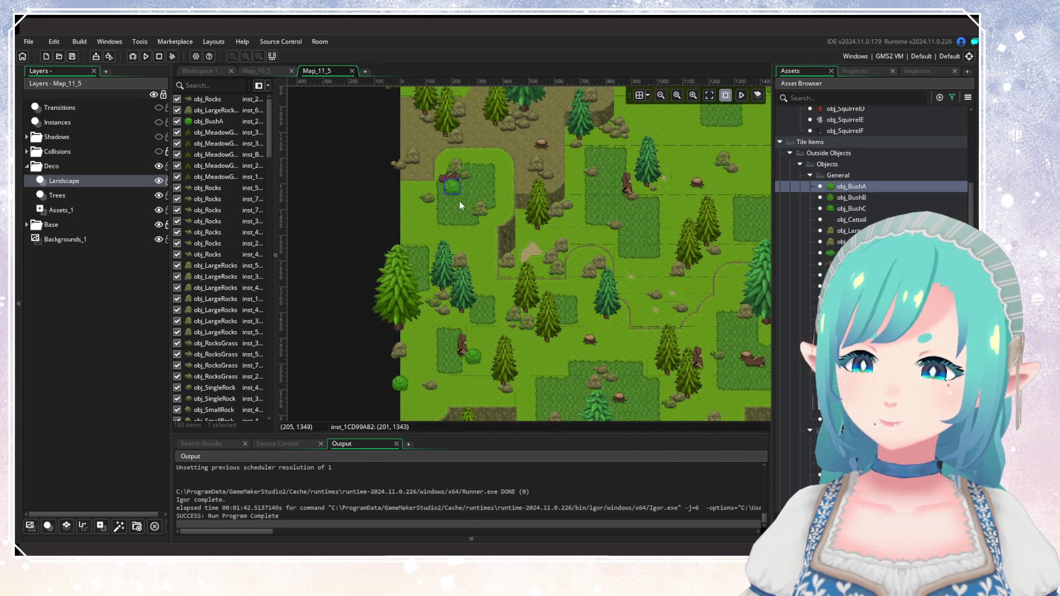
{"action": "left_click", "coordinate": [436, 204], "text": "alt"}
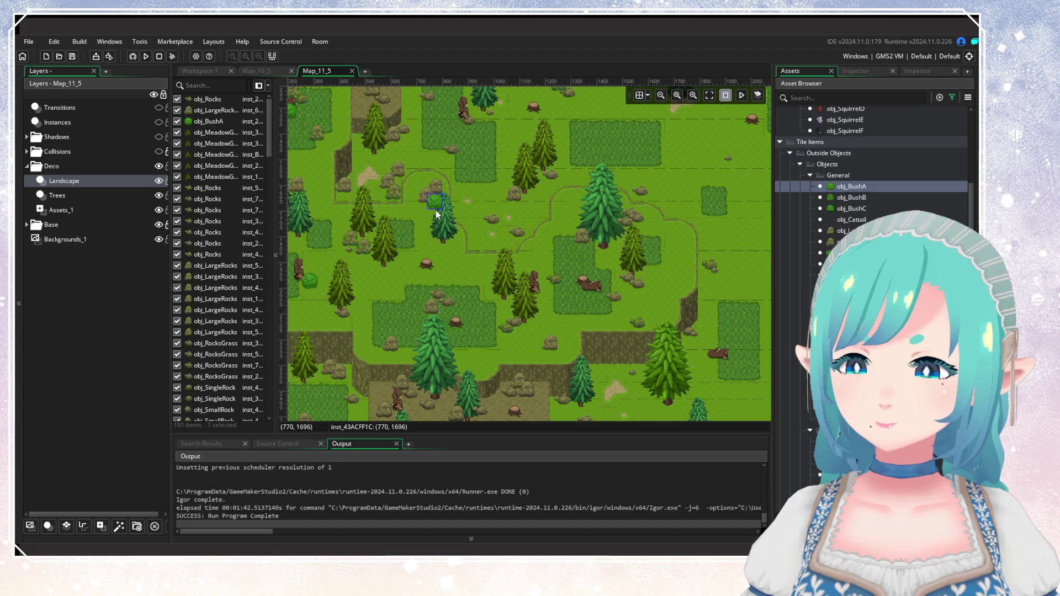
{"action": "left_click", "coordinate": [446, 316], "text": "alt"}
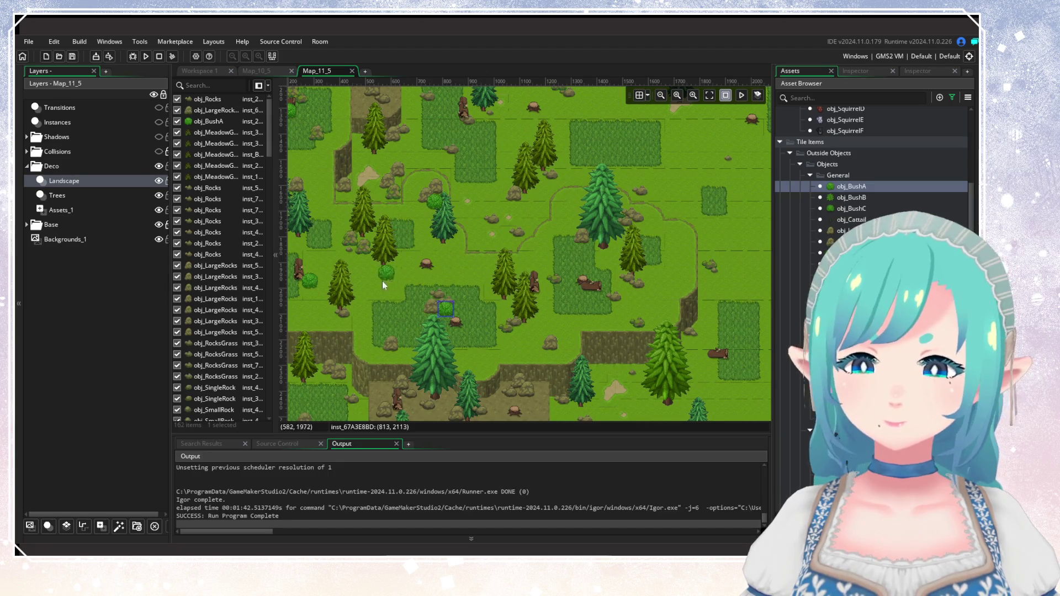
{"action": "left_click", "coordinate": [644, 233], "text": "alt"}
{"action": "left_click", "coordinate": [523, 342], "text": "alt"}
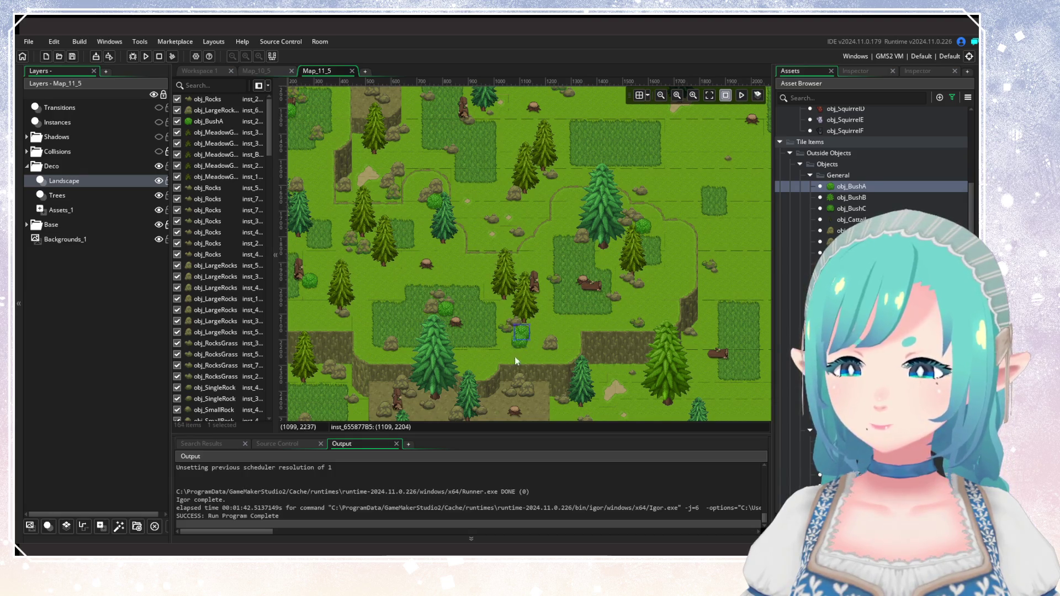
Place six more obj_BushA bushes in the meadow near the stump and along the lower path.
{"action": "scroll", "coordinate": [464, 248], "scroll_direction": "down", "scroll_amount": 3}
{"action": "left_click_drag", "start_coordinate": [436, 279], "coordinate": [600, 417]}
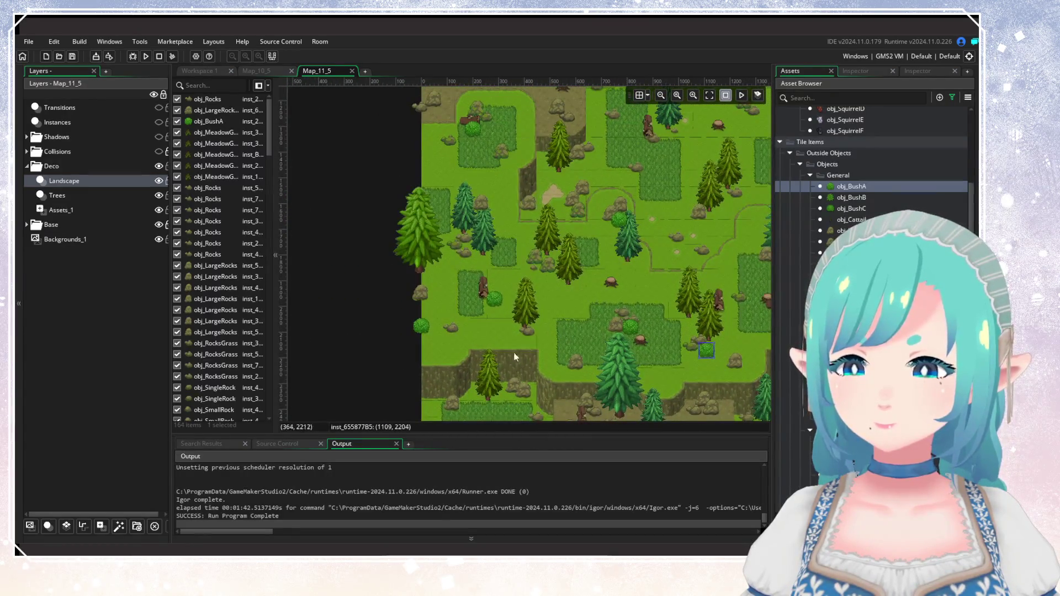
{"action": "scroll", "coordinate": [514, 357], "scroll_direction": "up", "scroll_amount": 3}
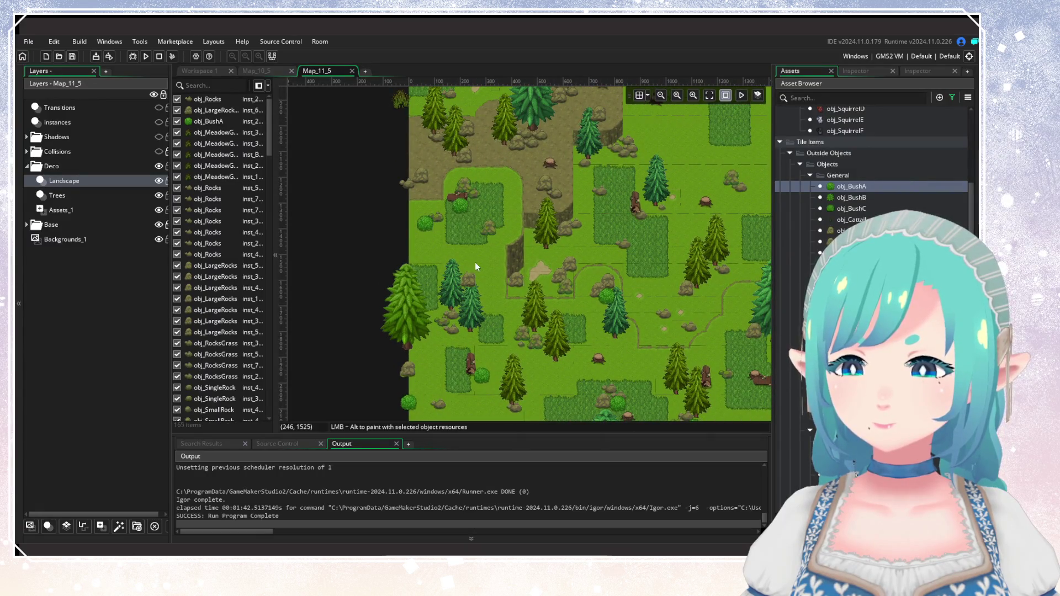
{"action": "mouse_move", "coordinate": [475, 262]}
{"action": "left_mouse_down"}
{"action": "mouse_move", "coordinate": [436, 372]}
{"action": "mouse_move", "coordinate": [404, 296]}
{"action": "left_mouse_up"}
{"action": "scroll", "coordinate": [464, 285], "scroll_direction": "up", "scroll_amount": 2}
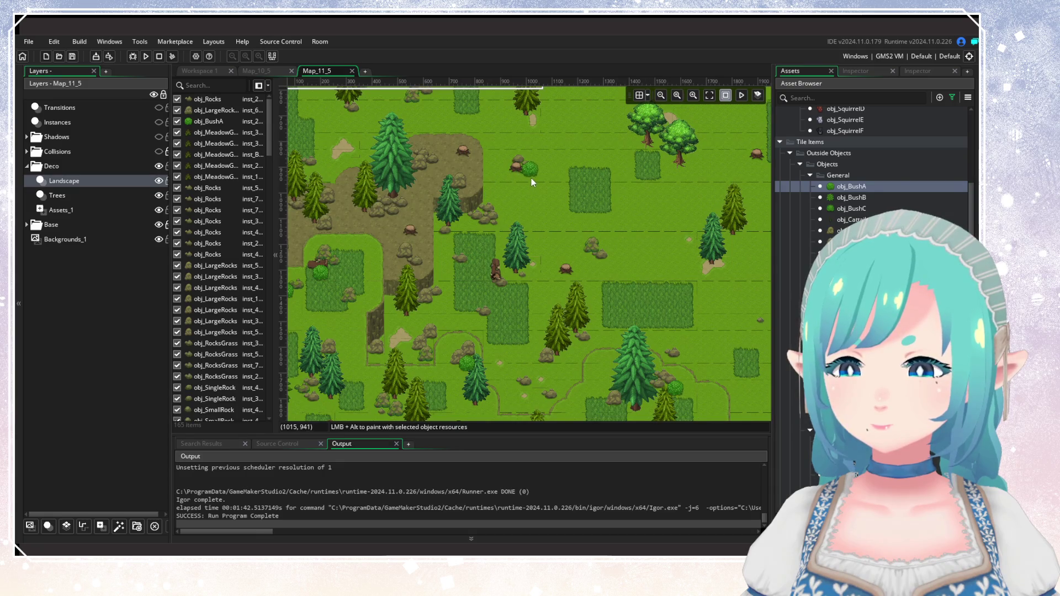
{"action": "left_click", "coordinate": [506, 169]}
{"action": "left_click", "coordinate": [590, 283], "text": "alt"}
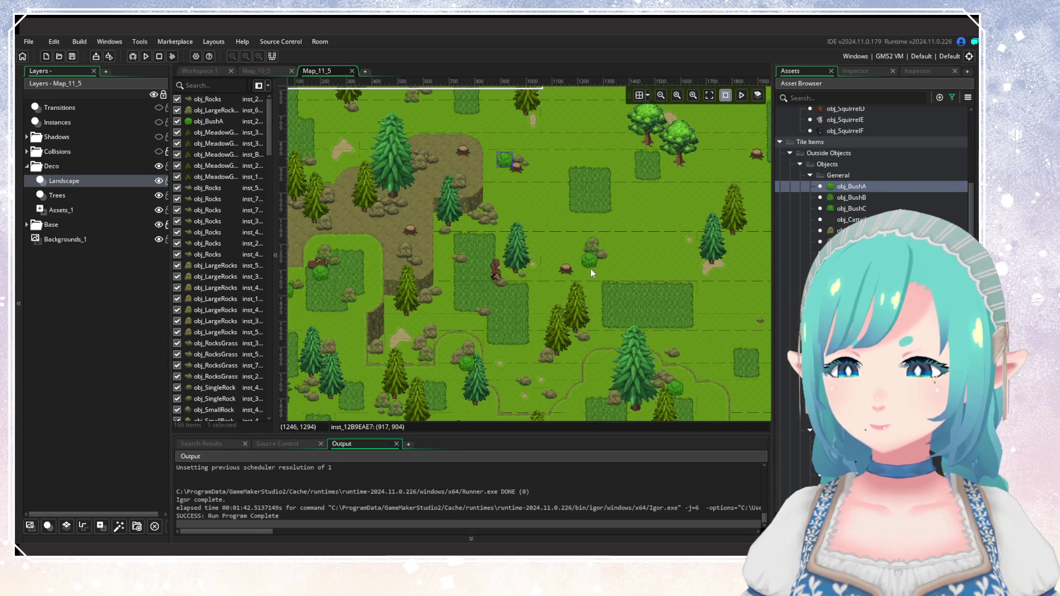
{"action": "left_click", "coordinate": [580, 358], "text": "alt"}
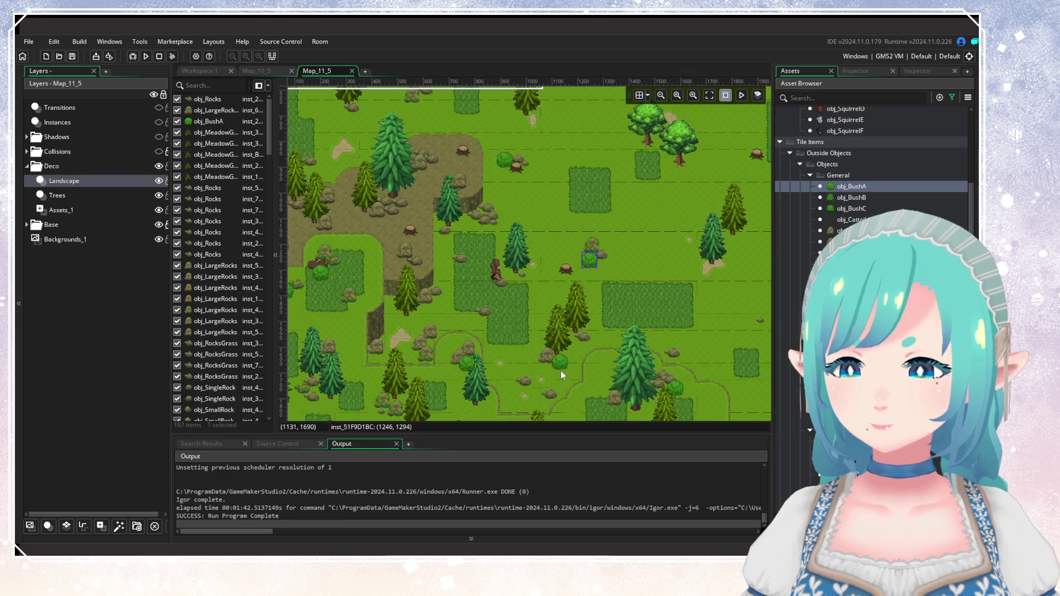
{"action": "left_click", "coordinate": [560, 370]}
{"action": "left_click", "coordinate": [412, 335], "text": "alt"}
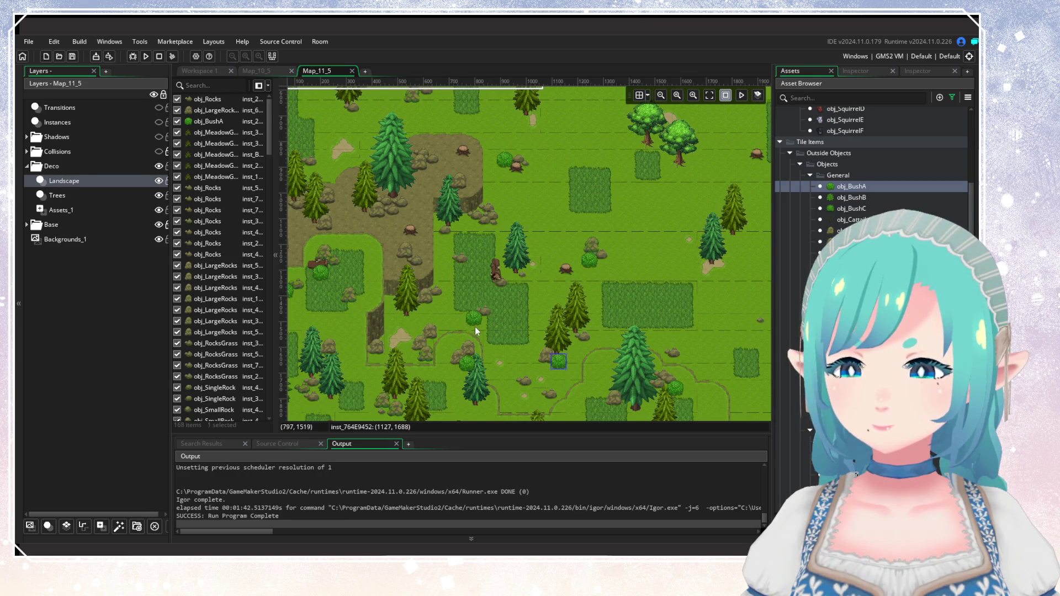
{"action": "scroll", "coordinate": [524, 339], "scroll_direction": "right", "scroll_amount": 5}
{"action": "scroll", "coordinate": [524, 339], "scroll_direction": "up", "scroll_amount": 2}
{"action": "left_click", "coordinate": [590, 338], "text": "alt"}
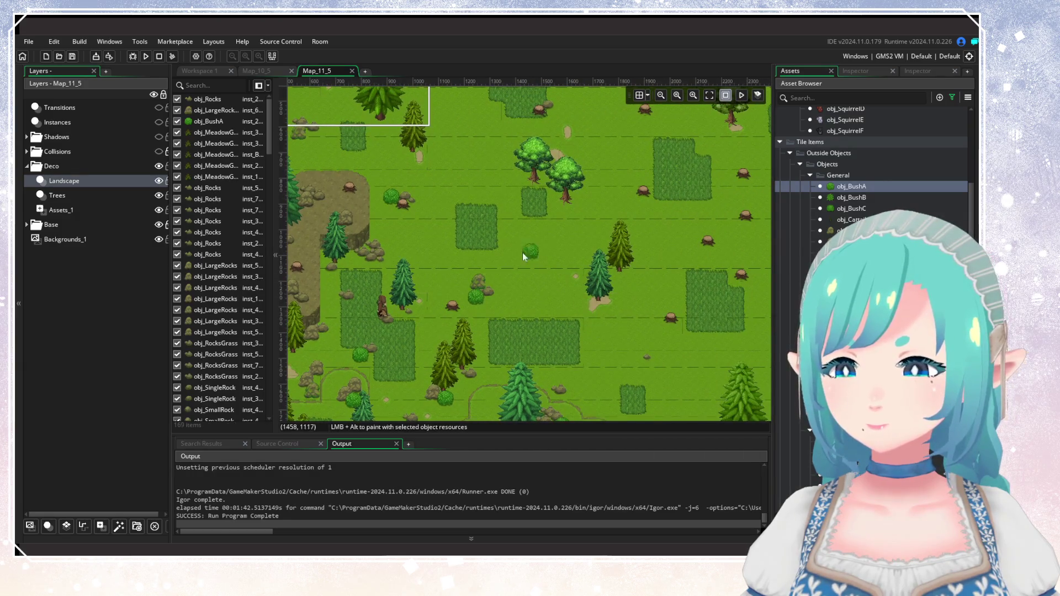
Add bushes around the pair of trees, near the room's top, and in the open meadow.
{"action": "scroll", "coordinate": [522, 252], "scroll_direction": "up", "scroll_amount": 3}
{"action": "left_click", "coordinate": [533, 285], "text": "alt"}
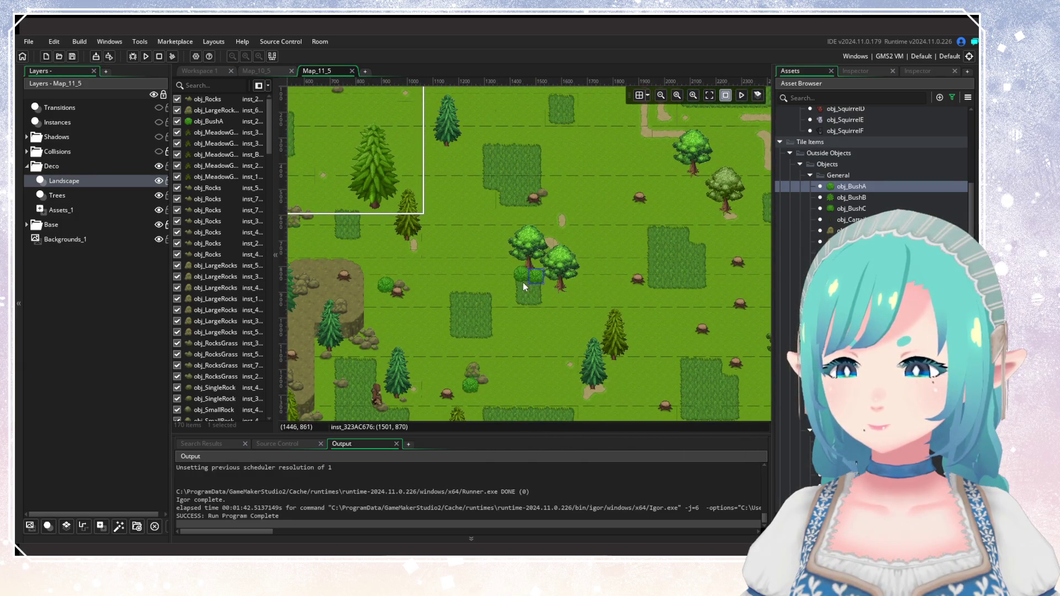
{"action": "left_click", "coordinate": [525, 290], "text": "alt"}
{"action": "left_click", "coordinate": [580, 234], "text": "alt"}
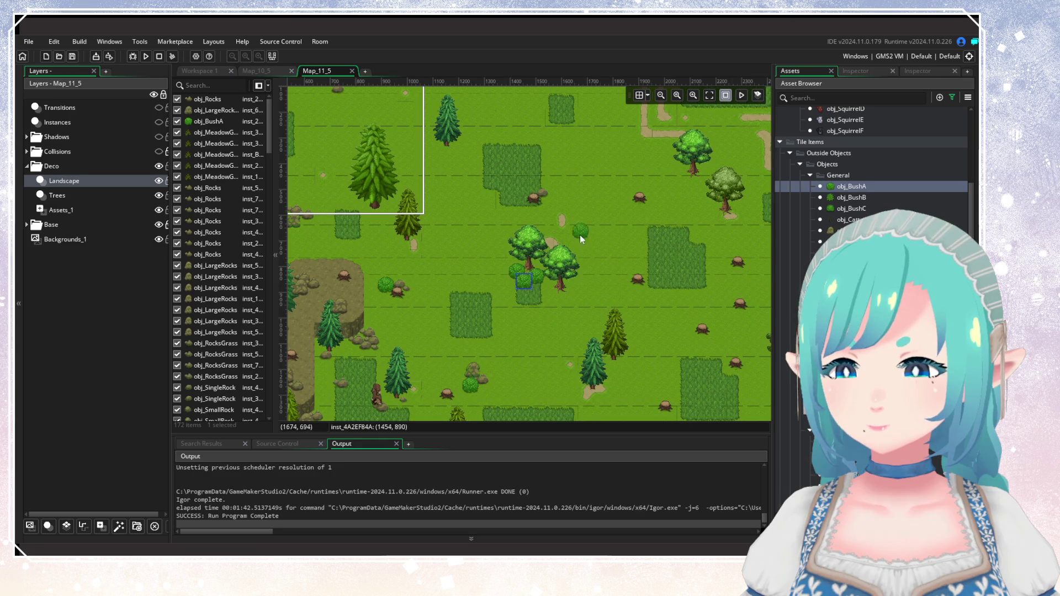
{"action": "scroll", "coordinate": [506, 271], "scroll_direction": "left", "scroll_amount": 6}
{"action": "scroll", "coordinate": [506, 272], "scroll_direction": "up", "scroll_amount": 1}
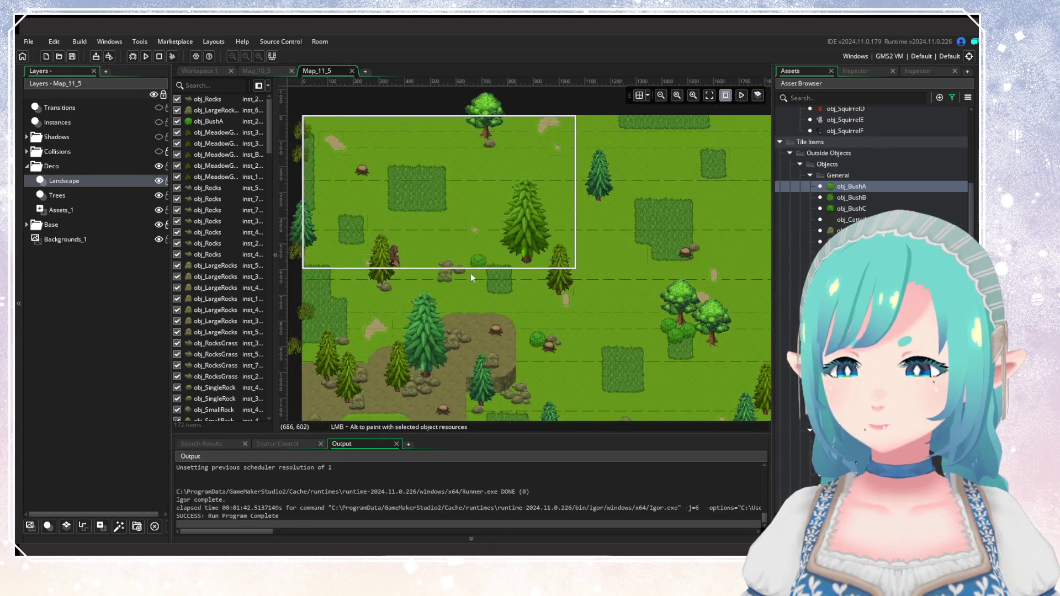
{"action": "left_click", "coordinate": [477, 155], "text": "alt"}
{"action": "scroll", "coordinate": [596, 274], "scroll_direction": "down", "scroll_amount": 5}
{"action": "scroll", "coordinate": [535, 315], "scroll_direction": "right", "scroll_amount": 10}
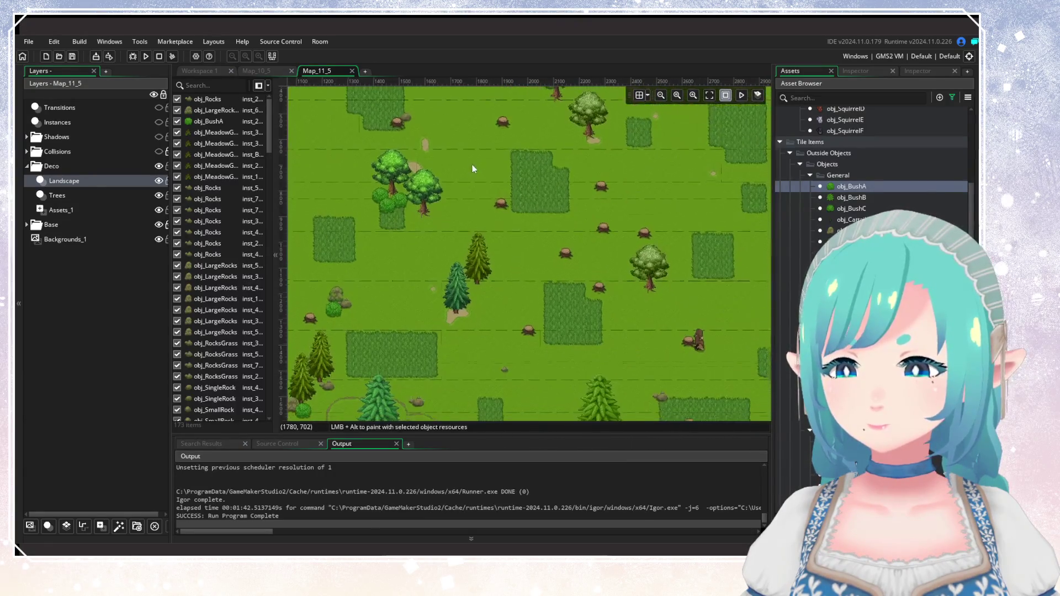
{"action": "scroll", "coordinate": [480, 171], "scroll_direction": "down", "scroll_amount": 10}
{"action": "scroll", "coordinate": [529, 268], "scroll_direction": "right", "scroll_amount": 2}
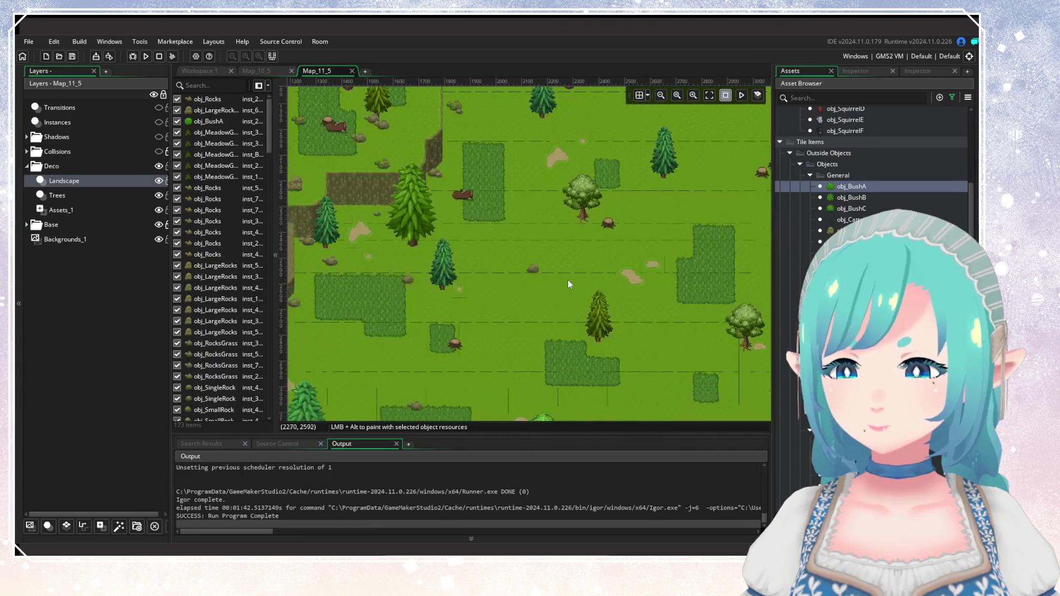
{"action": "left_click", "coordinate": [594, 219], "text": "alt"}
Add bushes below the dirt plateau, beside the squirrel, and in the field, then view the lake on the world map.
{"action": "scroll", "coordinate": [549, 263], "scroll_direction": "down", "scroll_amount": 3}
{"action": "scroll", "coordinate": [535, 318], "scroll_direction": "left", "scroll_amount": 10}
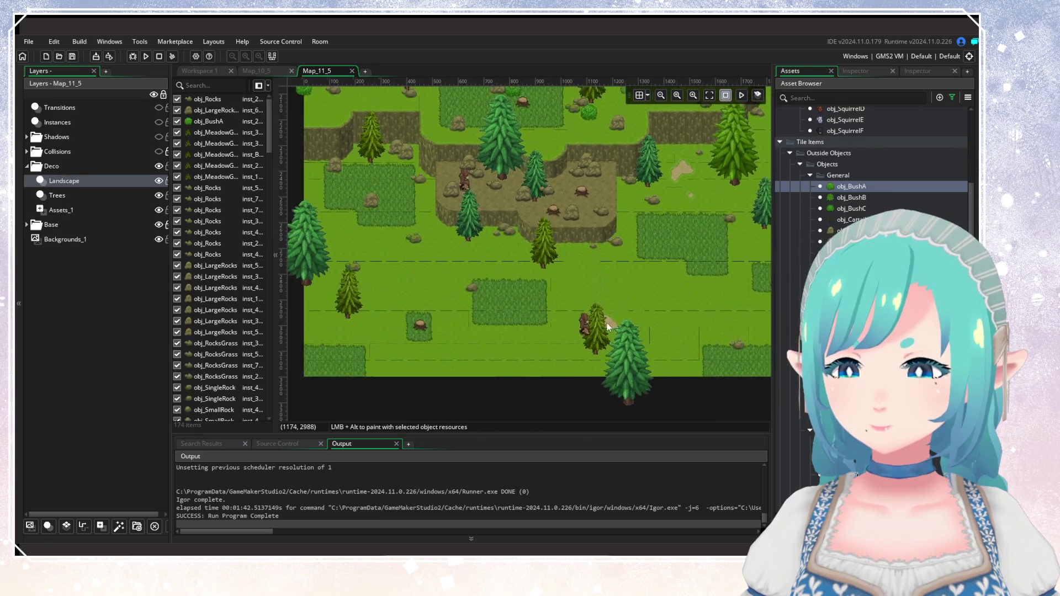
{"action": "left_click", "coordinate": [478, 249], "text": "alt"}
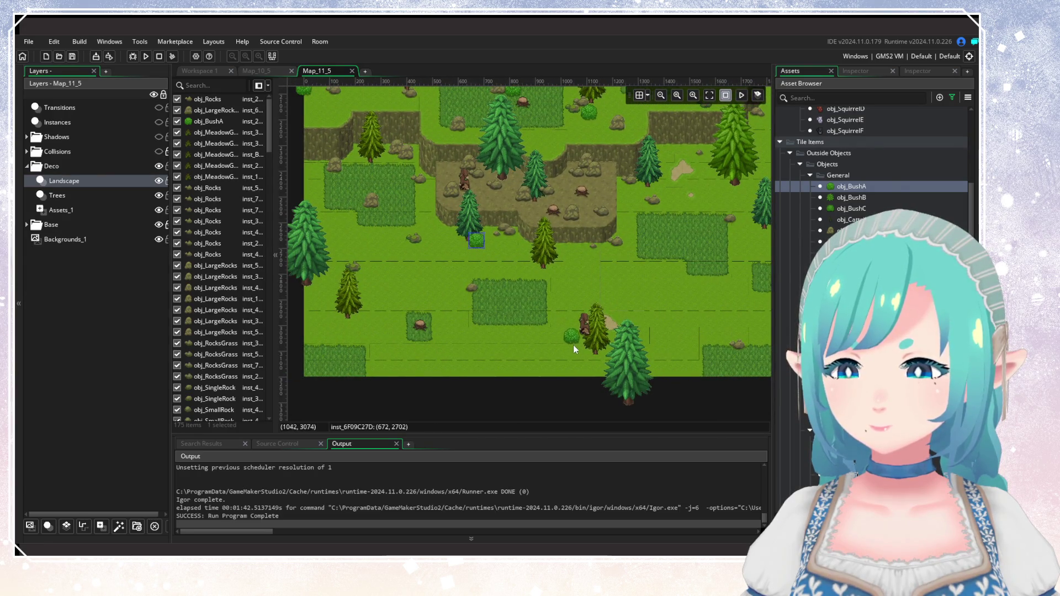
{"action": "left_click", "coordinate": [577, 344], "text": "alt"}
{"action": "scroll", "coordinate": [711, 343], "scroll_direction": "right", "scroll_amount": 8}
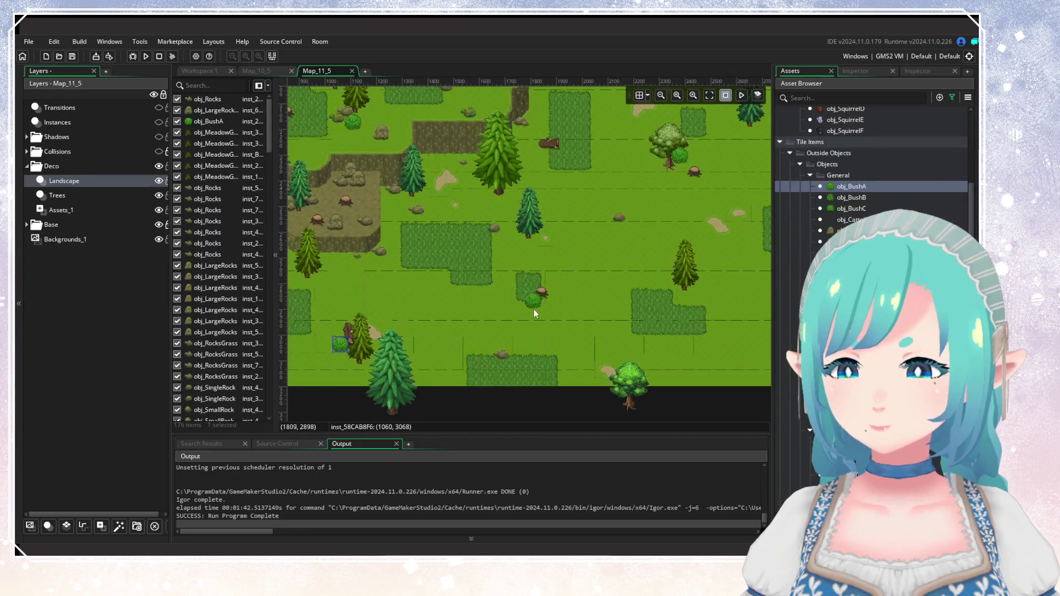
{"action": "left_click", "coordinate": [630, 233], "text": "alt"}
{"action": "scroll", "coordinate": [627, 321], "scroll_direction": "up", "scroll_amount": 1}
{"action": "scroll", "coordinate": [627, 321], "scroll_direction": "right", "scroll_amount": 1}
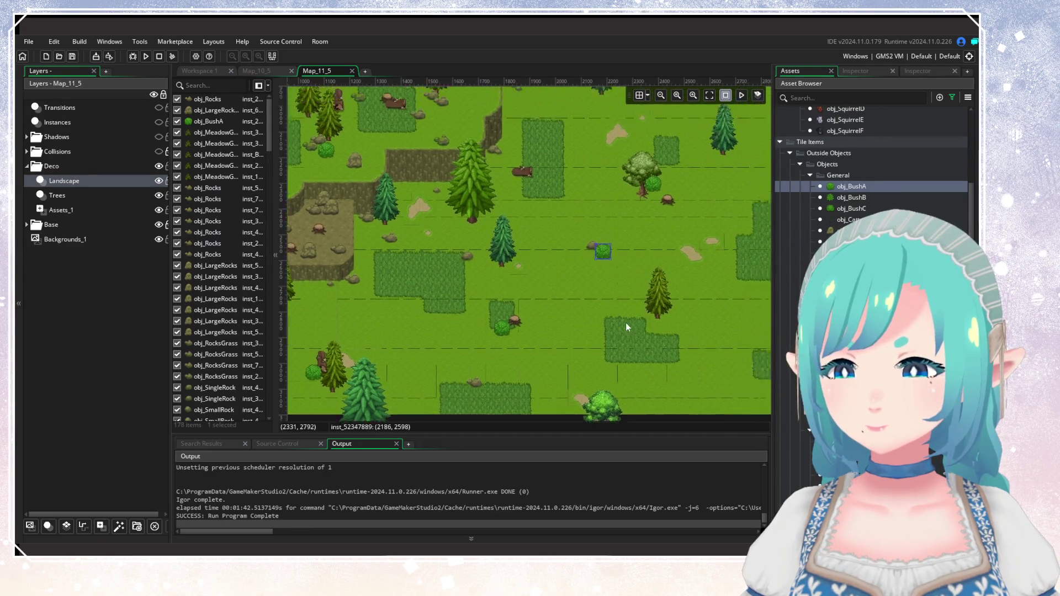
{"action": "scroll", "coordinate": [559, 334], "scroll_direction": "right", "scroll_amount": 2}
{"action": "scroll", "coordinate": [624, 375], "scroll_direction": "down", "scroll_amount": 2}
{"action": "scroll", "coordinate": [625, 374], "scroll_direction": "right", "scroll_amount": 2}
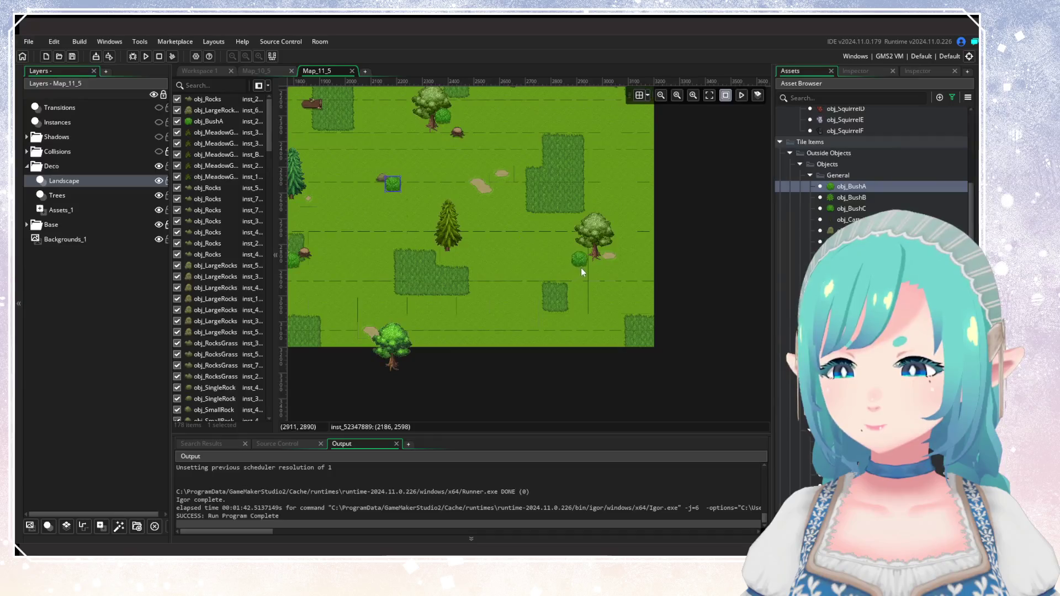
{"action": "scroll", "coordinate": [552, 285], "scroll_direction": "left", "scroll_amount": 3}
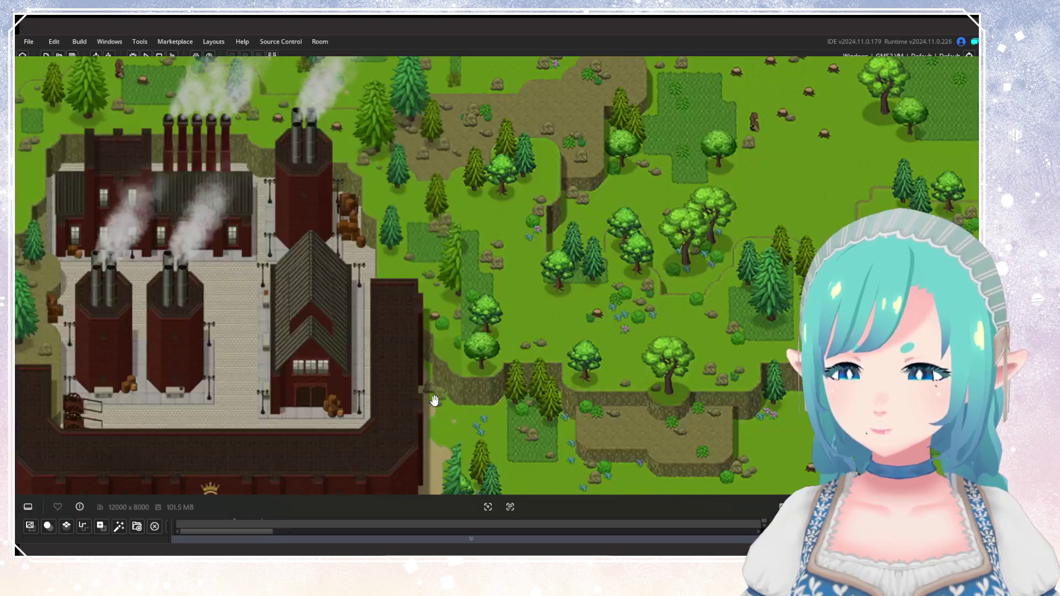
{"action": "scroll", "coordinate": [435, 399], "scroll_direction": "down", "scroll_amount": 5}
{"action": "scroll", "coordinate": [434, 401], "scroll_direction": "left", "scroll_amount": 5}
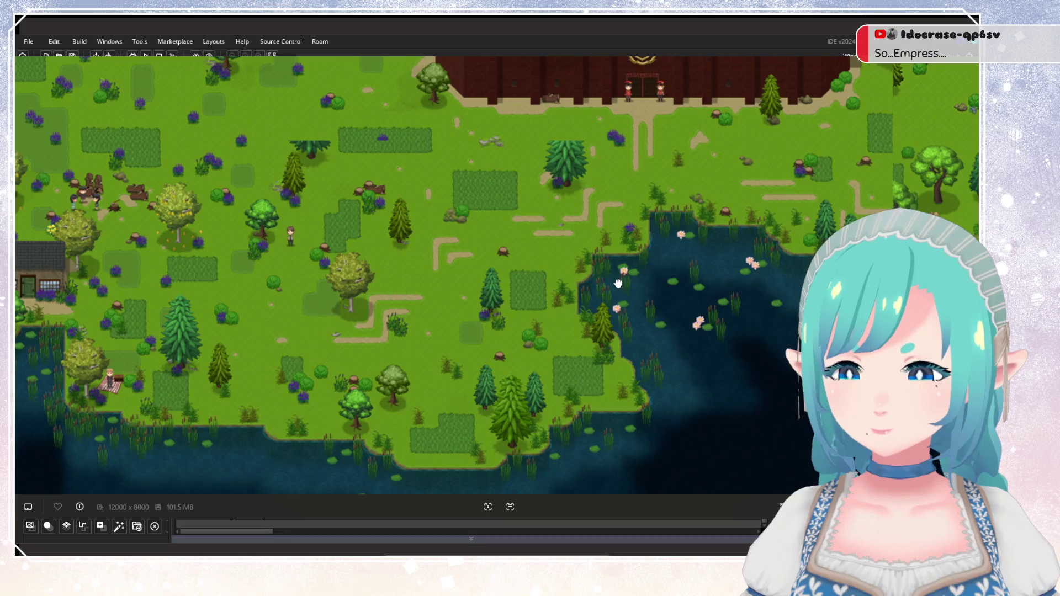
{"action": "left_click_drag", "start_coordinate": [618, 283], "coordinate": [673, 278]}
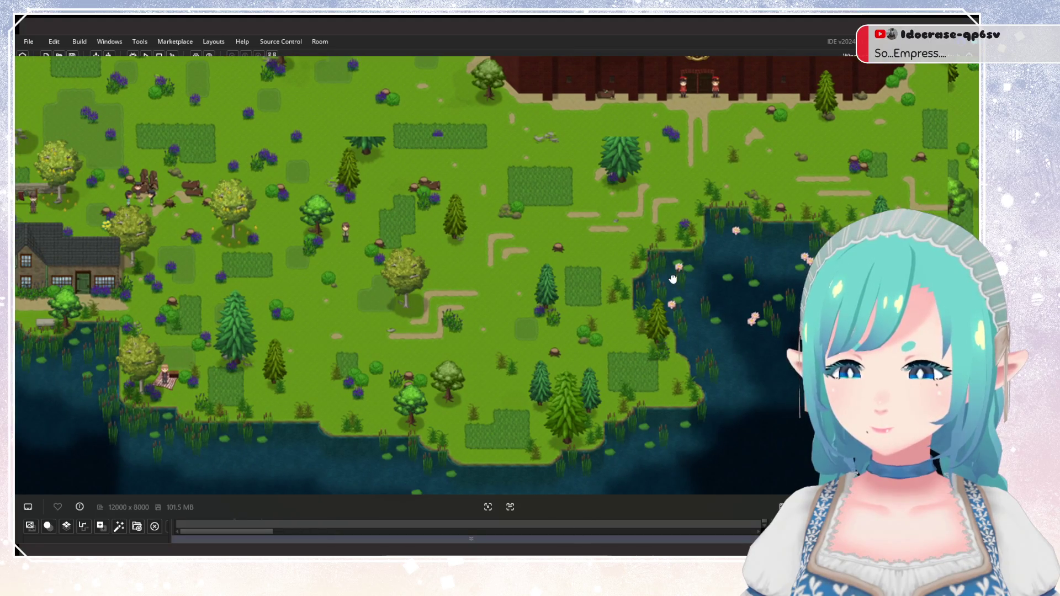
Close the map reference image and place an obj_BushA bush on the grass beside the dirt plateau.
{"action": "key", "text": "Escape"}
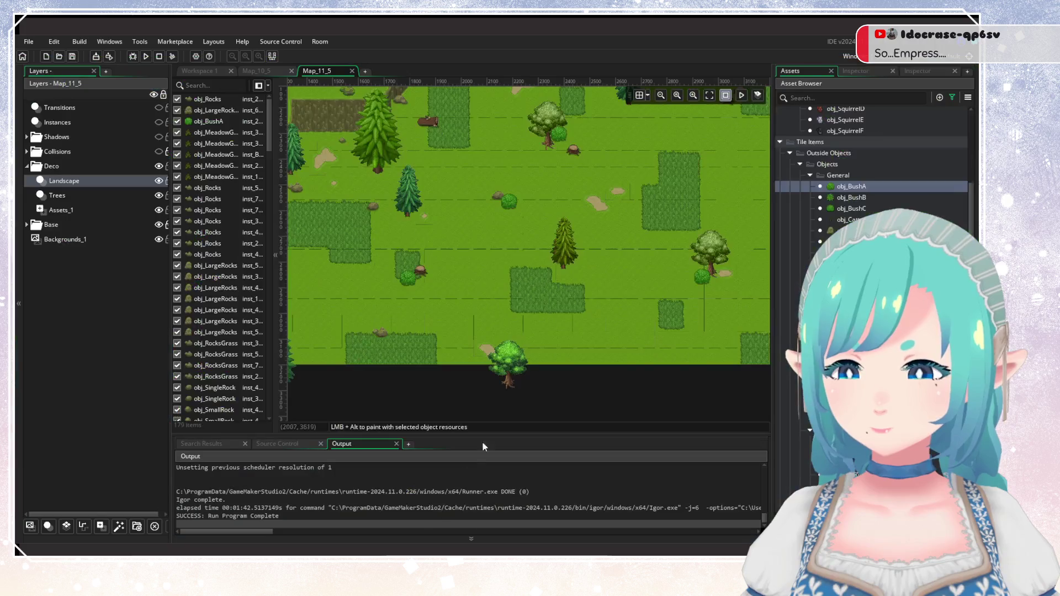
{"action": "scroll", "coordinate": [525, 418], "scroll_direction": "up", "scroll_amount": 2}
{"action": "scroll", "coordinate": [591, 361], "scroll_direction": "down", "scroll_amount": 3}
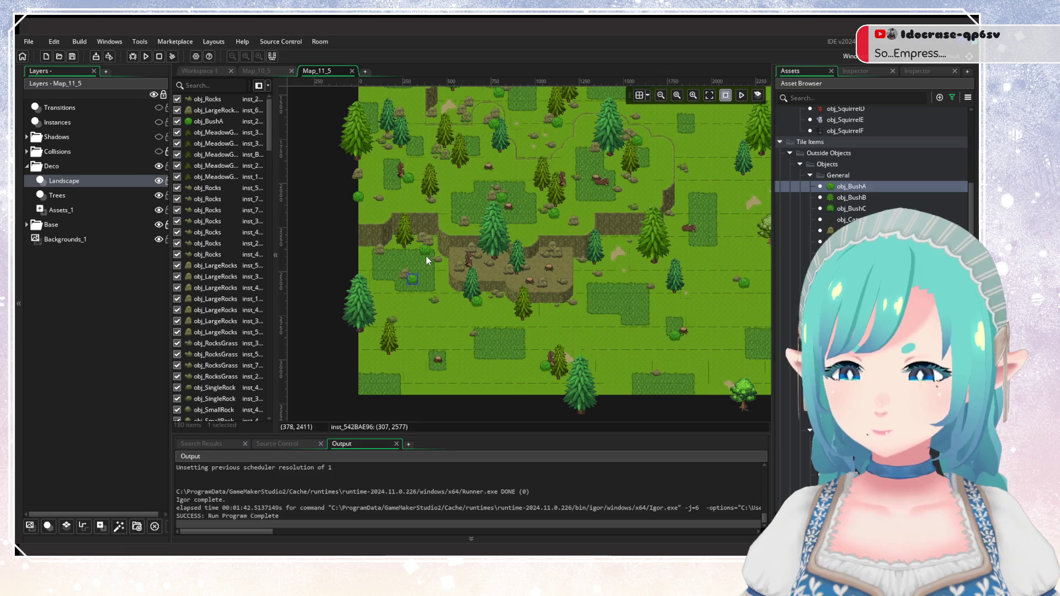
{"action": "left_click", "coordinate": [424, 255], "text": "alt"}
{"action": "scroll", "coordinate": [502, 312], "scroll_direction": "up", "scroll_amount": 3}
{"action": "scroll", "coordinate": [514, 315], "scroll_direction": "right", "scroll_amount": 3}
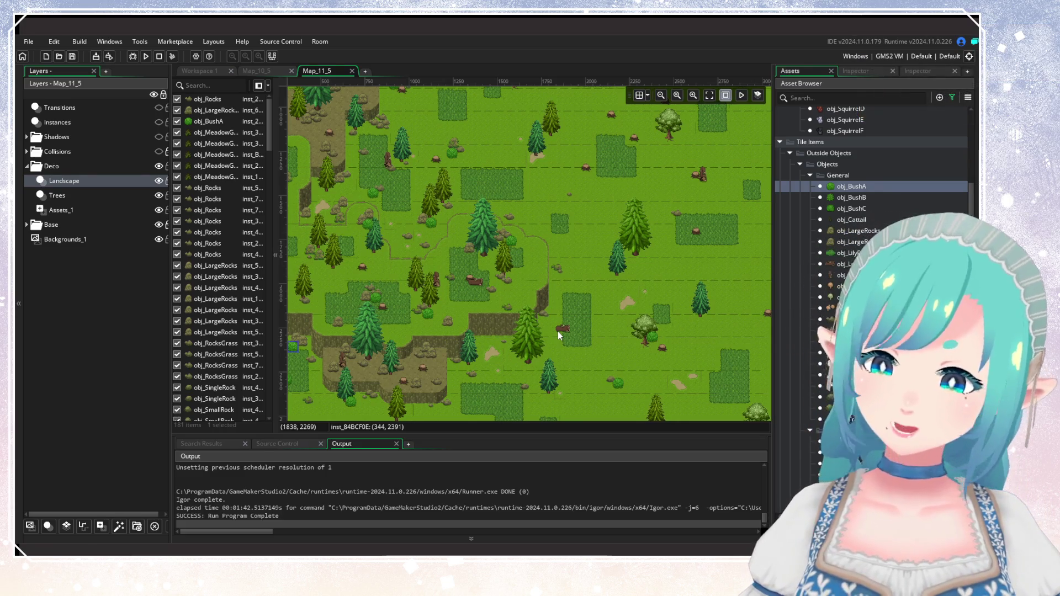
{"action": "scroll", "coordinate": [440, 251], "scroll_direction": "down", "scroll_amount": 3}
{"action": "scroll", "coordinate": [445, 287], "scroll_direction": "up", "scroll_amount": 1}
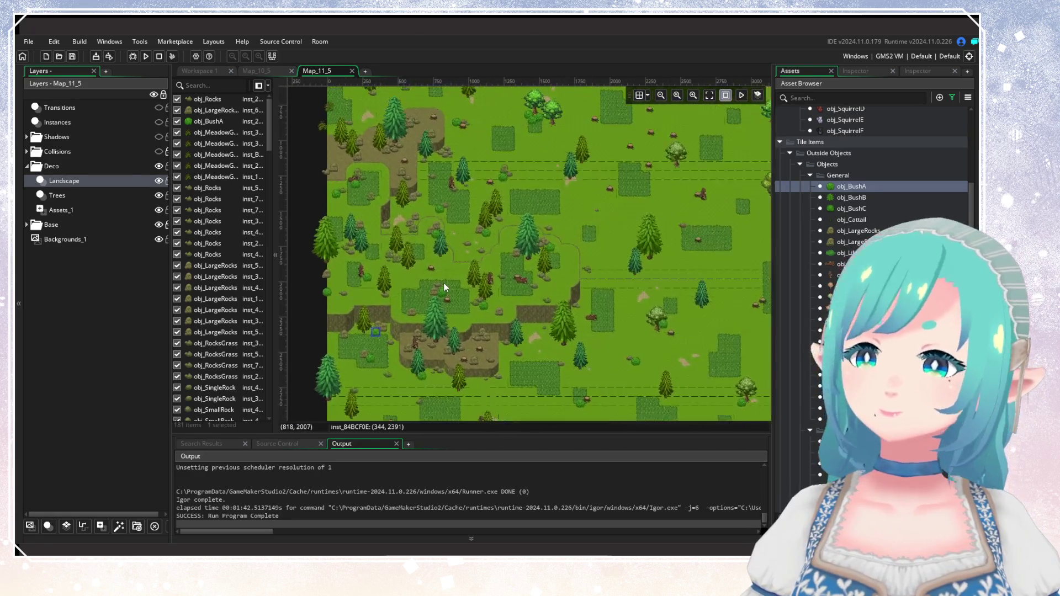
{"action": "scroll", "coordinate": [441, 310], "scroll_direction": "down", "scroll_amount": 2}
{"action": "scroll", "coordinate": [435, 312], "scroll_direction": "down", "scroll_amount": 1}
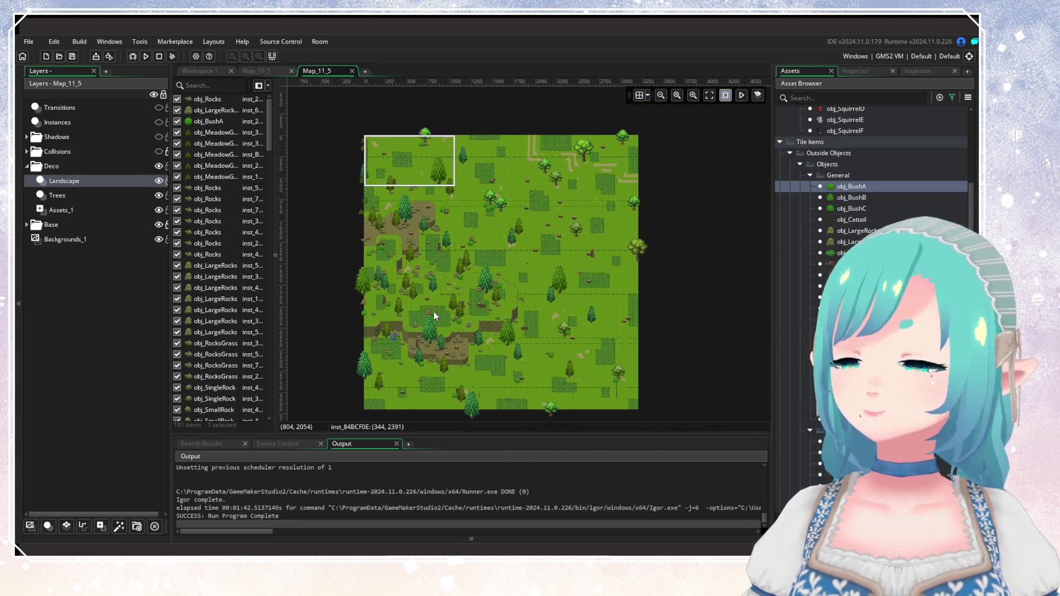
{"action": "scroll", "coordinate": [434, 315], "scroll_direction": "up", "scroll_amount": 1}
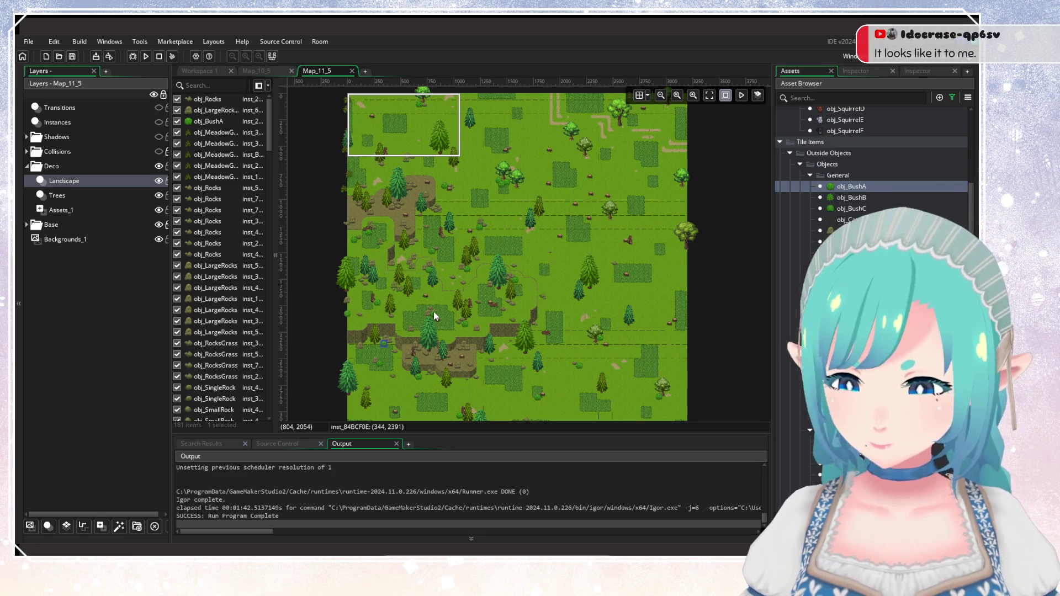
{"action": "scroll", "coordinate": [474, 232], "scroll_direction": "up", "scroll_amount": 2}
Place three bushes on the grass along the top of the room, one beside the large tree.
{"action": "scroll", "coordinate": [499, 189], "scroll_direction": "up", "scroll_amount": 4}
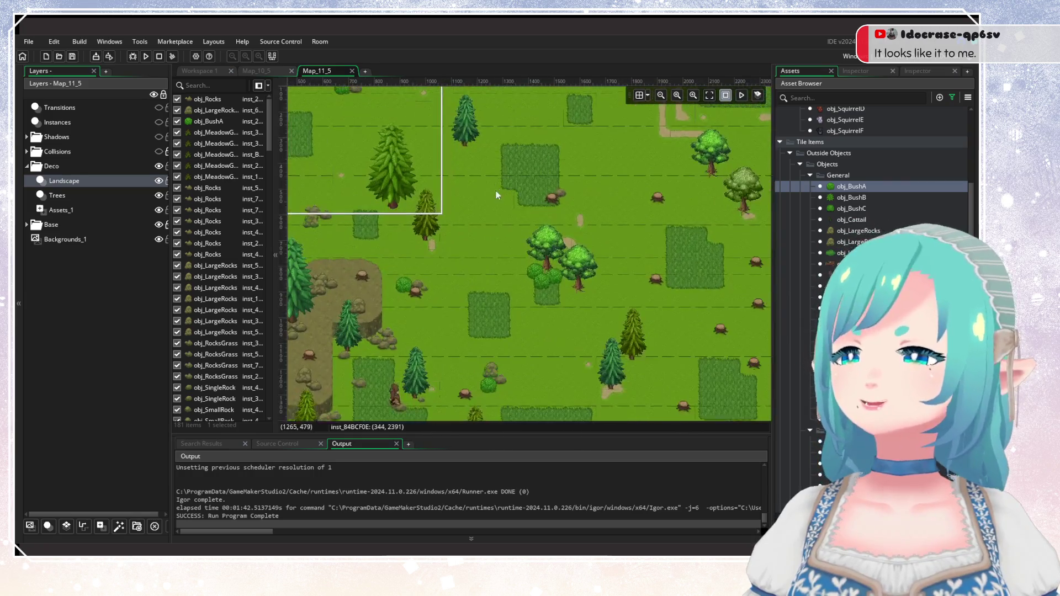
{"action": "left_click", "coordinate": [594, 264], "text": "alt"}
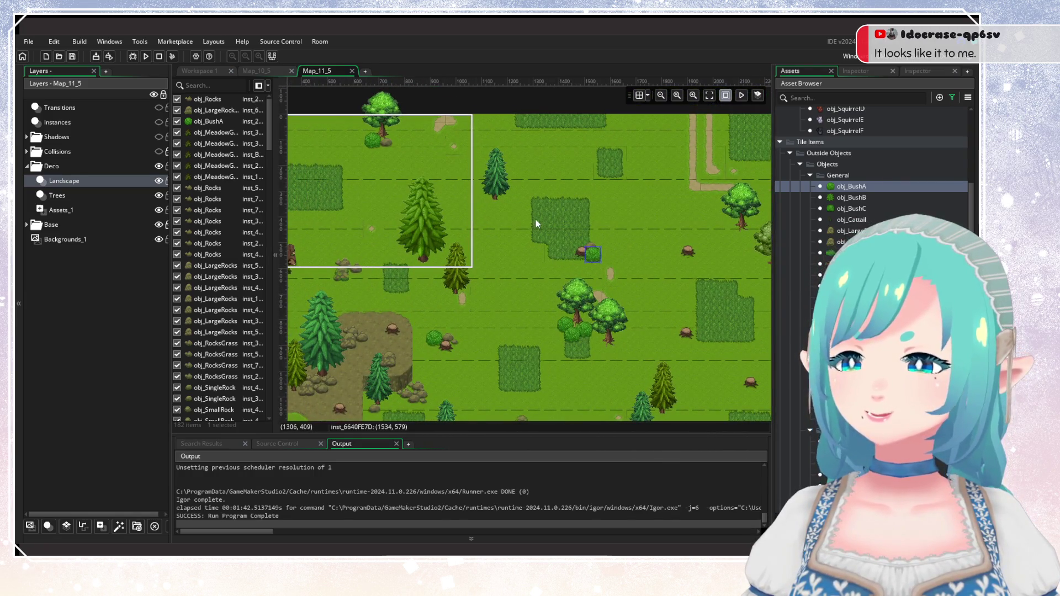
{"action": "left_click_drag", "start_coordinate": [536, 220], "coordinate": [438, 266]}
{"action": "left_click", "coordinate": [502, 207], "text": "alt"}
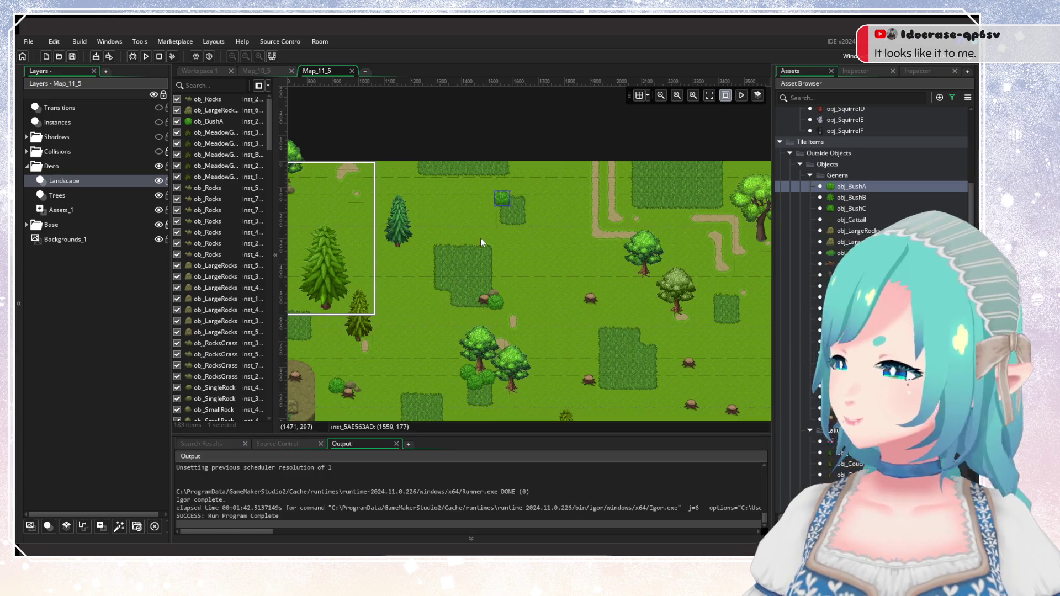
{"action": "left_click_drag", "start_coordinate": [480, 238], "coordinate": [261, 240]}
{"action": "left_click", "coordinate": [542, 199], "text": "alt"}
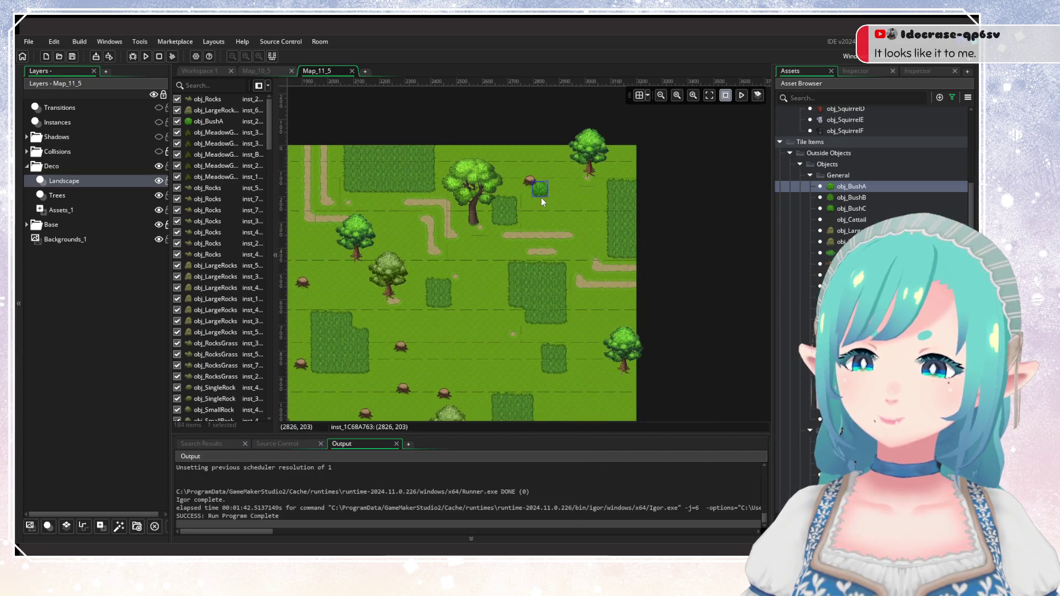
Place a fourth bush in the upper-left grass area.
{"action": "mouse_move", "coordinate": [371, 289]}
{"action": "left_mouse_down"}
{"action": "mouse_move", "coordinate": [494, 335]}
{"action": "mouse_move", "coordinate": [526, 314]}
{"action": "left_mouse_up"}
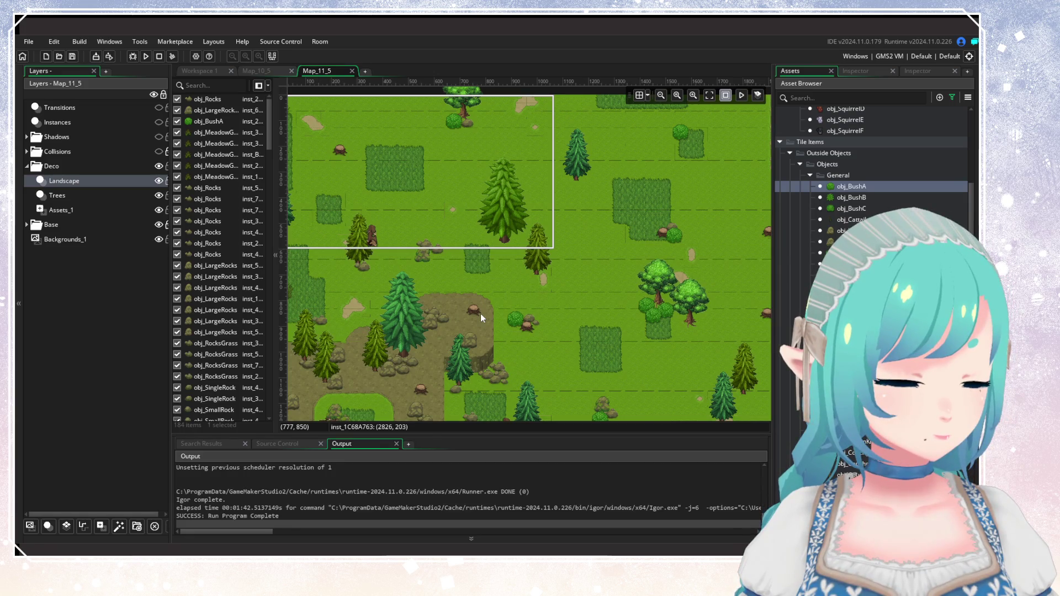
{"action": "mouse_move", "coordinate": [481, 314]}
{"action": "left_mouse_down"}
{"action": "mouse_move", "coordinate": [550, 322]}
{"action": "mouse_move", "coordinate": [592, 363]}
{"action": "mouse_move", "coordinate": [531, 376]}
{"action": "left_mouse_up"}
{"action": "scroll", "coordinate": [466, 319], "scroll_direction": "up", "scroll_amount": 2}
{"action": "left_click_drag", "start_coordinate": [466, 319], "coordinate": [466, 288]}
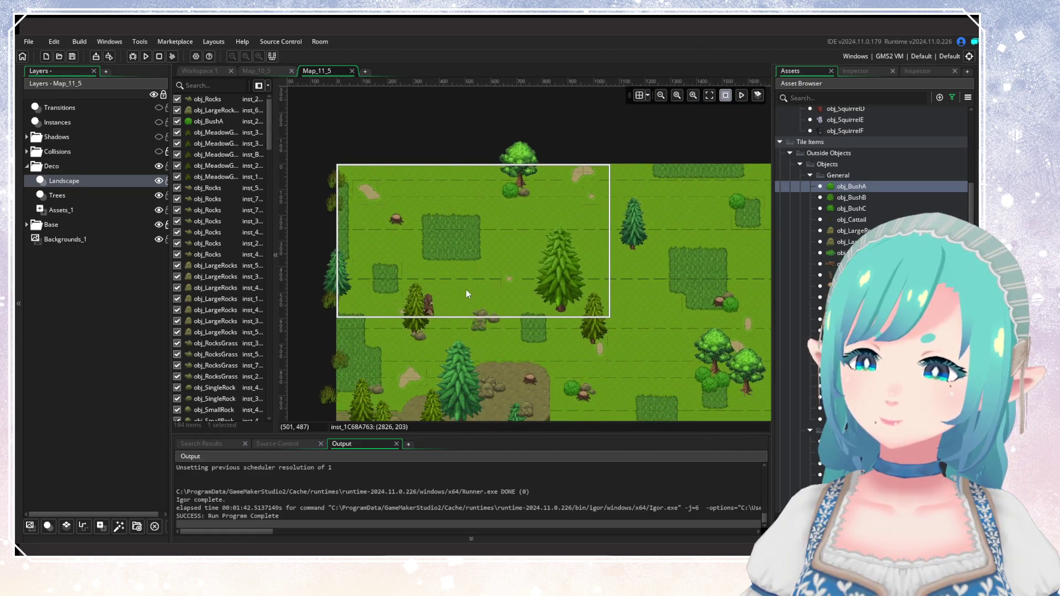
{"action": "left_click", "coordinate": [407, 241], "text": "alt"}
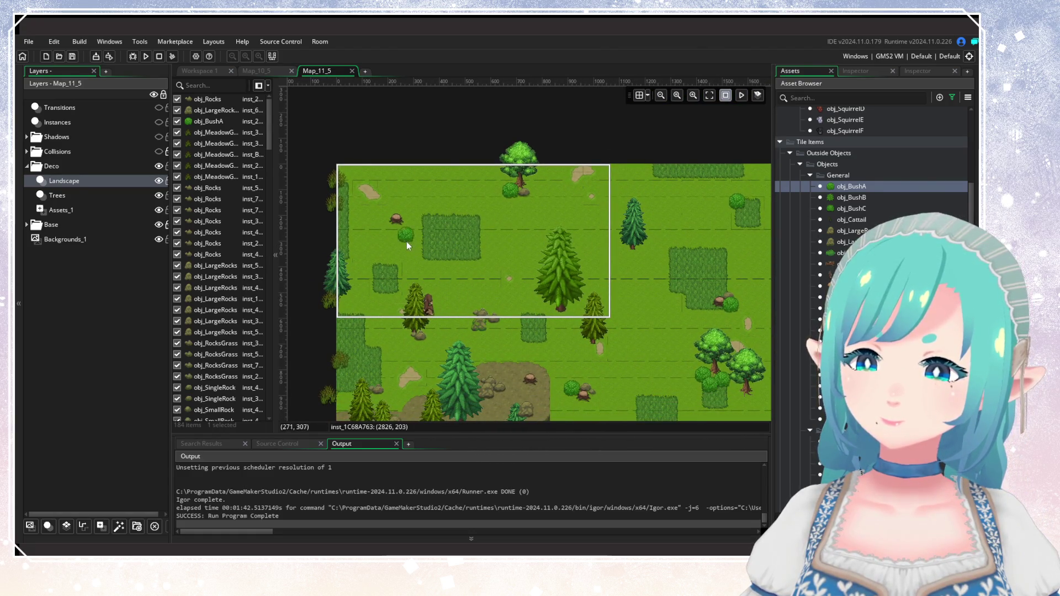
{"action": "scroll", "coordinate": [470, 291], "scroll_direction": "down", "scroll_amount": 5}
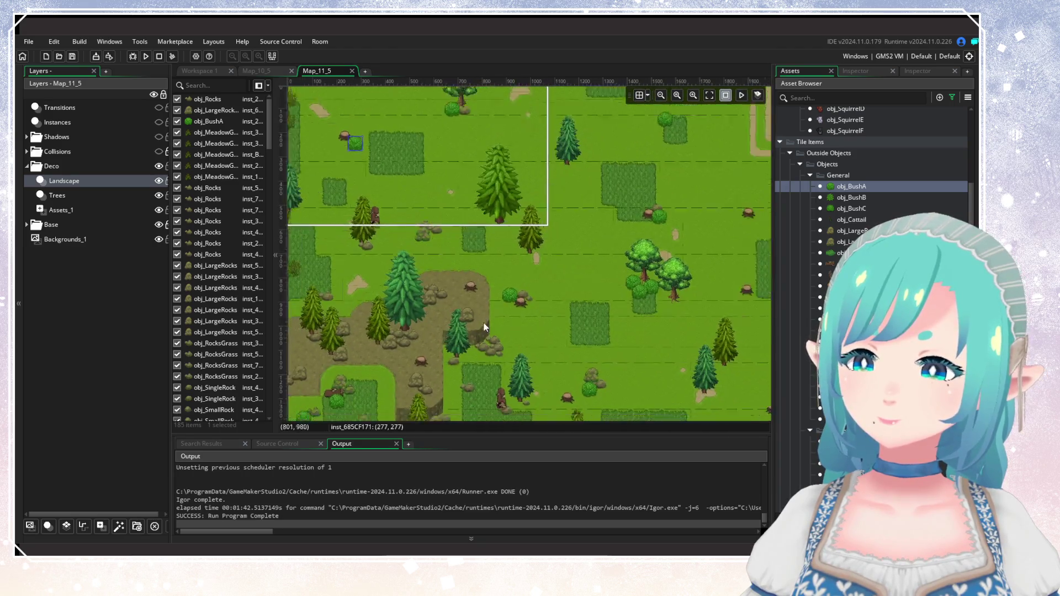
{"action": "scroll", "coordinate": [539, 311], "scroll_direction": "down", "scroll_amount": 2}
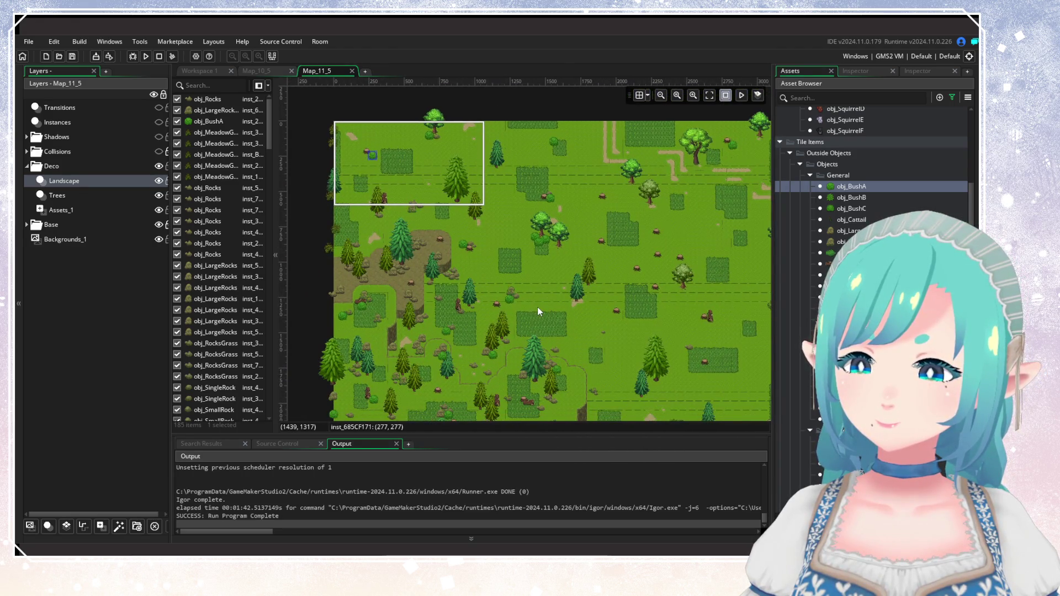
{"action": "left_click_drag", "start_coordinate": [540, 312], "coordinate": [531, 333]}
{"action": "scroll", "coordinate": [532, 334], "scroll_direction": "up", "scroll_amount": 2}
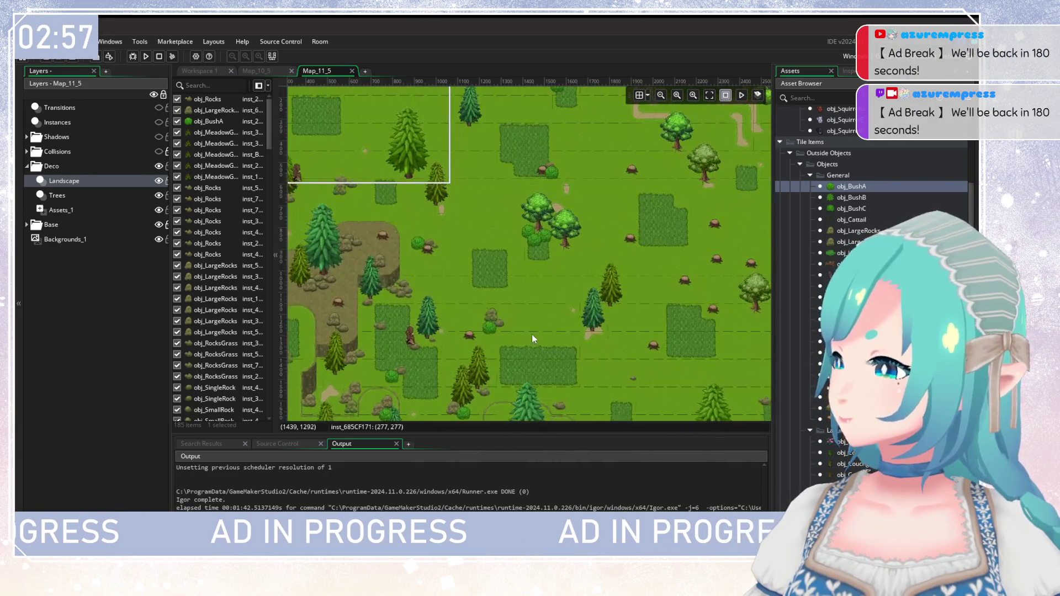
{"action": "scroll", "coordinate": [532, 334], "scroll_direction": "down", "scroll_amount": 3}
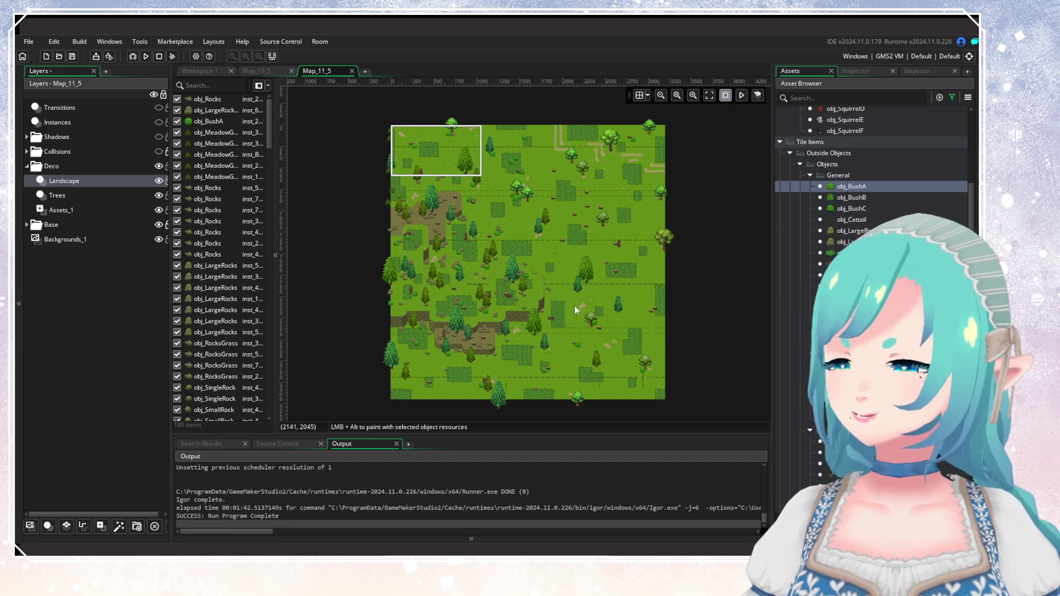
{"action": "scroll", "coordinate": [576, 305], "scroll_direction": "up", "scroll_amount": 4}
{"action": "scroll", "coordinate": [586, 311], "scroll_direction": "down", "scroll_amount": 4}
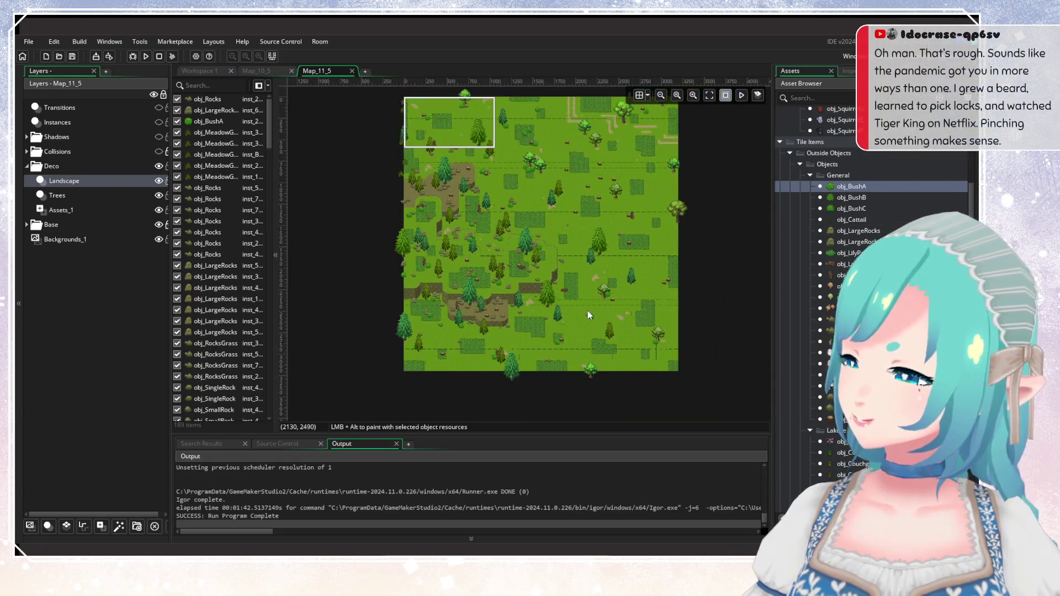
{"action": "scroll", "coordinate": [585, 330], "scroll_direction": "up", "scroll_amount": 4}
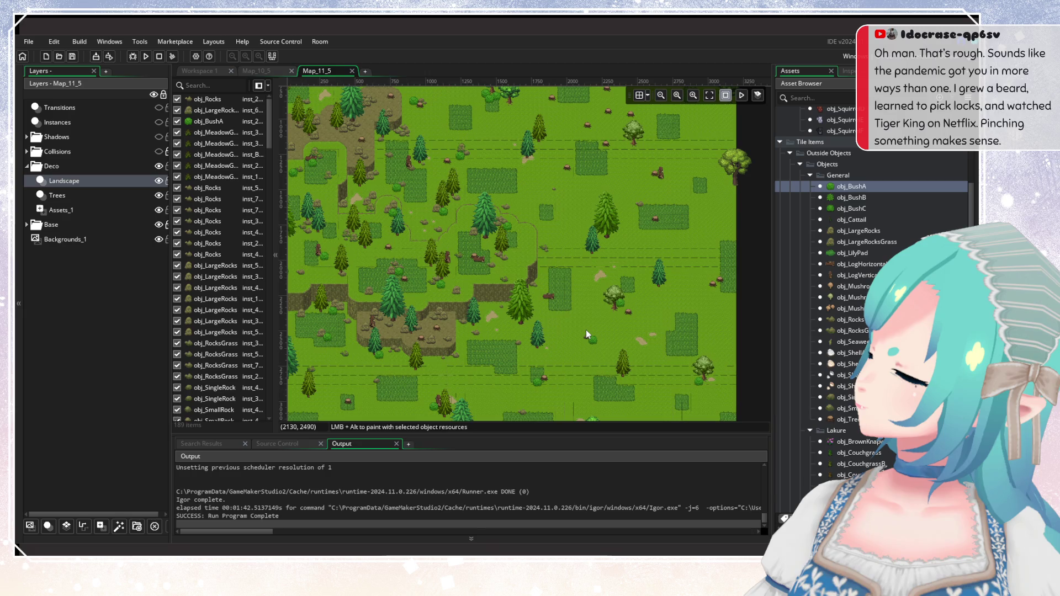
{"action": "left_click_drag", "start_coordinate": [585, 330], "coordinate": [598, 332]}
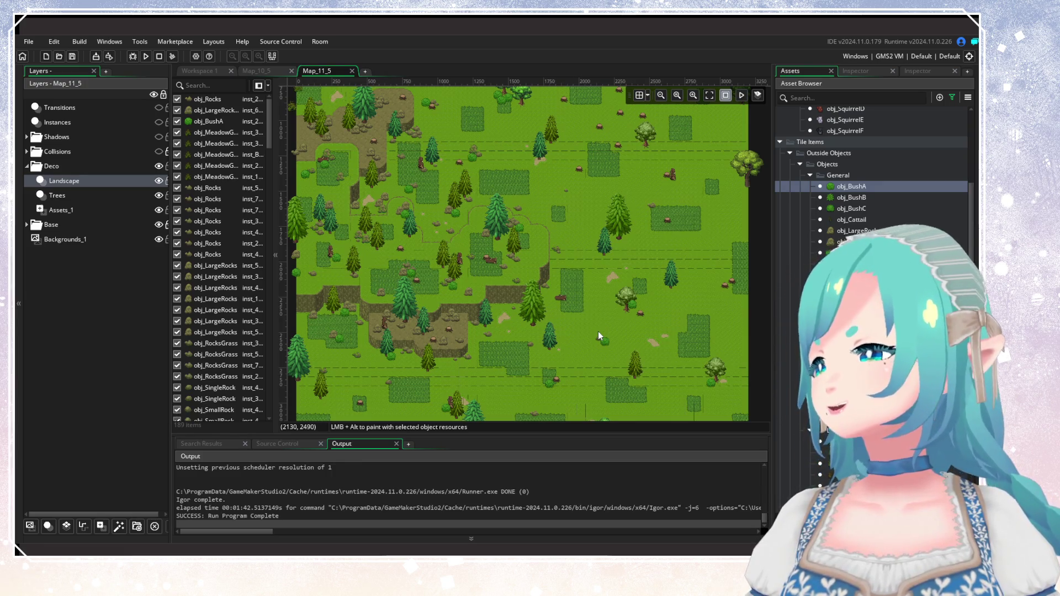
{"action": "scroll", "coordinate": [586, 299], "scroll_direction": "down", "scroll_amount": 4}
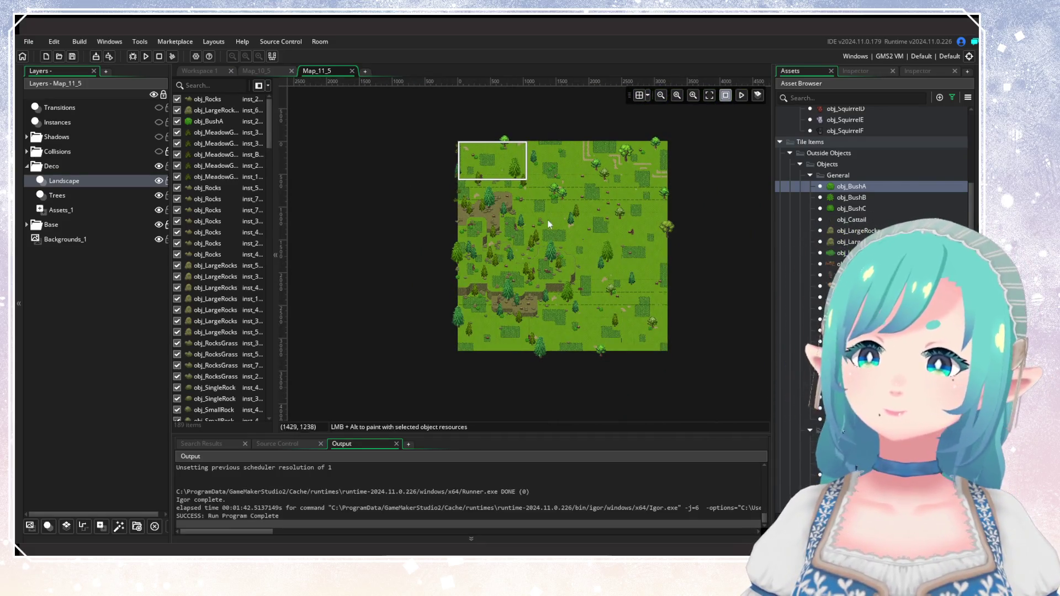
{"action": "scroll", "coordinate": [548, 219], "scroll_direction": "up", "scroll_amount": 5}
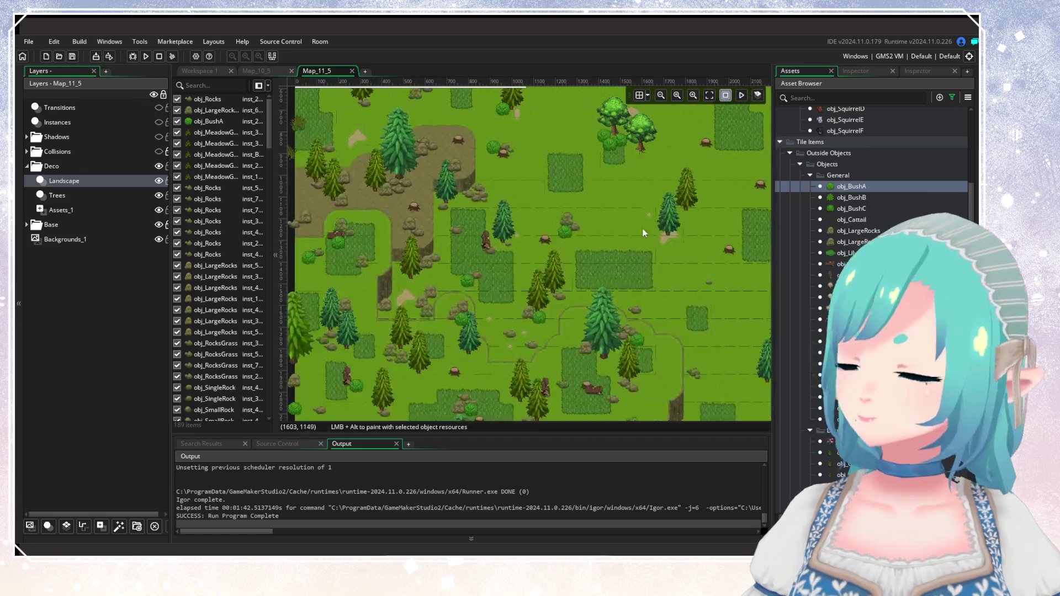
{"action": "scroll", "coordinate": [643, 232], "scroll_direction": "down", "scroll_amount": 5}
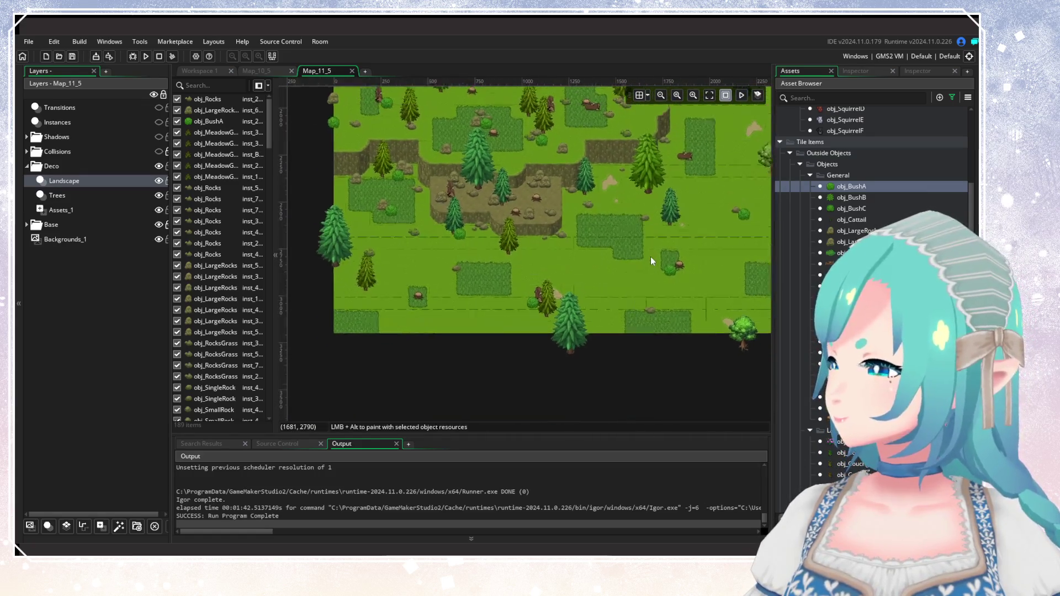
{"action": "scroll", "coordinate": [650, 256], "scroll_direction": "up", "scroll_amount": 1}
{"action": "scroll", "coordinate": [634, 275], "scroll_direction": "up", "scroll_amount": 1}
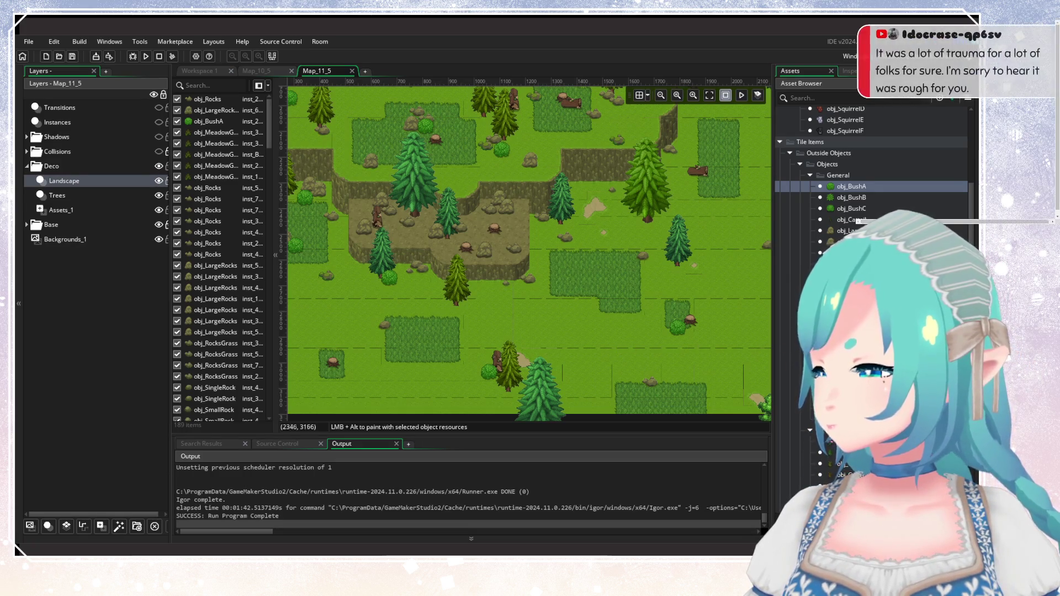
{"action": "mouse_move", "coordinate": [700, 363]}
{"action": "left_mouse_down"}
{"action": "mouse_move", "coordinate": [693, 329]}
{"action": "mouse_move", "coordinate": [684, 347]}
{"action": "left_mouse_up"}
{"action": "scroll", "coordinate": [685, 352], "scroll_direction": "down", "scroll_amount": 3}
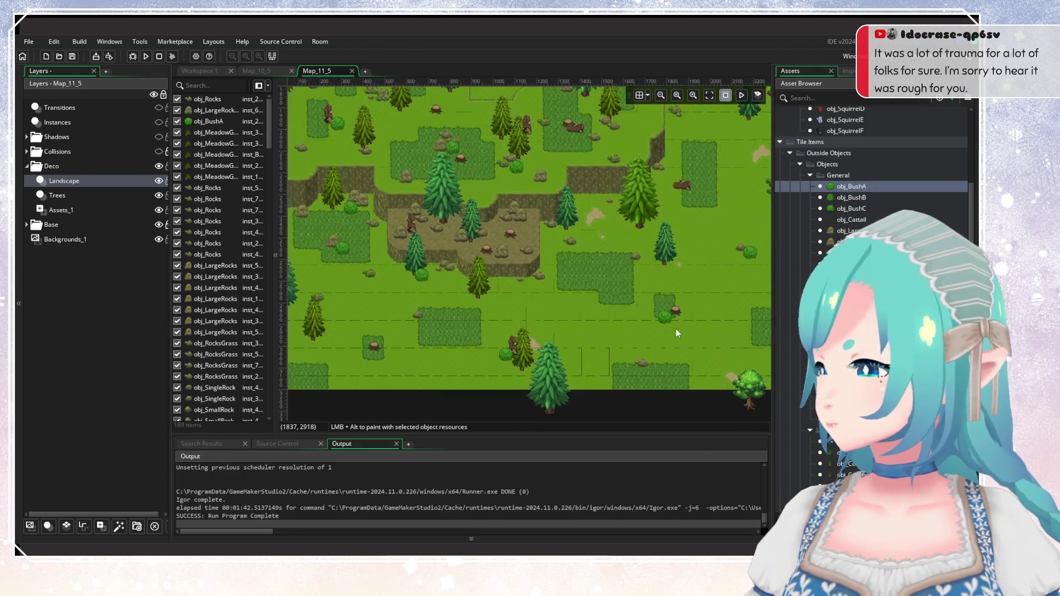
{"action": "scroll", "coordinate": [658, 332], "scroll_direction": "down", "scroll_amount": 4}
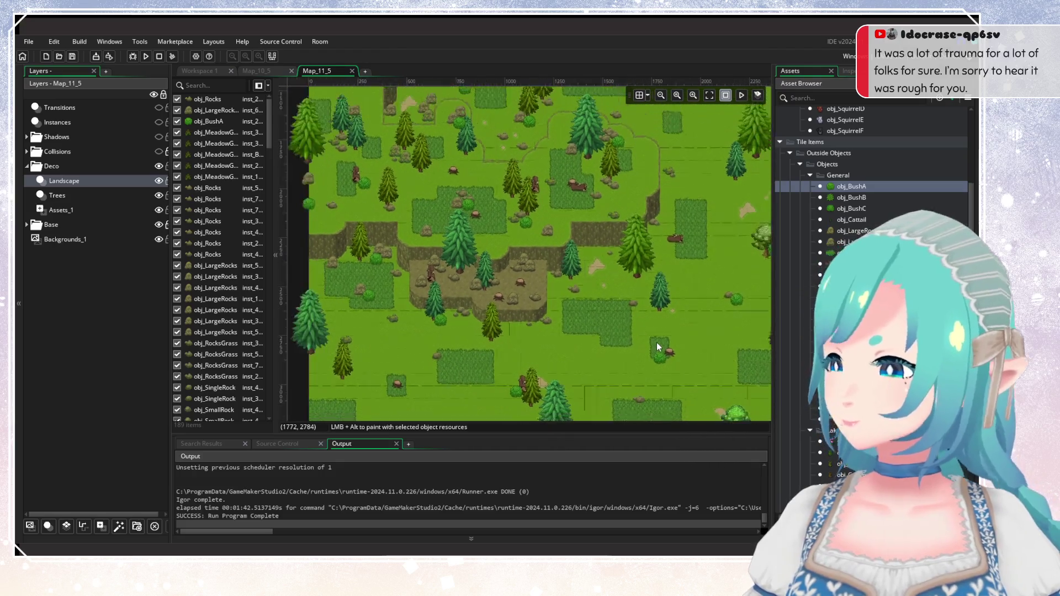
{"action": "scroll", "coordinate": [554, 324], "scroll_direction": "down", "scroll_amount": 1}
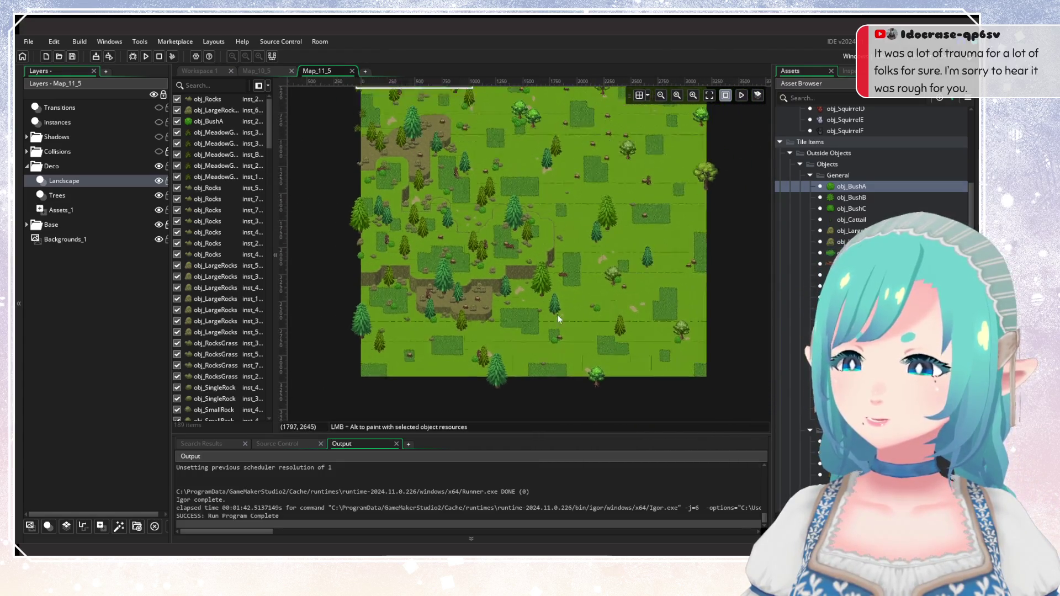
{"action": "scroll", "coordinate": [569, 337], "scroll_direction": "up", "scroll_amount": 1}
{"action": "scroll", "coordinate": [569, 339], "scroll_direction": "down", "scroll_amount": 3}
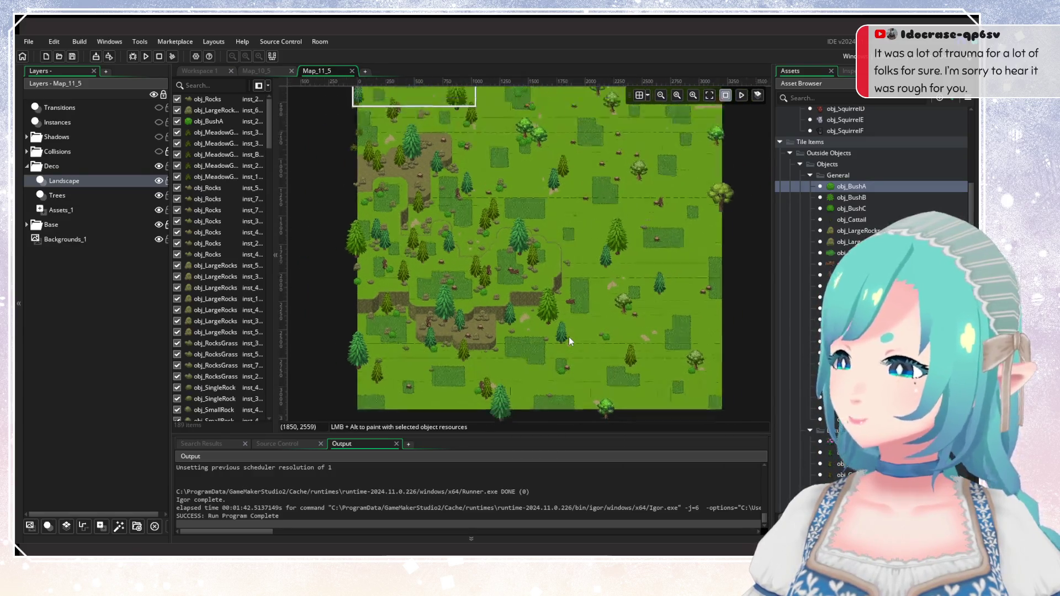
{"action": "scroll", "coordinate": [570, 346], "scroll_direction": "down", "scroll_amount": 2}
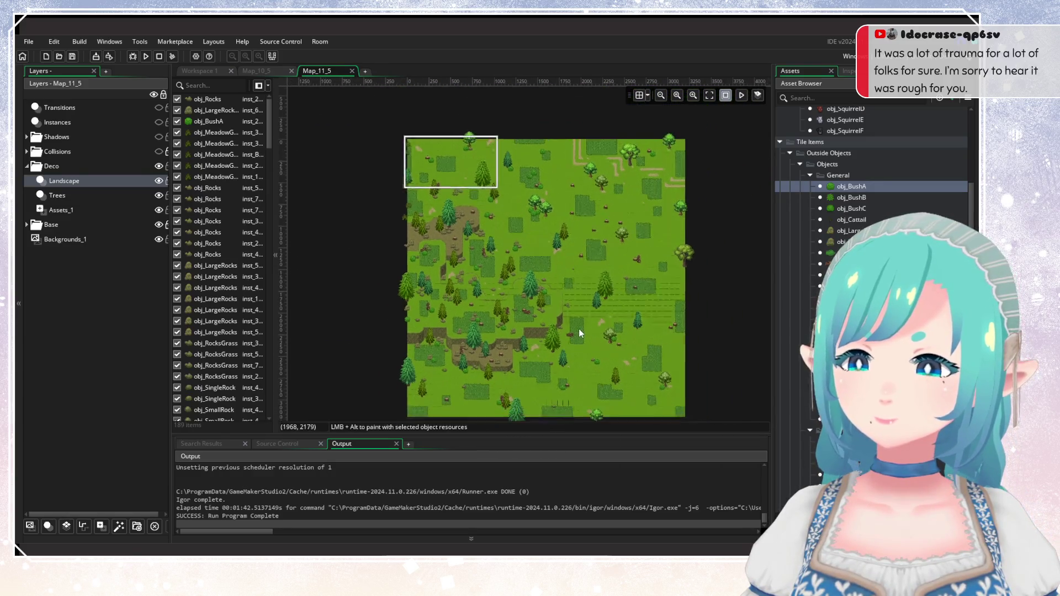
{"action": "mouse_move", "coordinate": [544, 312]}
{"action": "left_mouse_down"}
{"action": "mouse_move", "coordinate": [573, 312]}
{"action": "mouse_move", "coordinate": [552, 323]}
{"action": "left_mouse_up"}
{"action": "scroll", "coordinate": [574, 312], "scroll_direction": "up", "scroll_amount": 1}
{"action": "scroll", "coordinate": [574, 312], "scroll_direction": "down", "scroll_amount": 1}
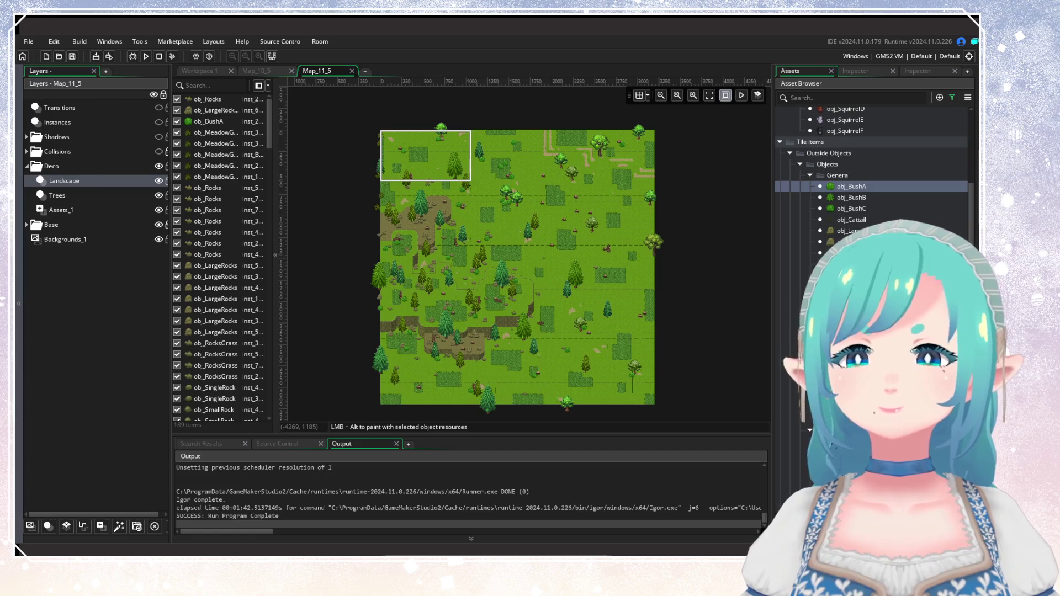
{"action": "scroll", "coordinate": [608, 261], "scroll_direction": "down", "scroll_amount": 2}
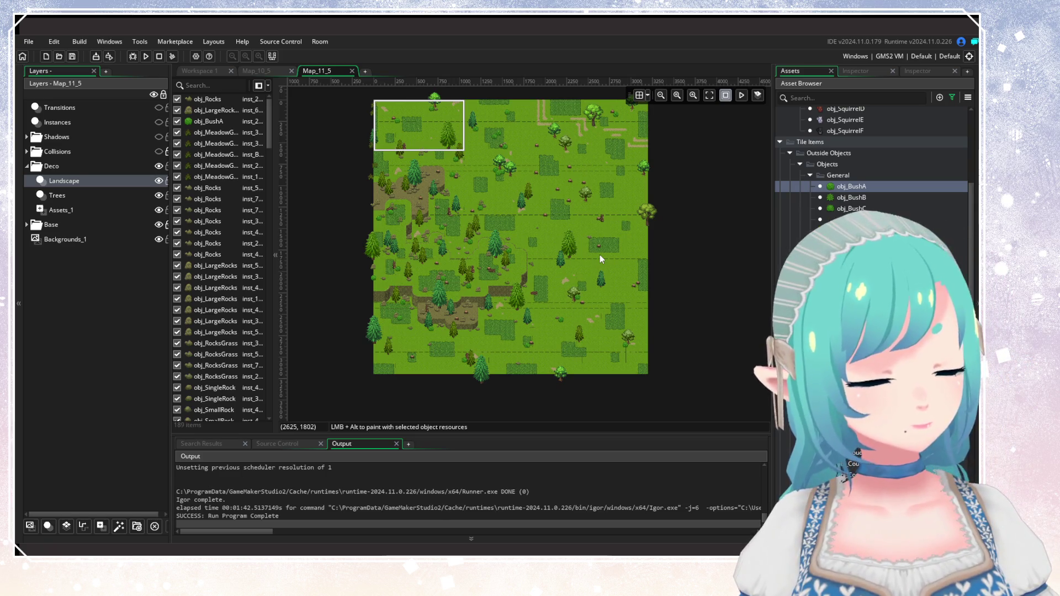
{"action": "scroll", "coordinate": [603, 271], "scroll_direction": "up", "scroll_amount": 5}
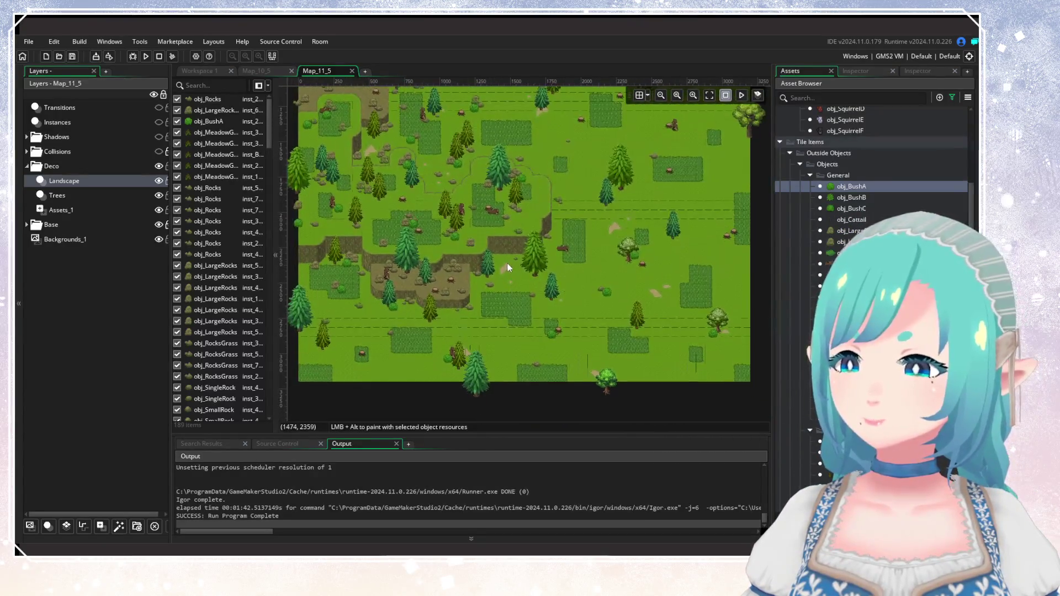
{"action": "scroll", "coordinate": [507, 263], "scroll_direction": "up", "scroll_amount": 1}
{"action": "left_click_drag", "start_coordinate": [500, 257], "coordinate": [489, 329]}
{"action": "scroll", "coordinate": [488, 329], "scroll_direction": "down", "scroll_amount": 3}
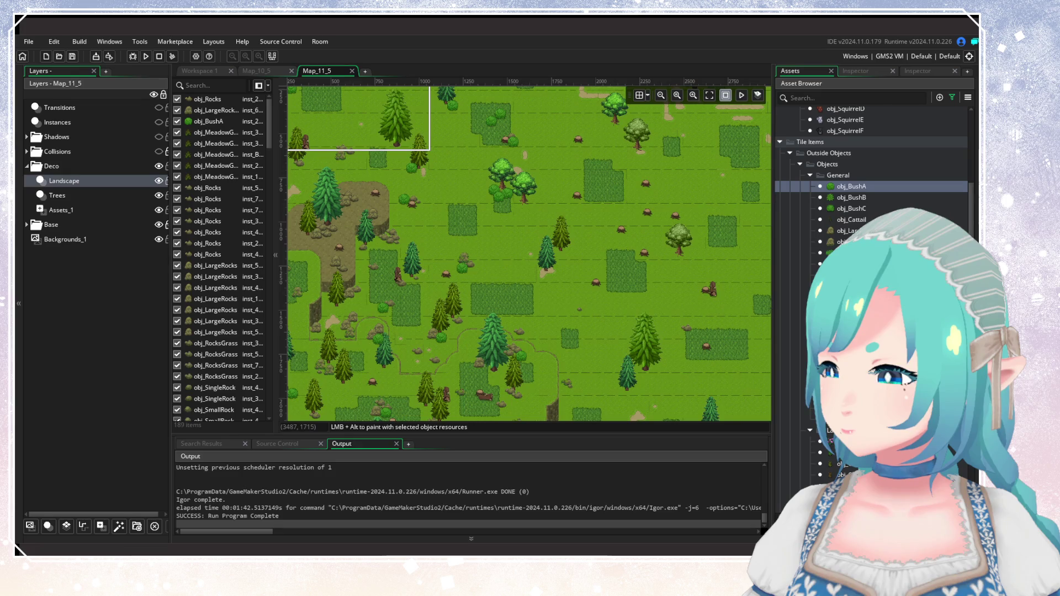
{"action": "scroll", "coordinate": [872, 176], "scroll_direction": "down", "scroll_amount": 10}
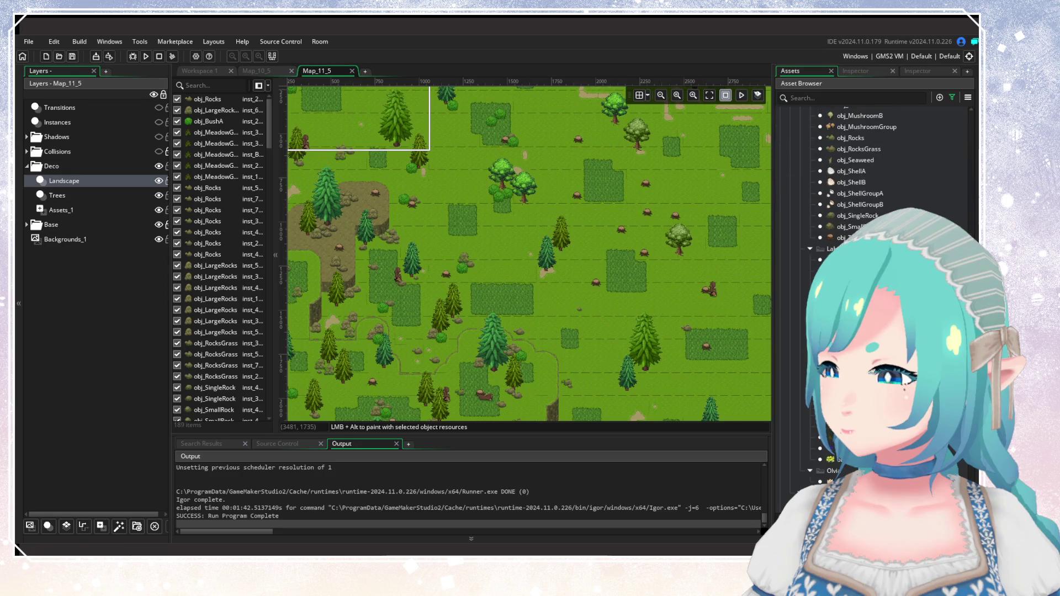
{"action": "left_click_drag", "start_coordinate": [558, 256], "coordinate": [584, 328]}
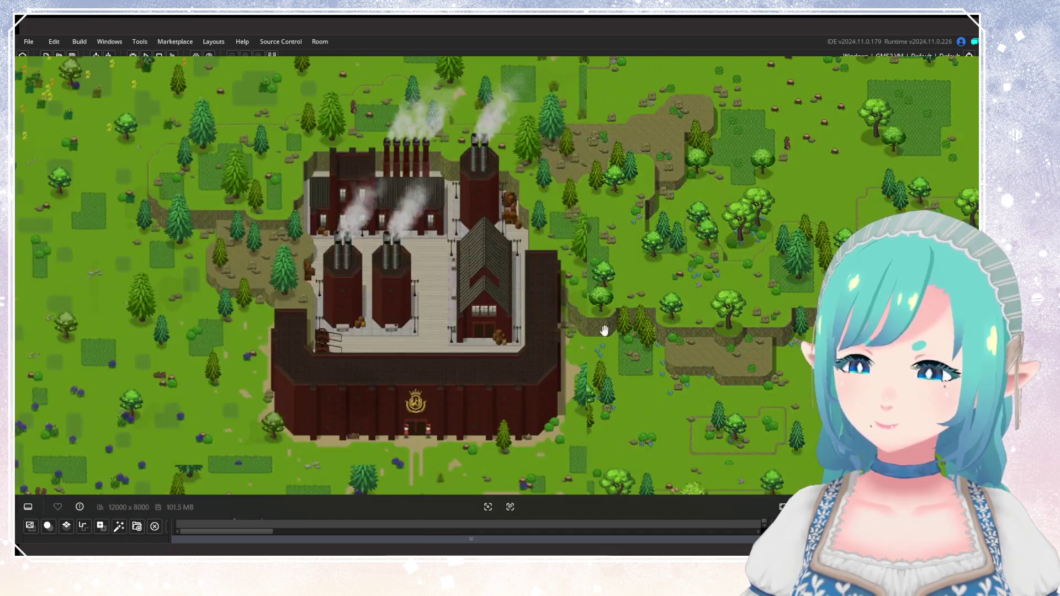
{"action": "scroll", "coordinate": [605, 331], "scroll_direction": "up", "scroll_amount": 5}
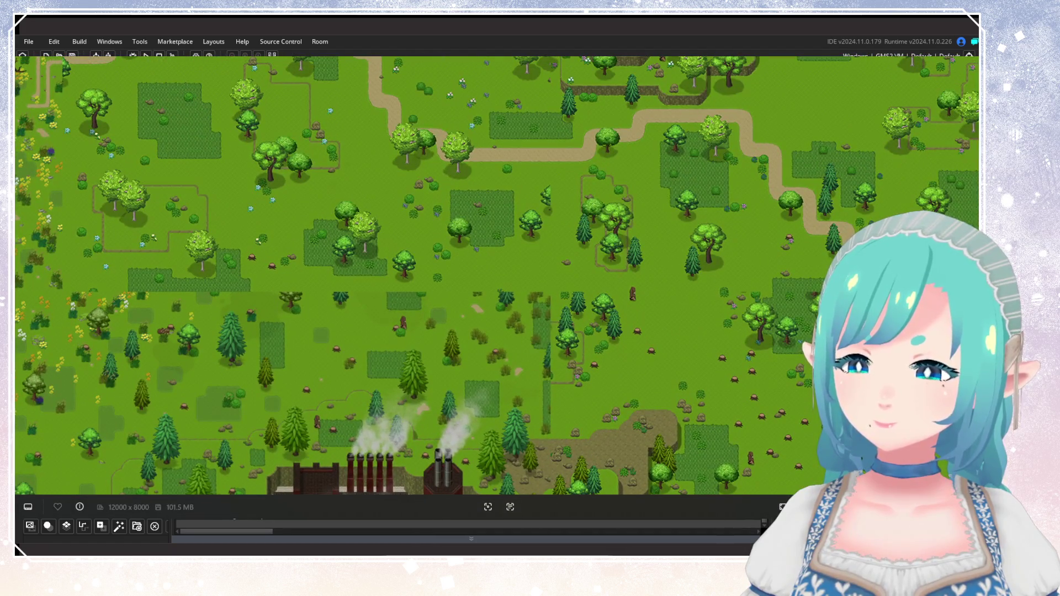
{"action": "scroll", "coordinate": [393, 263], "scroll_direction": "up", "scroll_amount": 4}
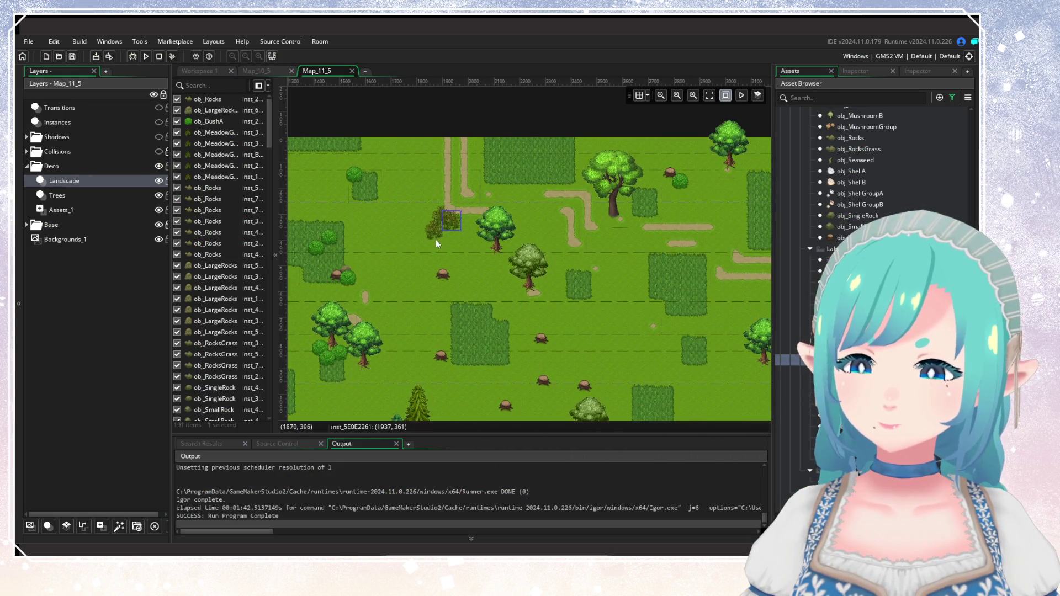
Place four more bushes on the grass near the map's top edge.
{"action": "left_click", "coordinate": [440, 231], "text": "alt"}
{"action": "left_click", "coordinate": [434, 155], "text": "alt"}
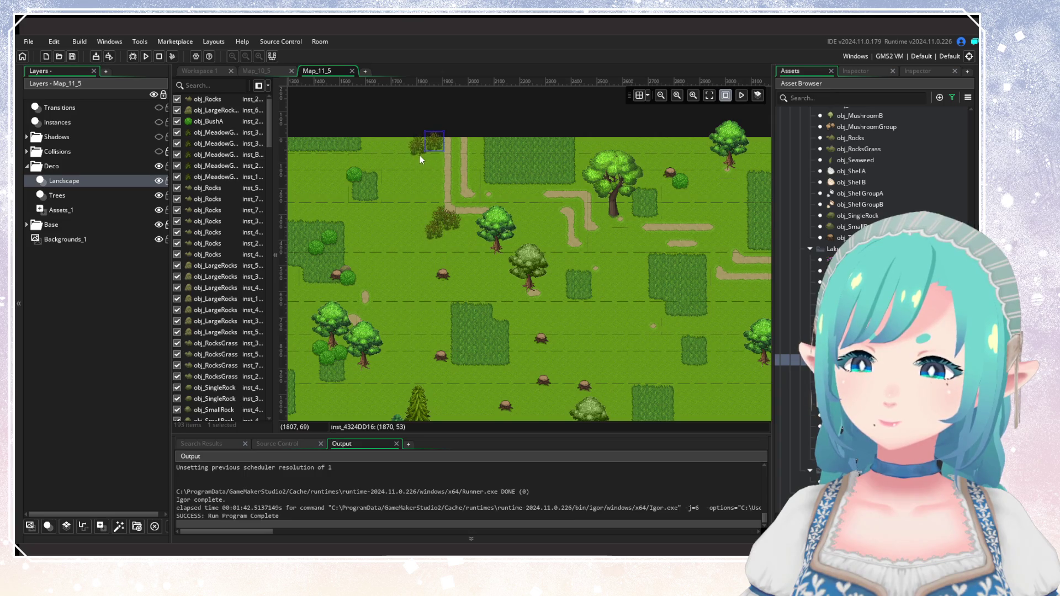
{"action": "left_click", "coordinate": [435, 173], "text": "alt"}
{"action": "left_click", "coordinate": [425, 185], "text": "alt"}
{"action": "left_click_drag", "start_coordinate": [425, 184], "coordinate": [554, 239]}
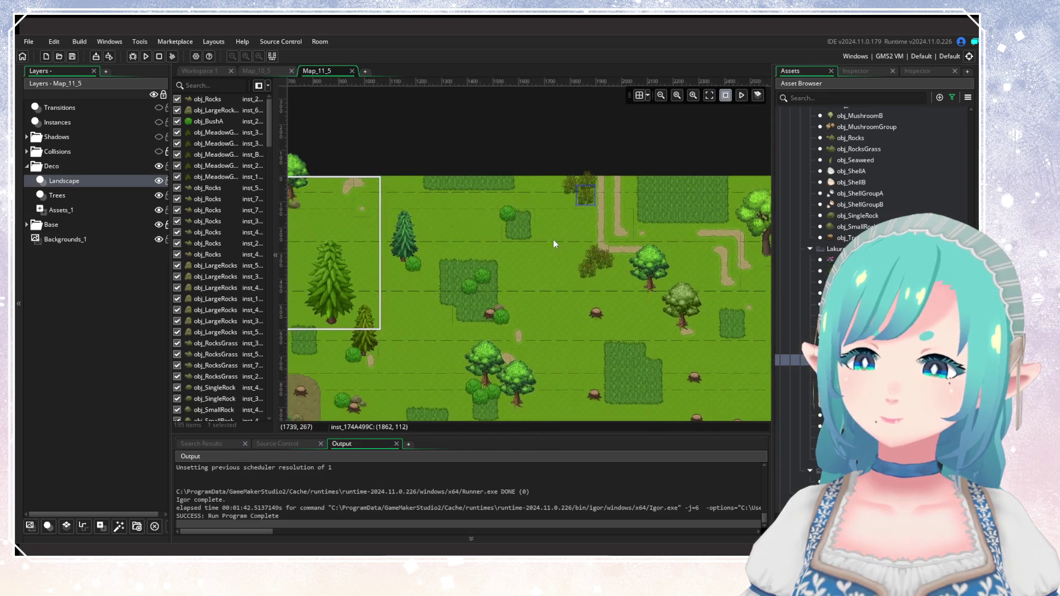
Scatter grass tufts across the meadow and along the top of the map.
{"action": "left_click", "coordinate": [528, 198], "text": "alt"}
{"action": "left_click", "coordinate": [470, 215], "text": "alt"}
{"action": "left_click", "coordinate": [475, 226], "text": "alt"}
{"action": "left_click", "coordinate": [415, 248], "text": "alt"}
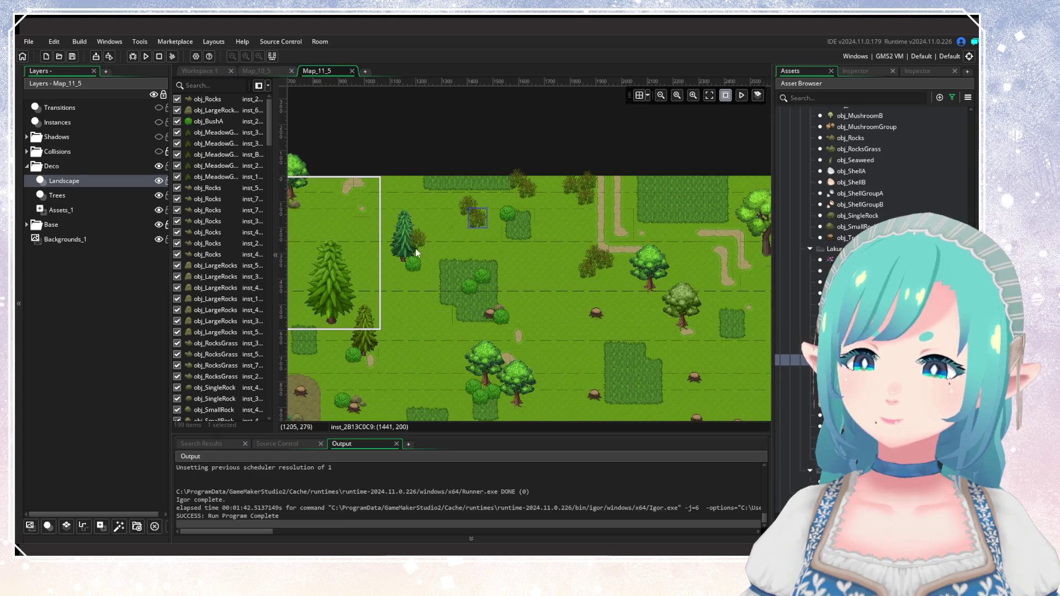
{"action": "scroll", "coordinate": [494, 206], "scroll_direction": "left", "scroll_amount": 5}
{"action": "left_click", "coordinate": [487, 201], "text": "alt"}
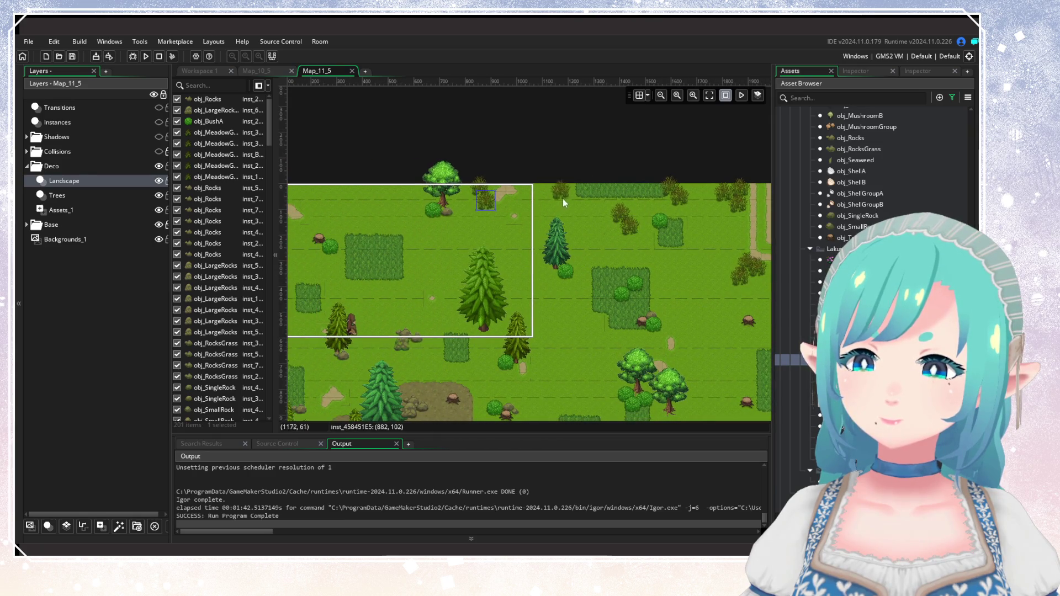
{"action": "left_click", "coordinate": [562, 198], "text": "alt"}
{"action": "left_click", "coordinate": [573, 185], "text": "alt"}
{"action": "left_click", "coordinate": [581, 197], "text": "alt"}
{"action": "scroll", "coordinate": [562, 224], "scroll_direction": "left", "scroll_amount": 5}
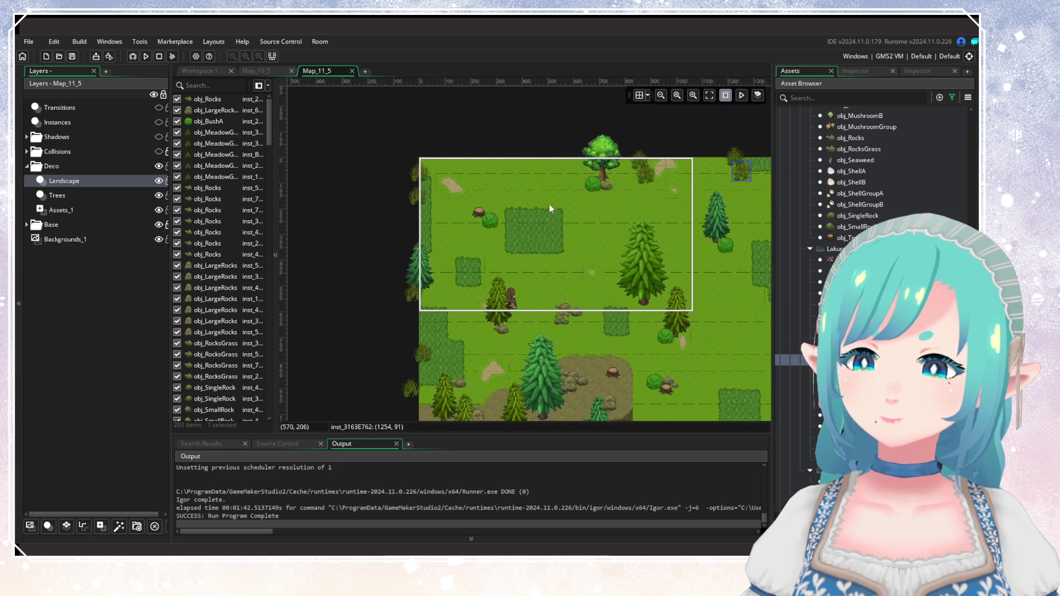
Dot grass tufts around the top-left meadow and the tall-grass patch.
{"action": "left_click", "coordinate": [486, 168], "text": "alt"}
{"action": "left_click", "coordinate": [487, 185], "text": "alt"}
{"action": "left_click", "coordinate": [592, 249], "text": "alt"}
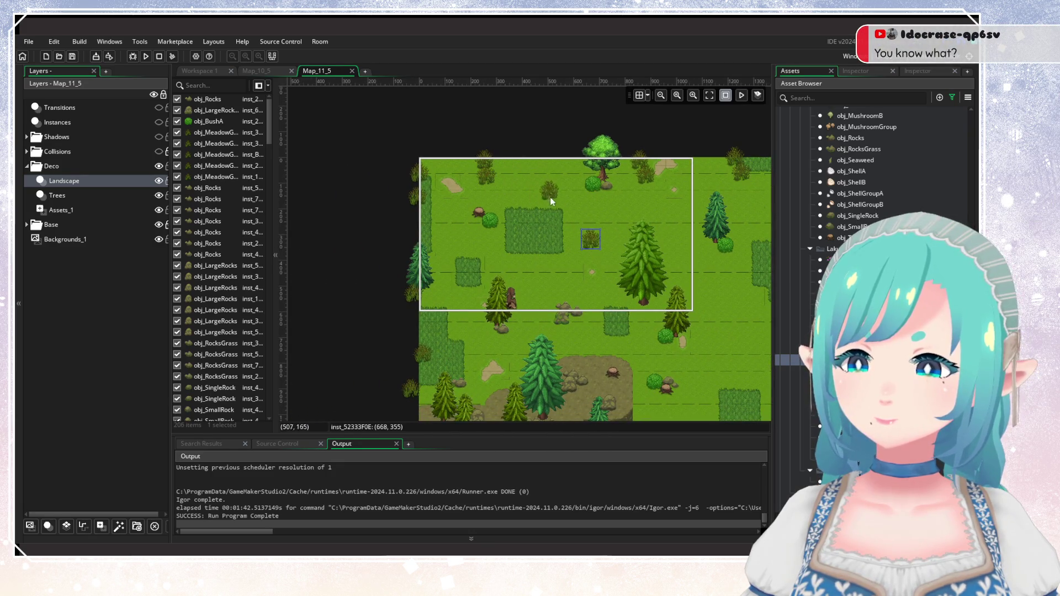
{"action": "left_click", "coordinate": [574, 171], "text": "alt"}
{"action": "left_click", "coordinate": [535, 216], "text": "alt"}
{"action": "left_click", "coordinate": [553, 232], "text": "alt"}
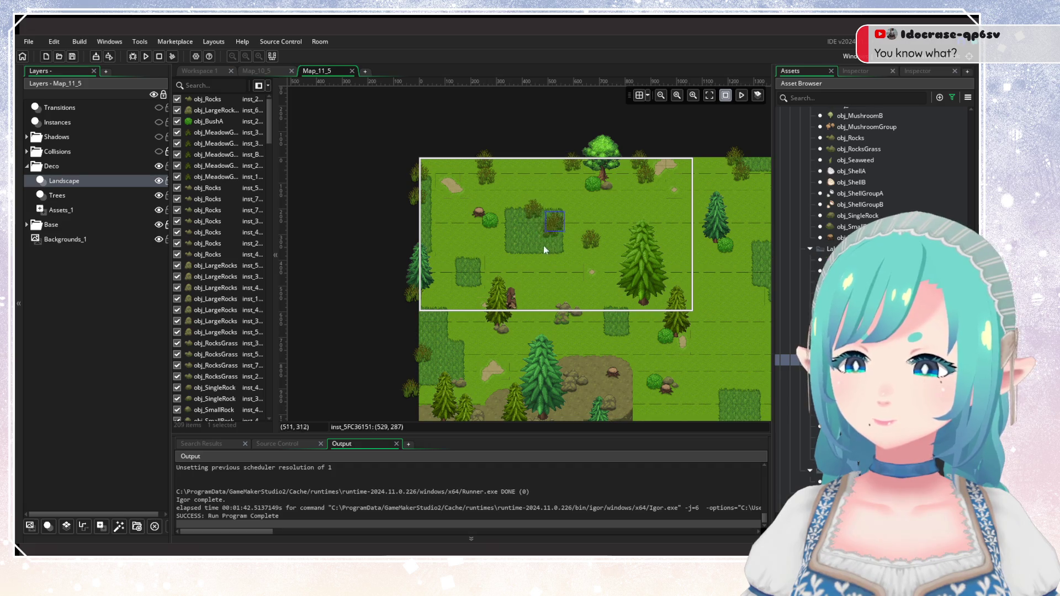
{"action": "left_click", "coordinate": [495, 265], "text": "alt"}
{"action": "left_click", "coordinate": [575, 340], "text": "alt"}
Add grass tufts near the trees, the top-right trees and beside the dirt path.
{"action": "left_click_drag", "start_coordinate": [673, 362], "coordinate": [450, 282]}
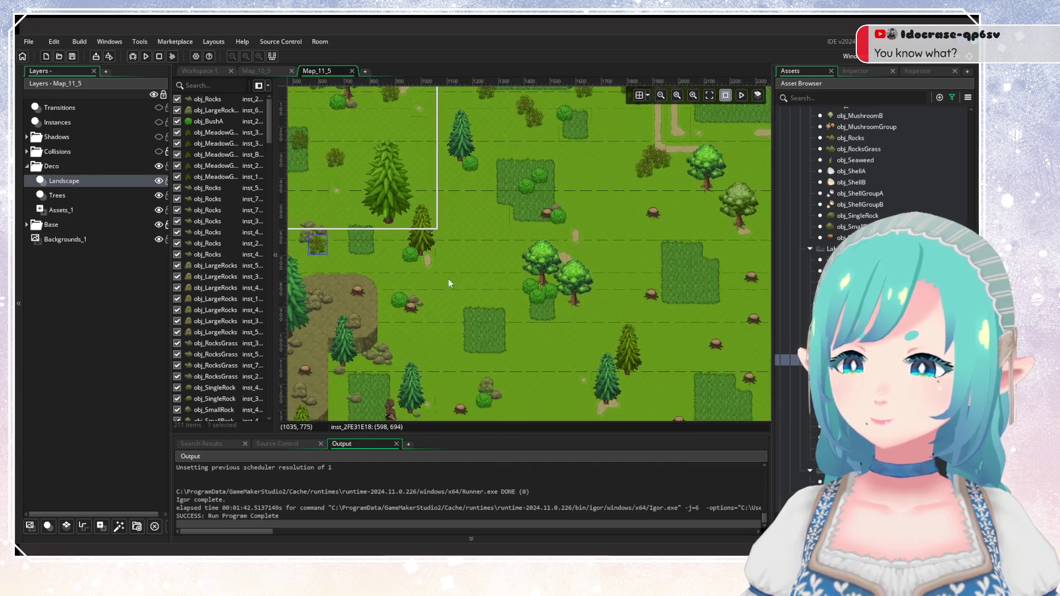
{"action": "left_click", "coordinate": [522, 302], "text": "alt"}
{"action": "mouse_move", "coordinate": [523, 303]}
{"action": "left_mouse_down"}
{"action": "mouse_move", "coordinate": [581, 320]}
{"action": "mouse_move", "coordinate": [398, 279]}
{"action": "left_mouse_up"}
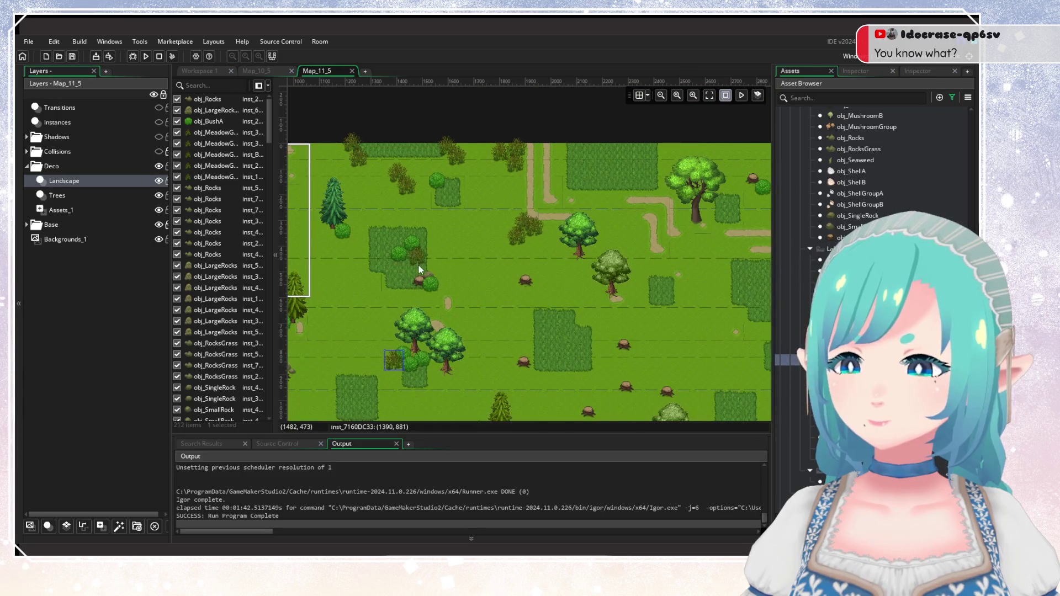
{"action": "left_click", "coordinate": [418, 265], "text": "alt"}
{"action": "left_click", "coordinate": [563, 182], "text": "alt"}
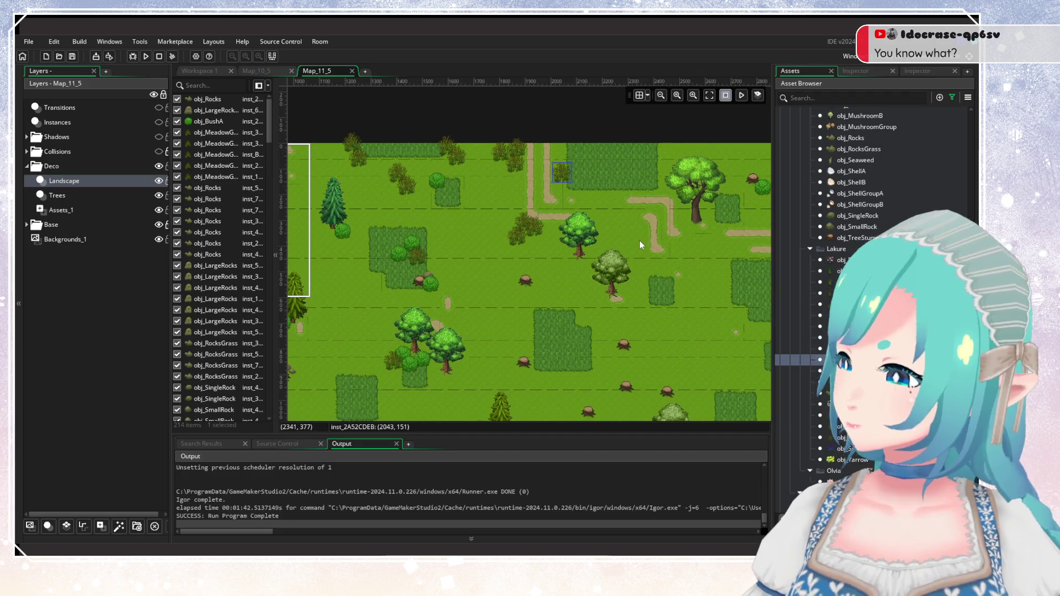
{"action": "scroll", "coordinate": [558, 216], "scroll_direction": "right", "scroll_amount": 5}
{"action": "left_click", "coordinate": [592, 193], "text": "alt"}
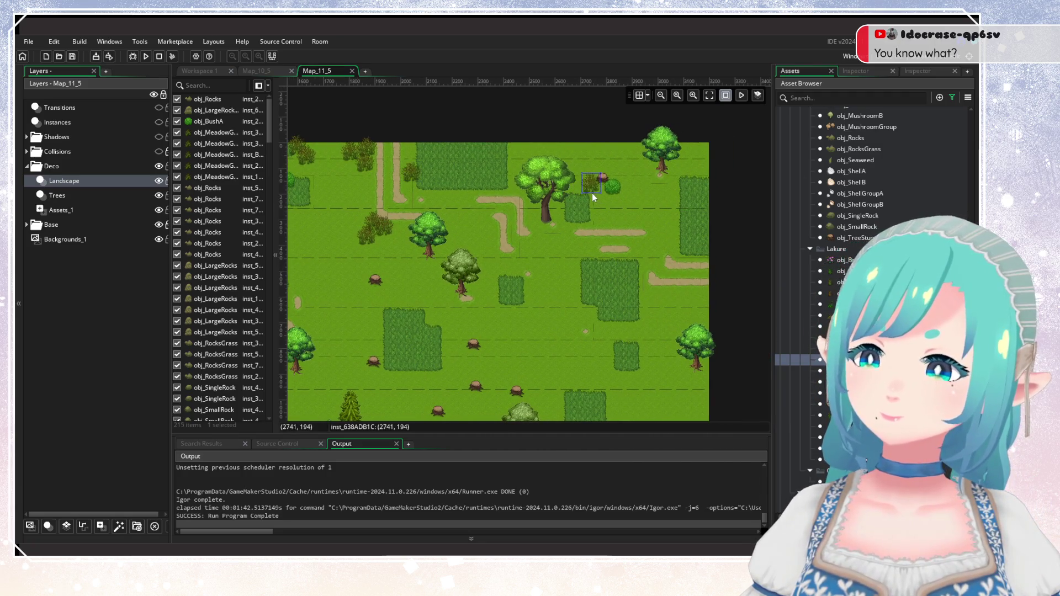
{"action": "left_click", "coordinate": [633, 157], "text": "alt"}
{"action": "left_click", "coordinate": [642, 165], "text": "alt"}
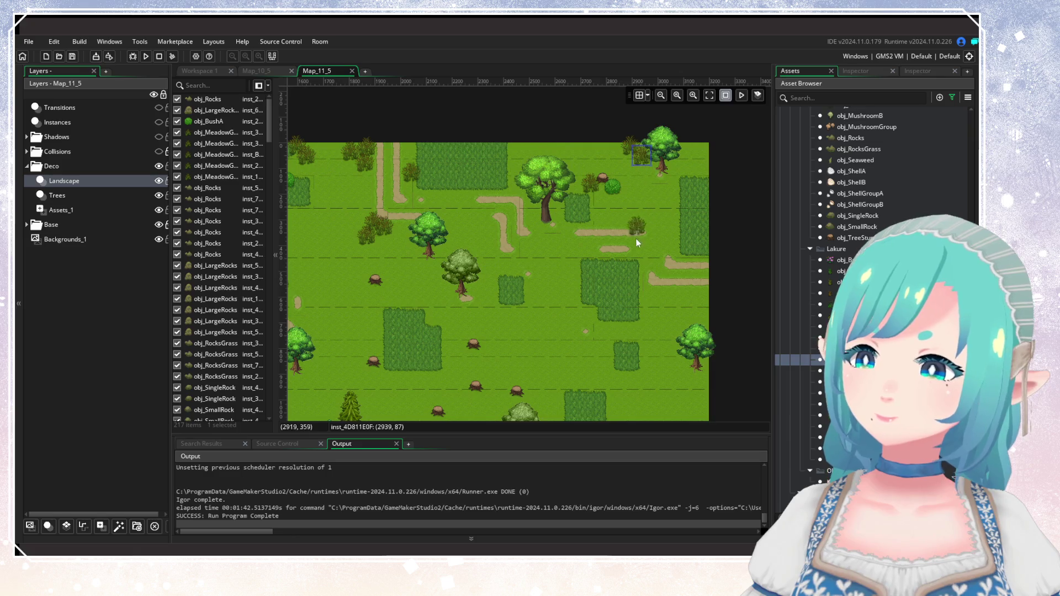
{"action": "left_click", "coordinate": [564, 279], "text": "alt"}
{"action": "left_click", "coordinate": [576, 292], "text": "alt"}
Place grass tufts under the round tree, at the top edge, and by the winding path.
{"action": "scroll", "coordinate": [576, 309], "scroll_direction": "left", "scroll_amount": 2}
{"action": "scroll", "coordinate": [577, 309], "scroll_direction": "down", "scroll_amount": 1}
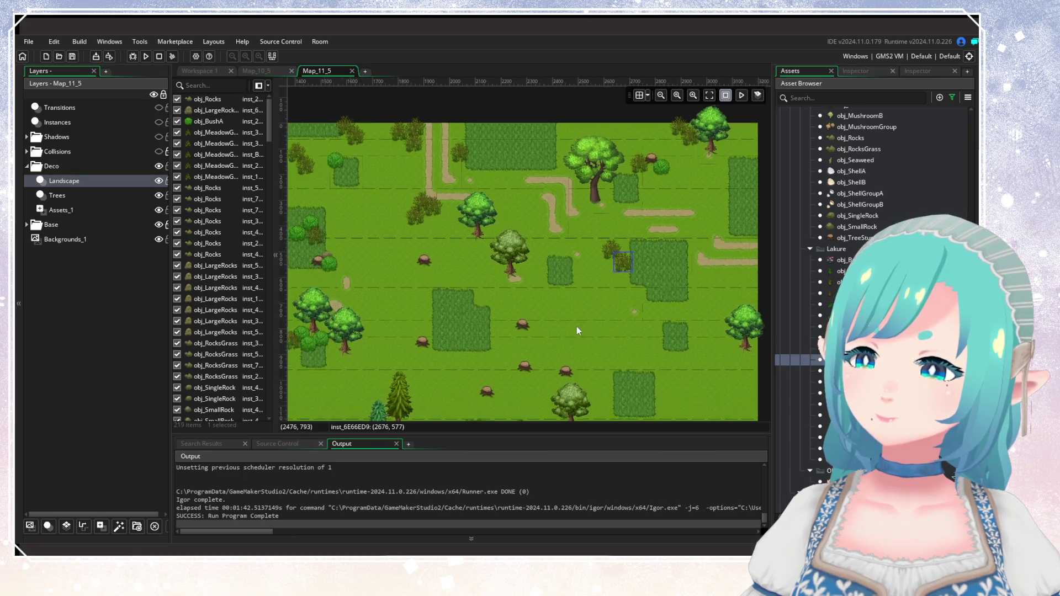
{"action": "left_click", "coordinate": [501, 282], "text": "alt"}
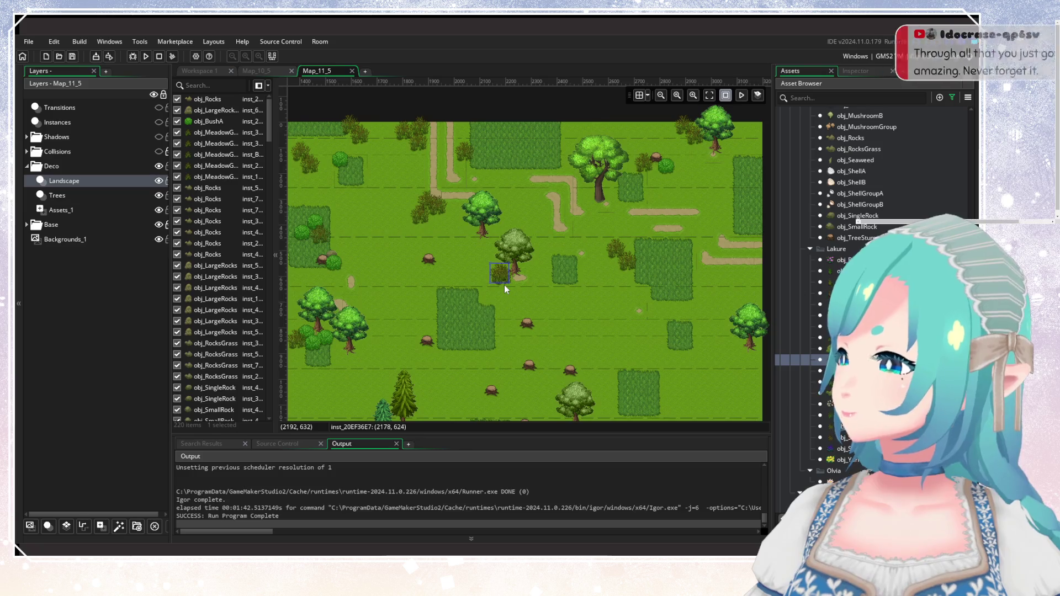
{"action": "scroll", "coordinate": [533, 295], "scroll_direction": "left", "scroll_amount": 1}
{"action": "scroll", "coordinate": [533, 295], "scroll_direction": "up", "scroll_amount": 1}
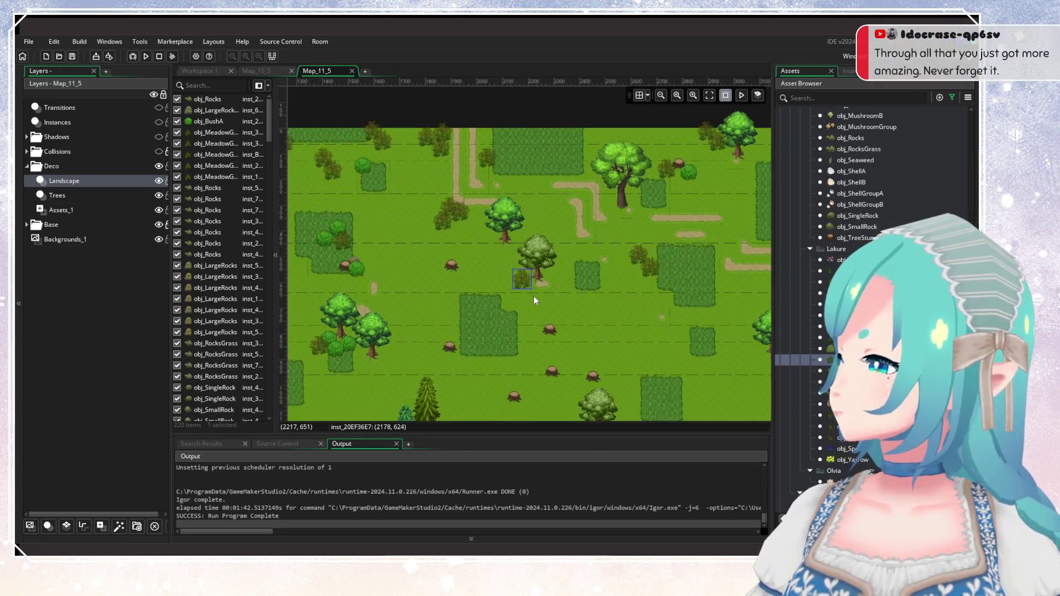
{"action": "scroll", "coordinate": [653, 263], "scroll_direction": "right", "scroll_amount": 4}
{"action": "scroll", "coordinate": [370, 300], "scroll_direction": "up", "scroll_amount": 1}
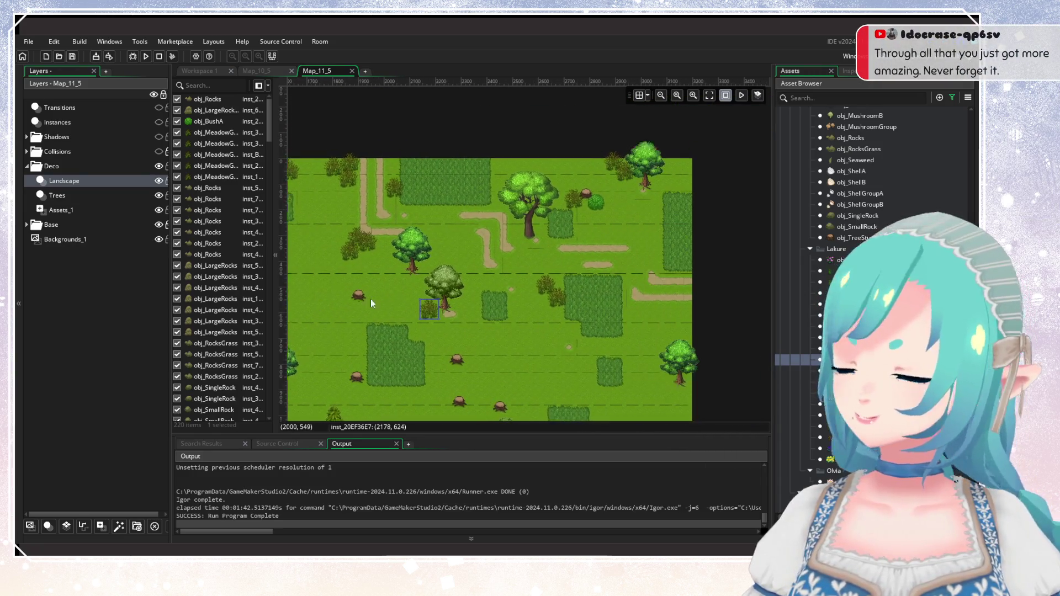
{"action": "scroll", "coordinate": [541, 300], "scroll_direction": "left", "scroll_amount": 4}
{"action": "scroll", "coordinate": [540, 299], "scroll_direction": "down", "scroll_amount": 1}
{"action": "scroll", "coordinate": [540, 247], "scroll_direction": "up", "scroll_amount": 1}
{"action": "left_click", "coordinate": [542, 168], "text": "alt"}
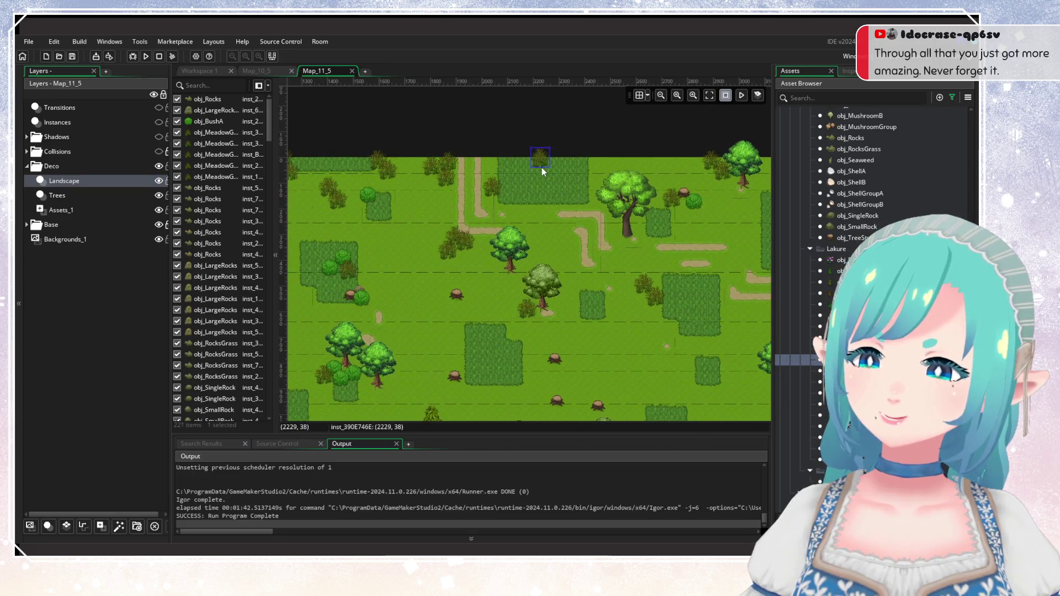
{"action": "left_click", "coordinate": [554, 176], "text": "alt"}
{"action": "left_click", "coordinate": [551, 248], "text": "alt"}
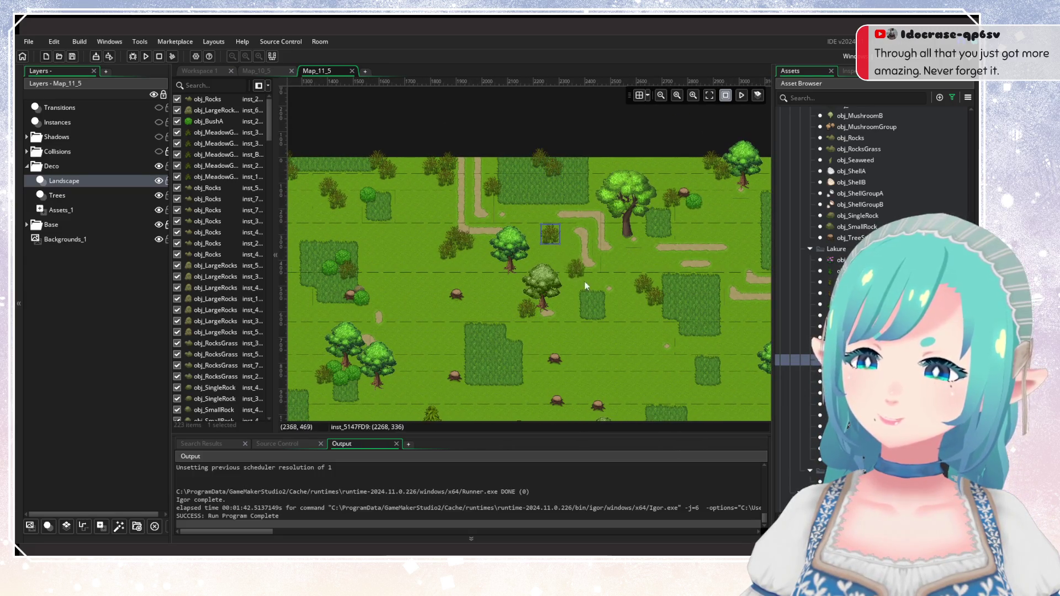
Add grass tufts on the right-edge tall grass, near the top, and by the upper dirt path.
{"action": "scroll", "coordinate": [452, 284], "scroll_direction": "right", "scroll_amount": 4}
{"action": "scroll", "coordinate": [672, 287], "scroll_direction": "up", "scroll_amount": 1}
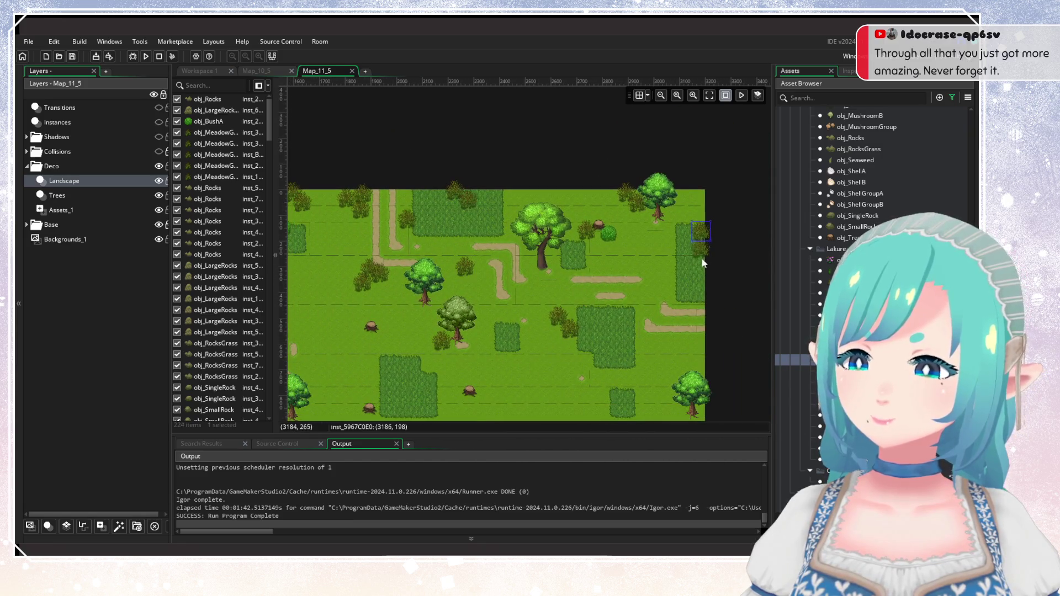
{"action": "left_click", "coordinate": [702, 241], "text": "alt"}
{"action": "scroll", "coordinate": [607, 272], "scroll_direction": "down", "scroll_amount": 2}
{"action": "scroll", "coordinate": [529, 346], "scroll_direction": "up", "scroll_amount": 2}
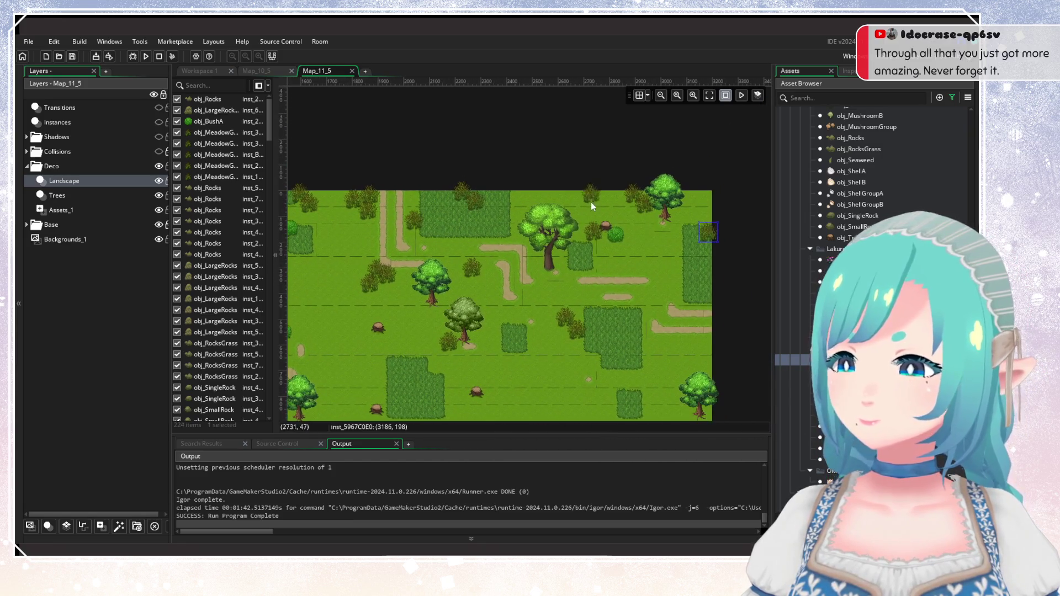
{"action": "left_click", "coordinate": [552, 202], "text": "alt"}
{"action": "left_click", "coordinate": [536, 216], "text": "alt"}
{"action": "left_click", "coordinate": [452, 233], "text": "alt"}
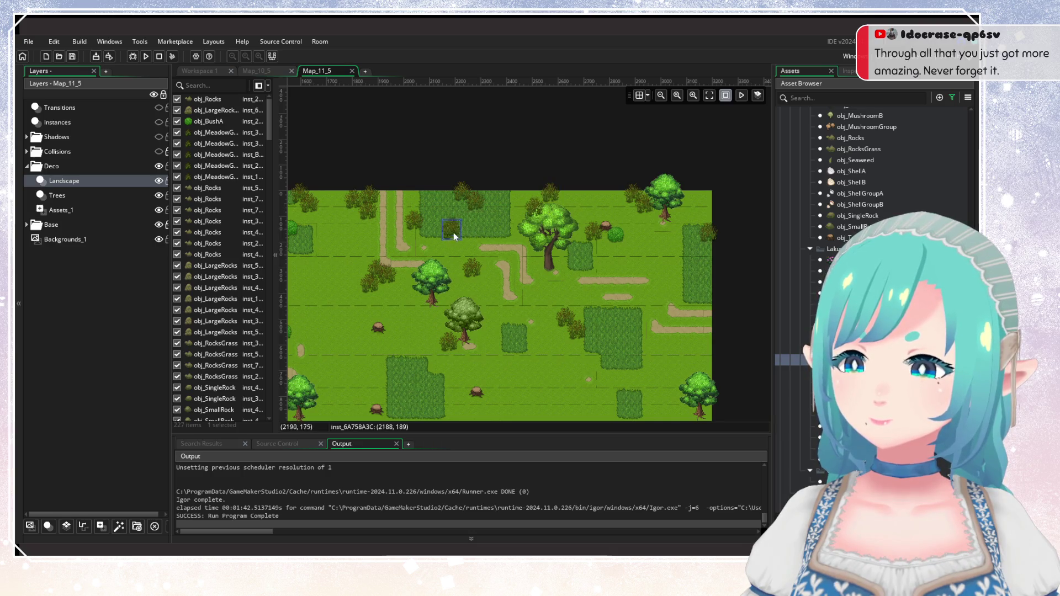
{"action": "scroll", "coordinate": [430, 208], "scroll_direction": "left", "scroll_amount": 3}
{"action": "scroll", "coordinate": [430, 208], "scroll_direction": "down", "scroll_amount": 1}
{"action": "left_click", "coordinate": [490, 211], "text": "alt"}
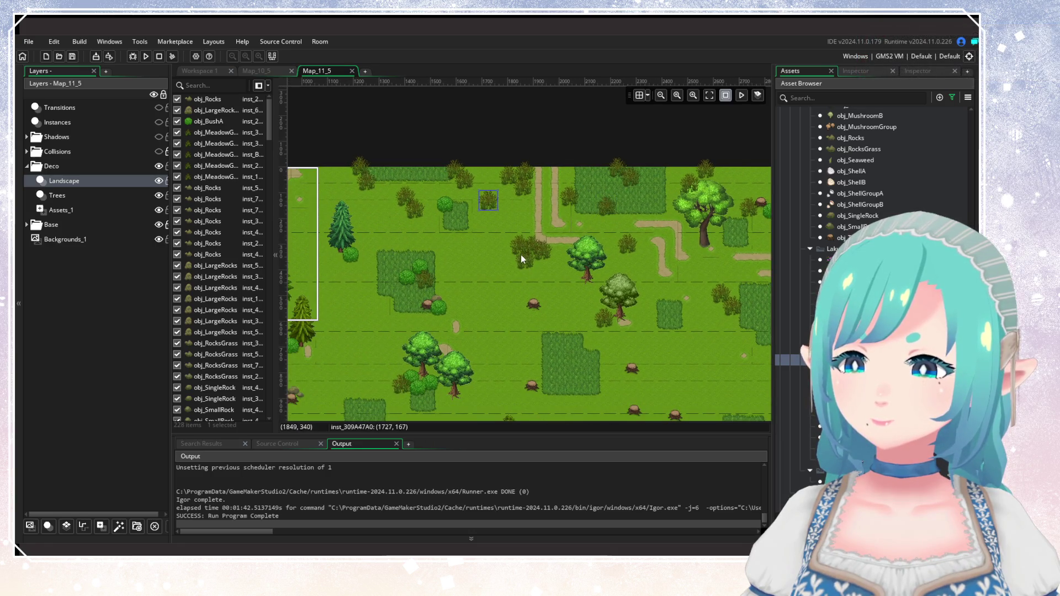
{"action": "scroll", "coordinate": [524, 253], "scroll_direction": "down", "scroll_amount": 1}
{"action": "scroll", "coordinate": [520, 265], "scroll_direction": "right", "scroll_amount": 2}
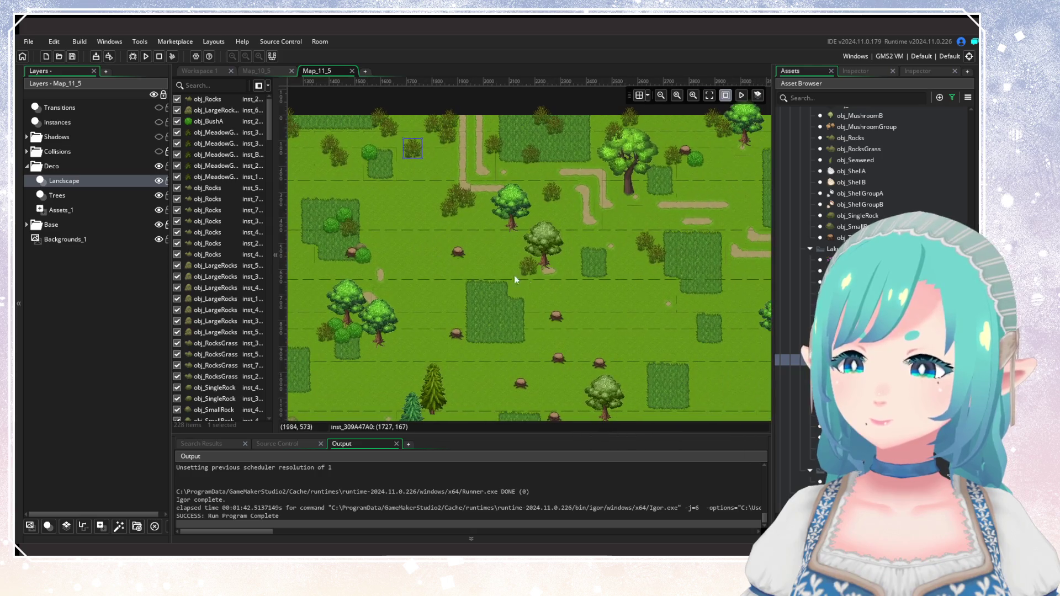
{"action": "left_click", "coordinate": [571, 337], "text": "alt"}
Place grass tufts in the open field, beside the dark grass patch, and near the right edge.
{"action": "scroll", "coordinate": [499, 261], "scroll_direction": "down", "scroll_amount": 3}
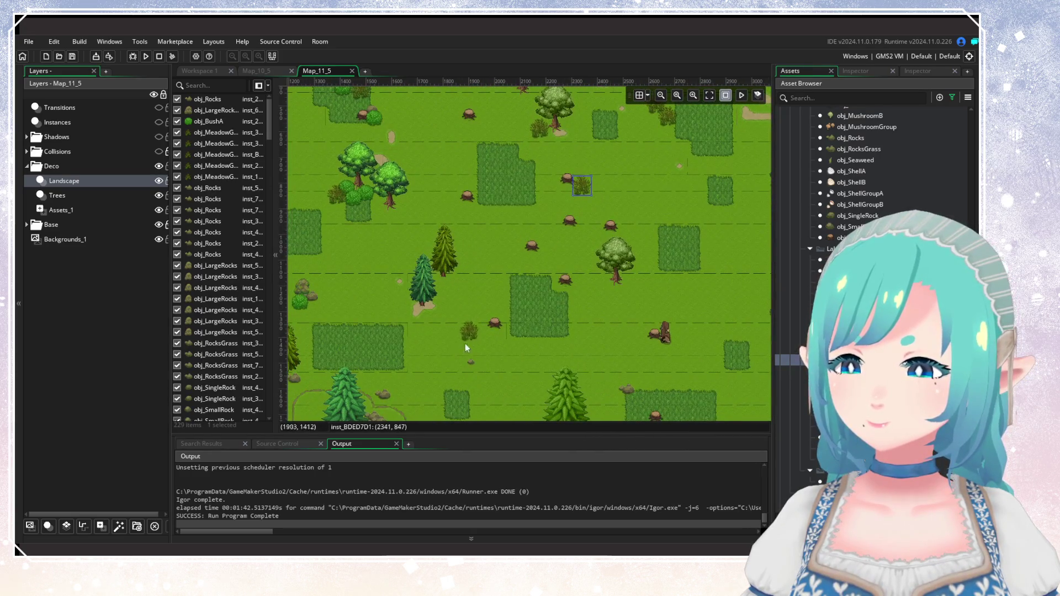
{"action": "scroll", "coordinate": [496, 315], "scroll_direction": "left", "scroll_amount": 2}
{"action": "scroll", "coordinate": [497, 314], "scroll_direction": "down", "scroll_amount": 1}
{"action": "left_click", "coordinate": [601, 286], "text": "alt"}
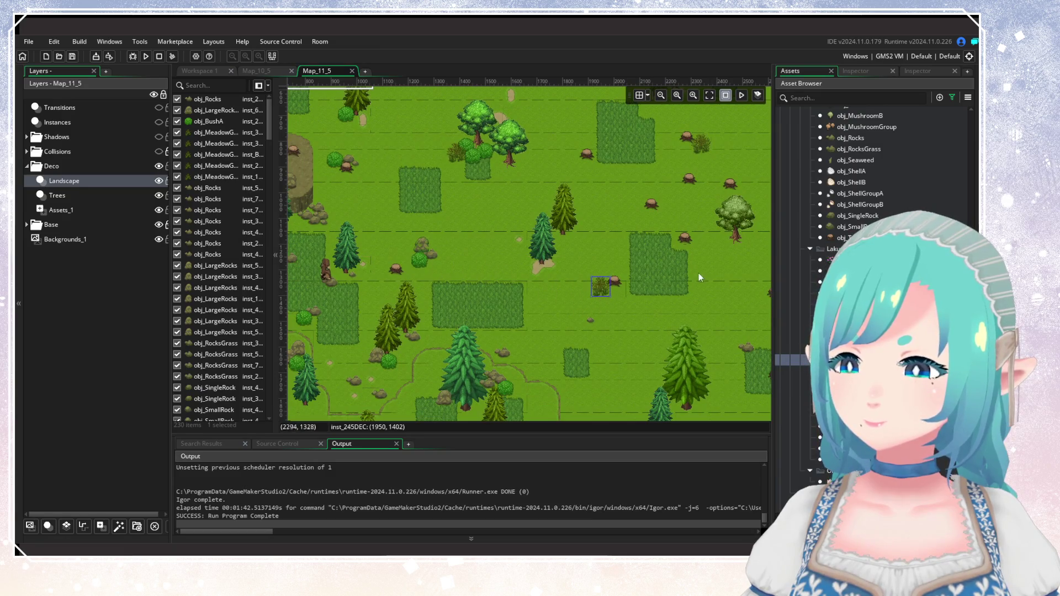
{"action": "scroll", "coordinate": [484, 251], "scroll_direction": "right", "scroll_amount": 6}
{"action": "scroll", "coordinate": [529, 292], "scroll_direction": "up", "scroll_amount": 3}
{"action": "left_click", "coordinate": [534, 255], "text": "alt"}
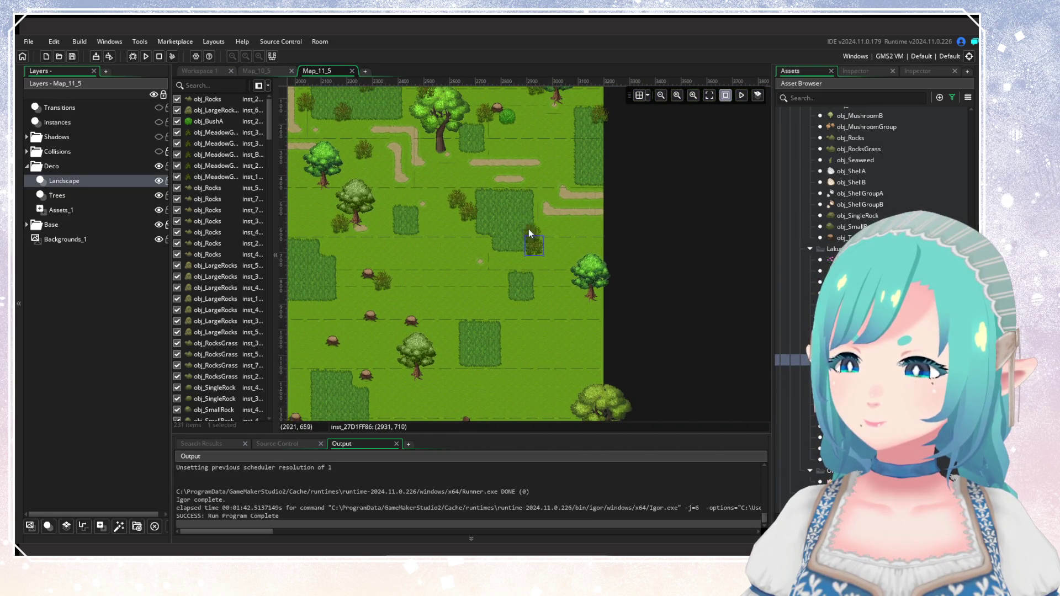
{"action": "left_click", "coordinate": [517, 215], "text": "alt"}
{"action": "left_click", "coordinate": [509, 217], "text": "alt"}
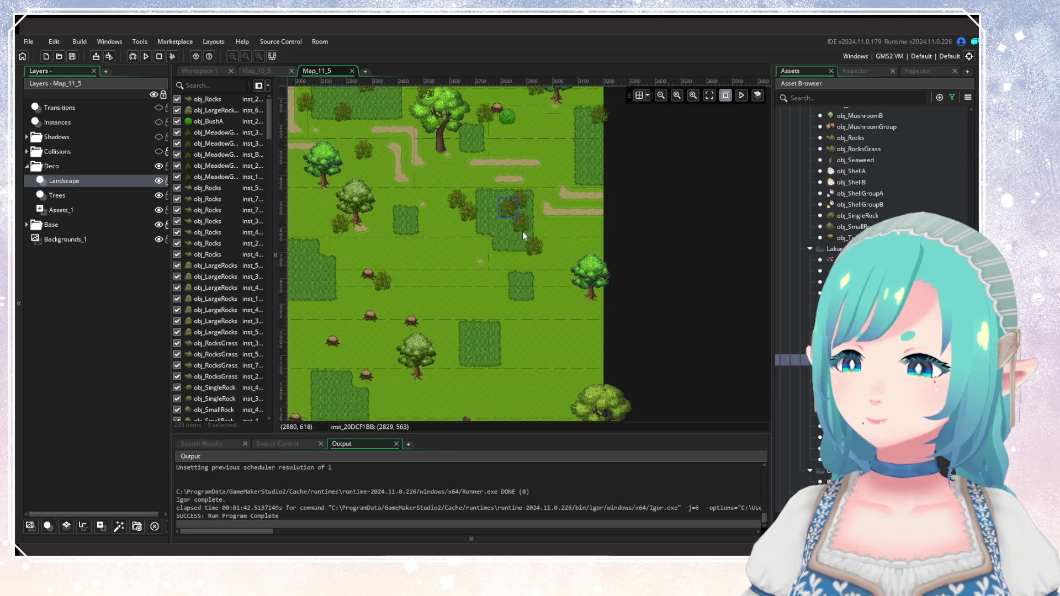
{"action": "left_click", "coordinate": [490, 253], "text": "alt"}
{"action": "left_click", "coordinate": [510, 273], "text": "alt"}
{"action": "scroll", "coordinate": [524, 309], "scroll_direction": "up", "scroll_amount": 1}
{"action": "scroll", "coordinate": [536, 338], "scroll_direction": "left", "scroll_amount": 1}
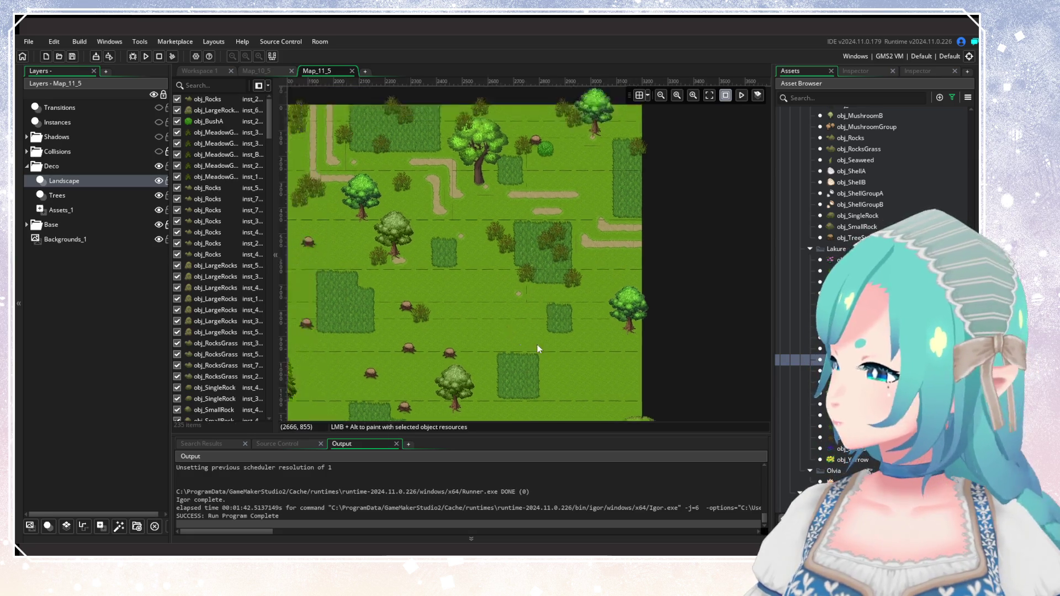
{"action": "scroll", "coordinate": [553, 354], "scroll_direction": "up", "scroll_amount": 2}
{"action": "scroll", "coordinate": [579, 362], "scroll_direction": "left", "scroll_amount": 3}
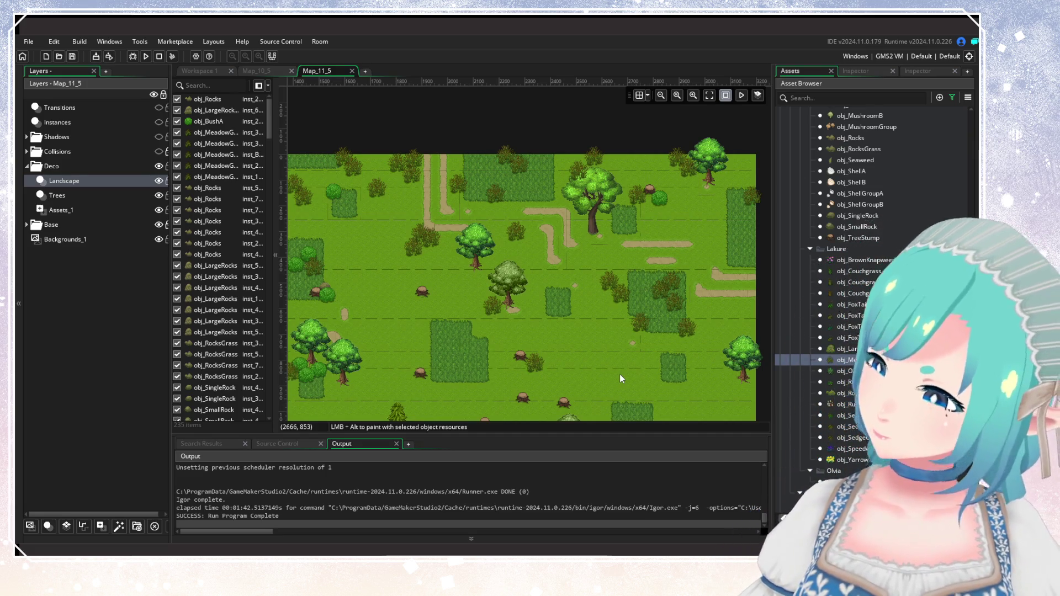
Place bushes in the upper field and two beside the tree stump.
{"action": "scroll", "coordinate": [553, 236], "scroll_direction": "down", "scroll_amount": 2}
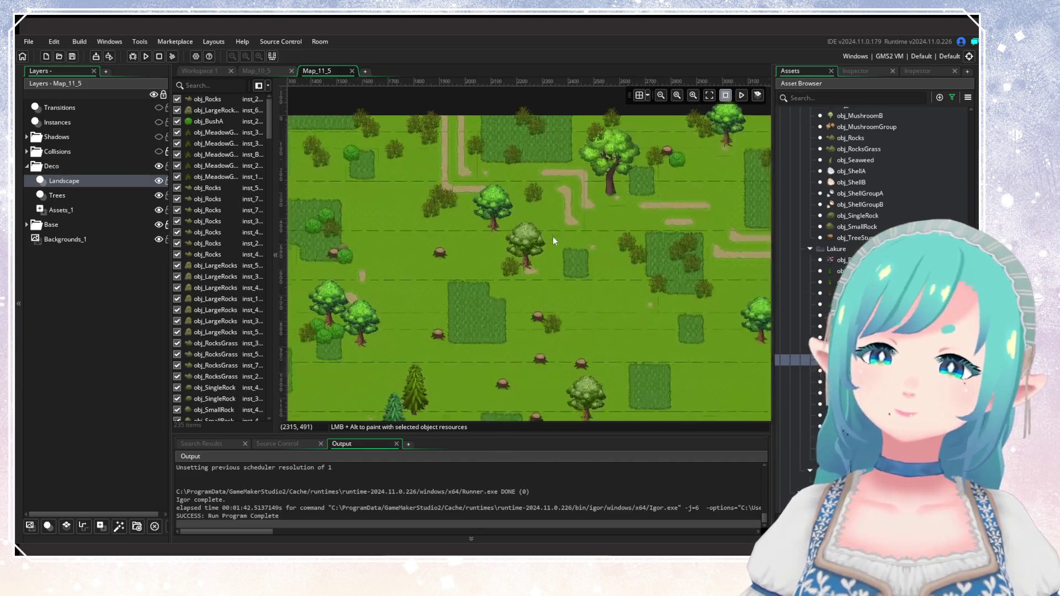
{"action": "scroll", "coordinate": [553, 236], "scroll_direction": "left", "scroll_amount": 2}
{"action": "scroll", "coordinate": [474, 265], "scroll_direction": "up", "scroll_amount": 1}
{"action": "scroll", "coordinate": [473, 265], "scroll_direction": "left", "scroll_amount": 1}
{"action": "left_click", "coordinate": [421, 204]}
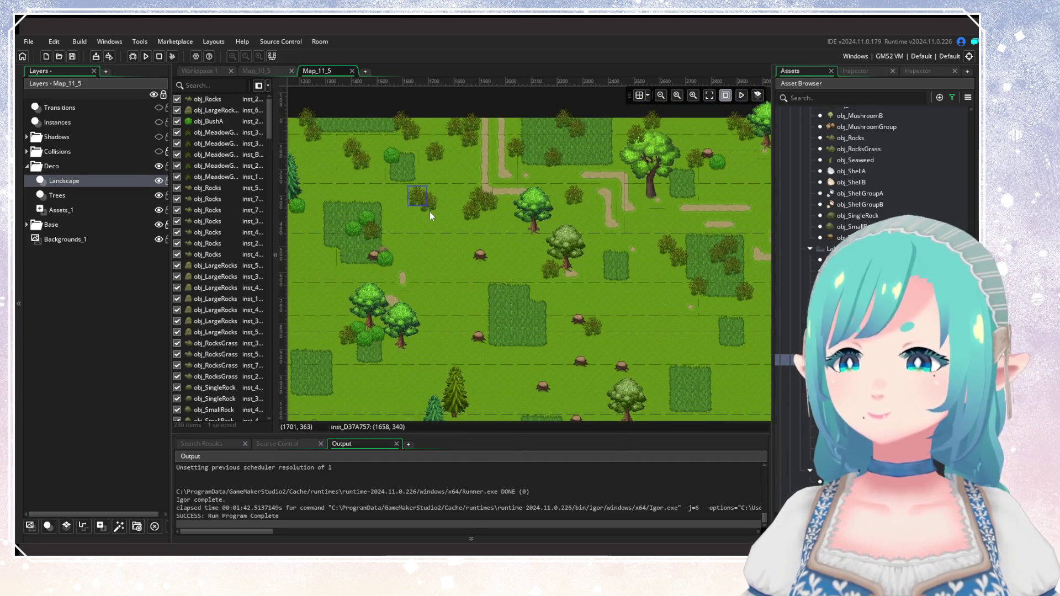
{"action": "left_click", "coordinate": [470, 268], "text": "alt"}
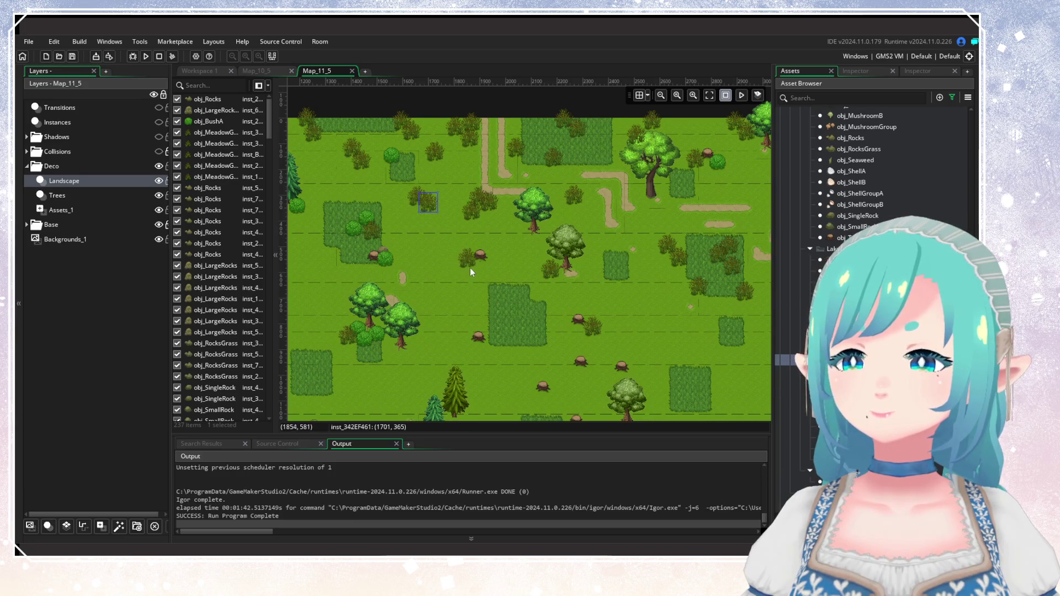
{"action": "left_click", "coordinate": [451, 290], "text": "alt"}
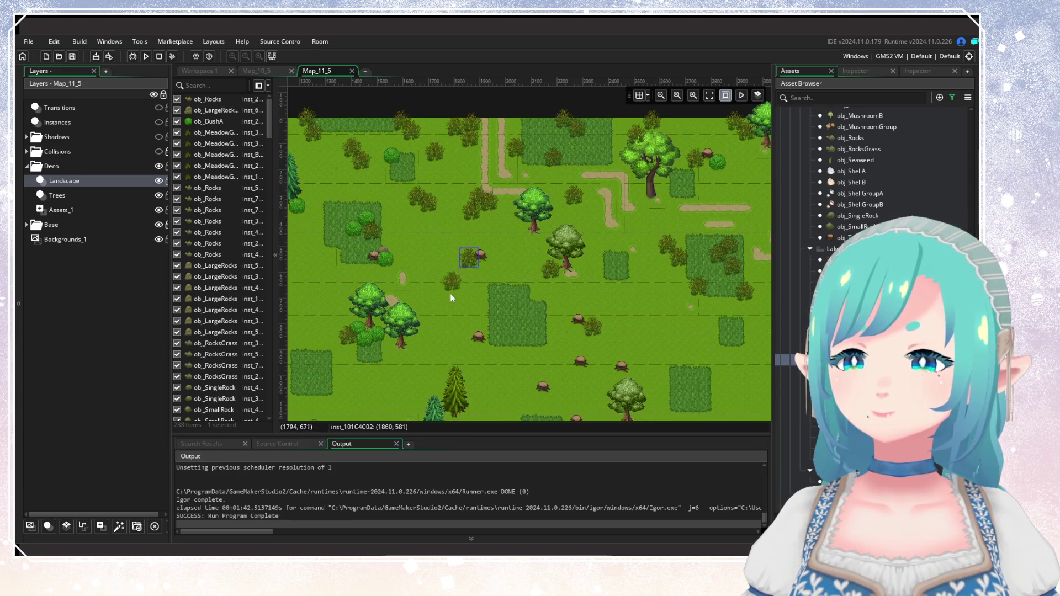
{"action": "left_click", "coordinate": [536, 306], "text": "alt"}
Add bushes among the tree stumps and near the lower grass patch.
{"action": "scroll", "coordinate": [536, 305], "scroll_direction": "down", "scroll_amount": 5}
{"action": "scroll", "coordinate": [523, 145], "scroll_direction": "up", "scroll_amount": 3}
{"action": "key", "text": "ctrl"}
{"action": "scroll", "coordinate": [545, 317], "scroll_direction": "down", "scroll_amount": 2}
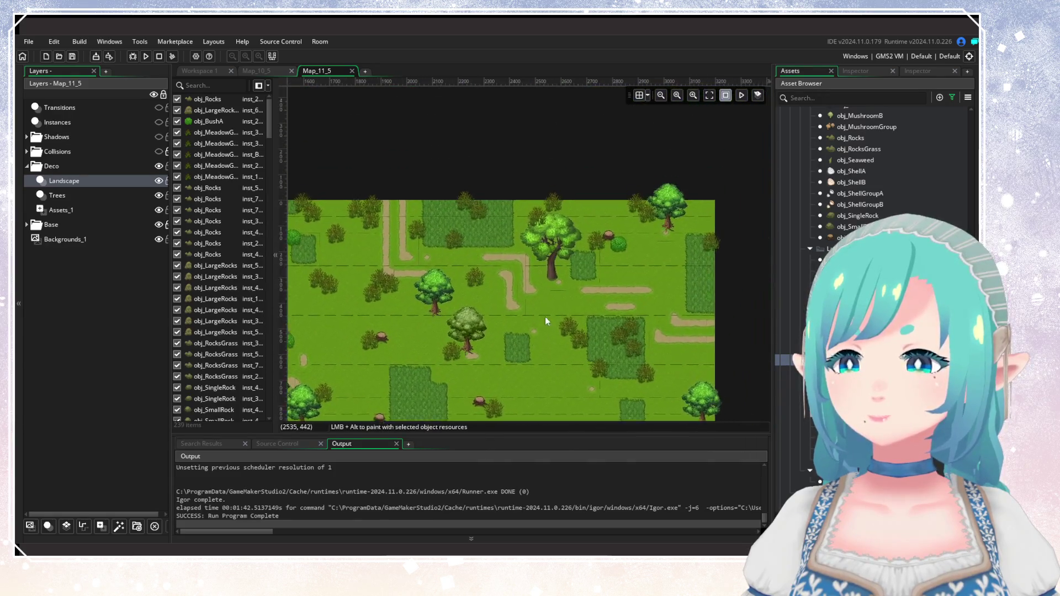
{"action": "scroll", "coordinate": [557, 241], "scroll_direction": "up", "scroll_amount": 2}
{"action": "left_click", "coordinate": [540, 282], "text": "alt"}
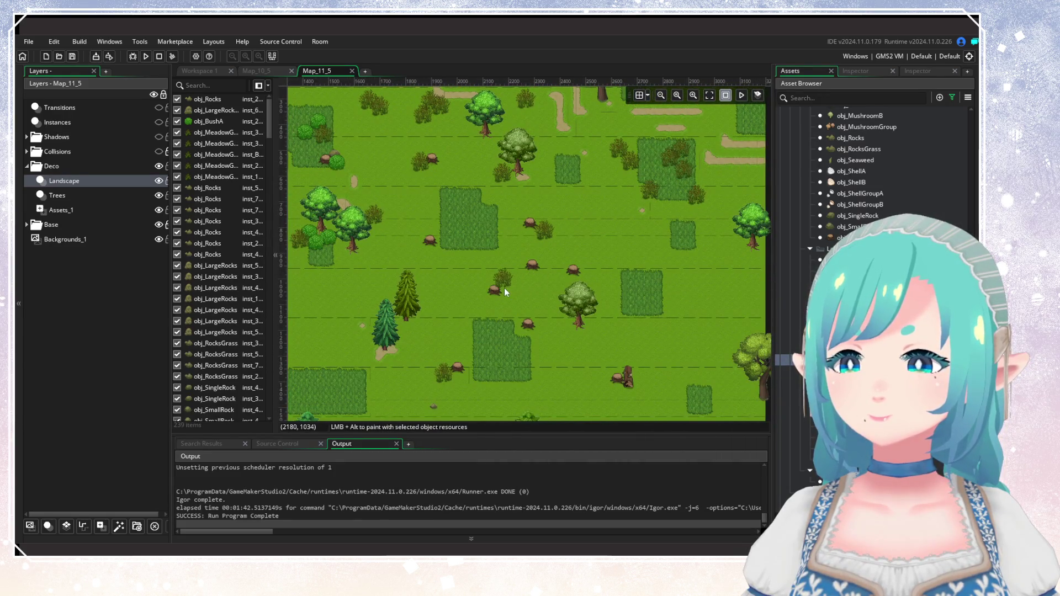
{"action": "left_click", "coordinate": [482, 298]}
{"action": "scroll", "coordinate": [441, 267], "scroll_direction": "right", "scroll_amount": 5}
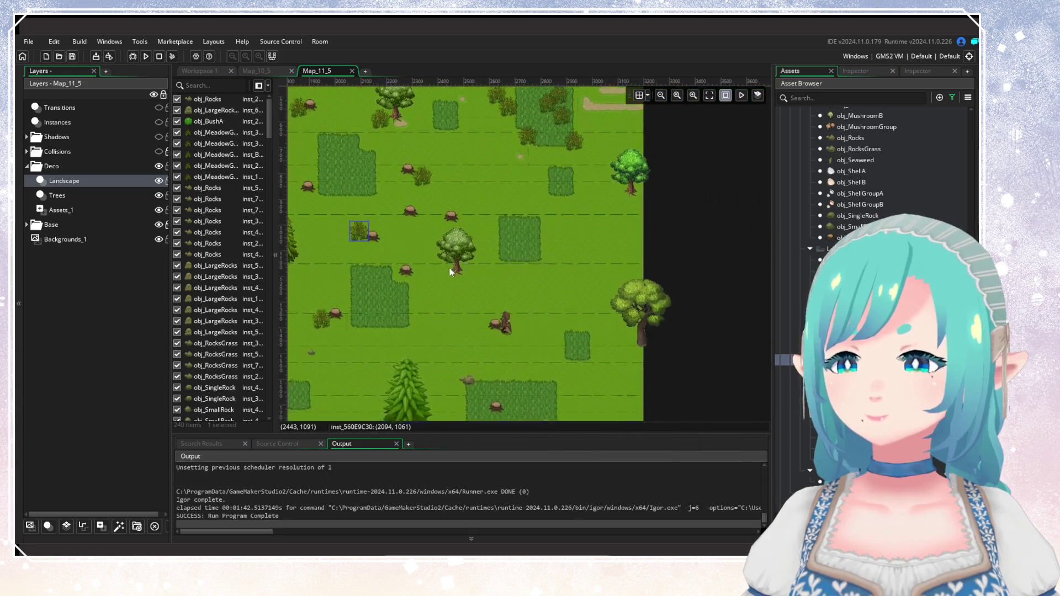
{"action": "left_click", "coordinate": [551, 284], "text": "alt"}
Place four bushes along the room's right edge, including the top-right corner.
{"action": "scroll", "coordinate": [552, 273], "scroll_direction": "up", "scroll_amount": 3}
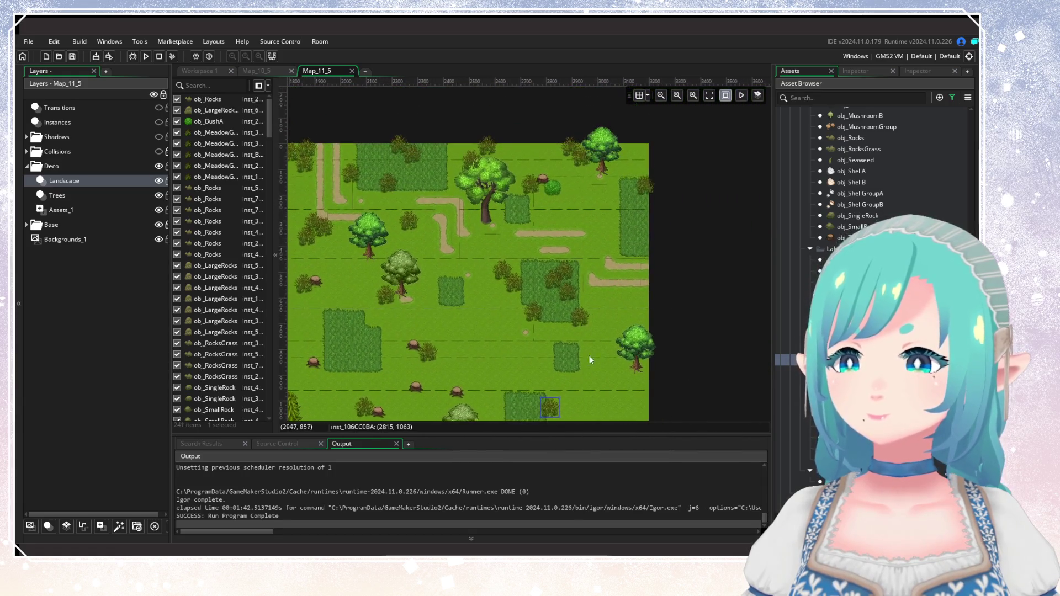
{"action": "left_click", "coordinate": [645, 218], "text": "alt"}
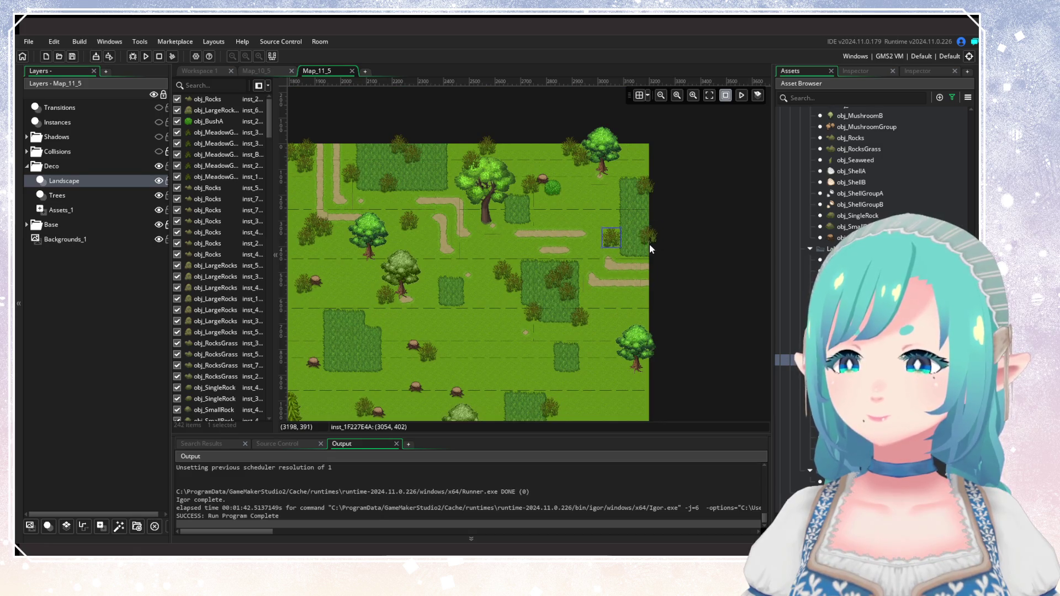
{"action": "left_click", "coordinate": [649, 244], "text": "alt"}
{"action": "left_click", "coordinate": [623, 212], "text": "alt"}
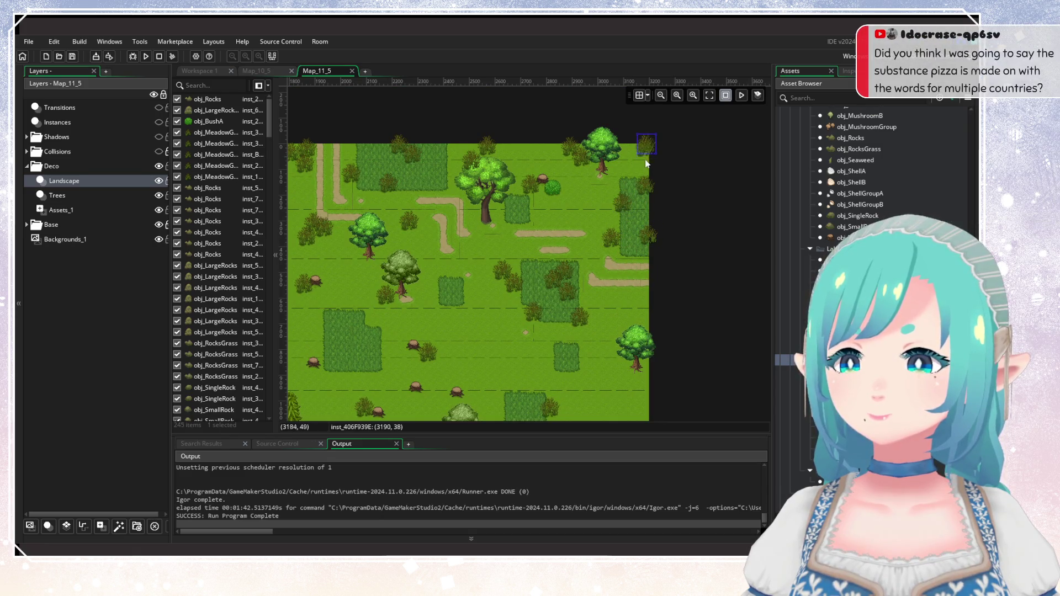
{"action": "left_click", "coordinate": [646, 155], "text": "alt"}
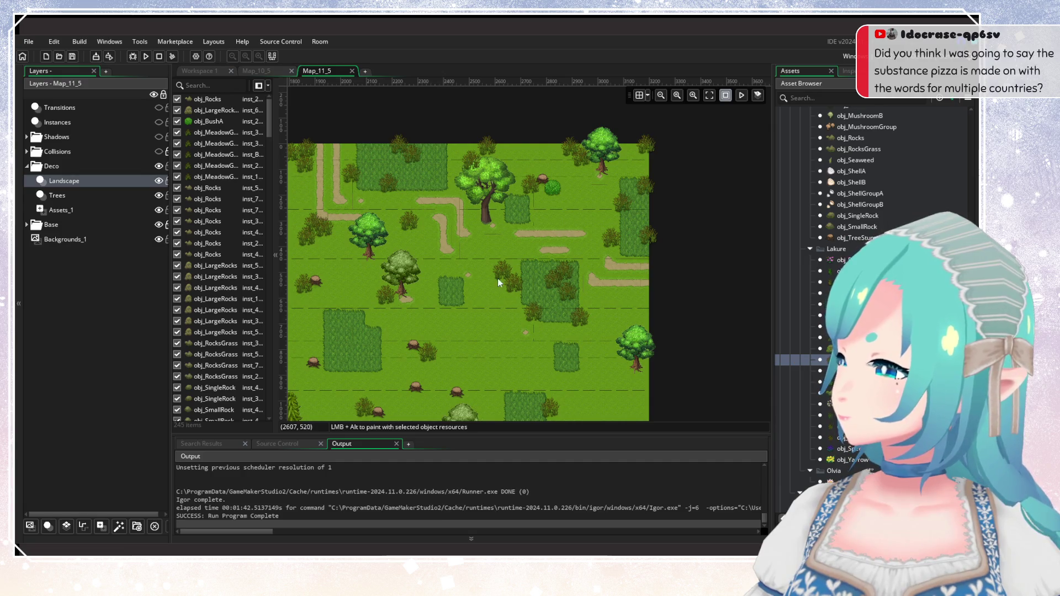
{"action": "mouse_move", "coordinate": [498, 278]}
{"action": "left_mouse_down"}
{"action": "mouse_move", "coordinate": [590, 223]}
{"action": "mouse_move", "coordinate": [523, 238]}
{"action": "mouse_move", "coordinate": [606, 193]}
{"action": "mouse_move", "coordinate": [522, 244]}
{"action": "left_mouse_up"}
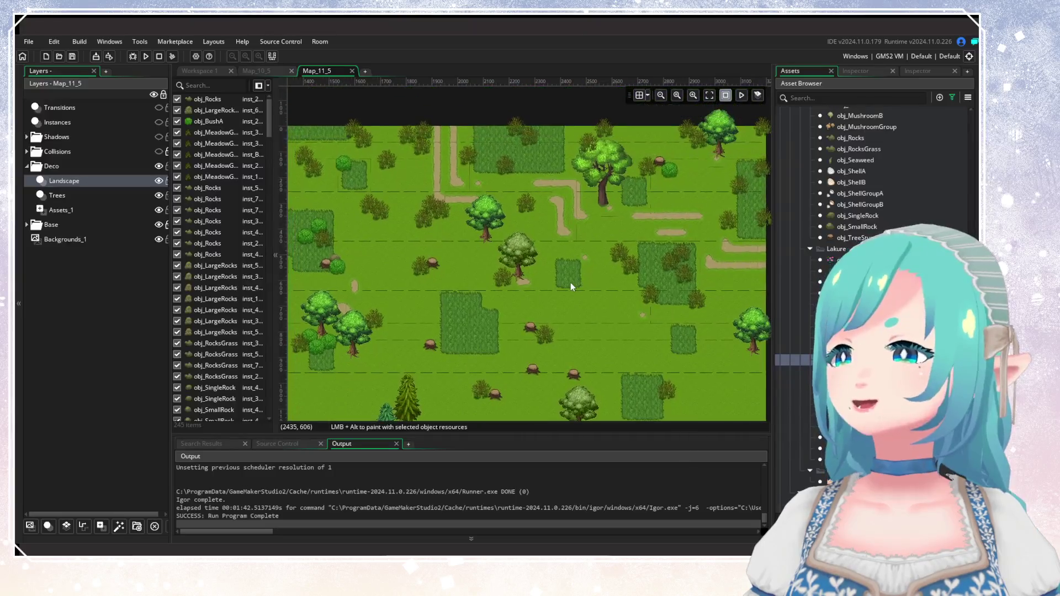
Copy an existing grass tuft into the top-left meadow beside the tall pine.
{"action": "scroll", "coordinate": [571, 282], "scroll_direction": "down", "scroll_amount": 2}
{"action": "scroll", "coordinate": [564, 282], "scroll_direction": "up", "scroll_amount": 2}
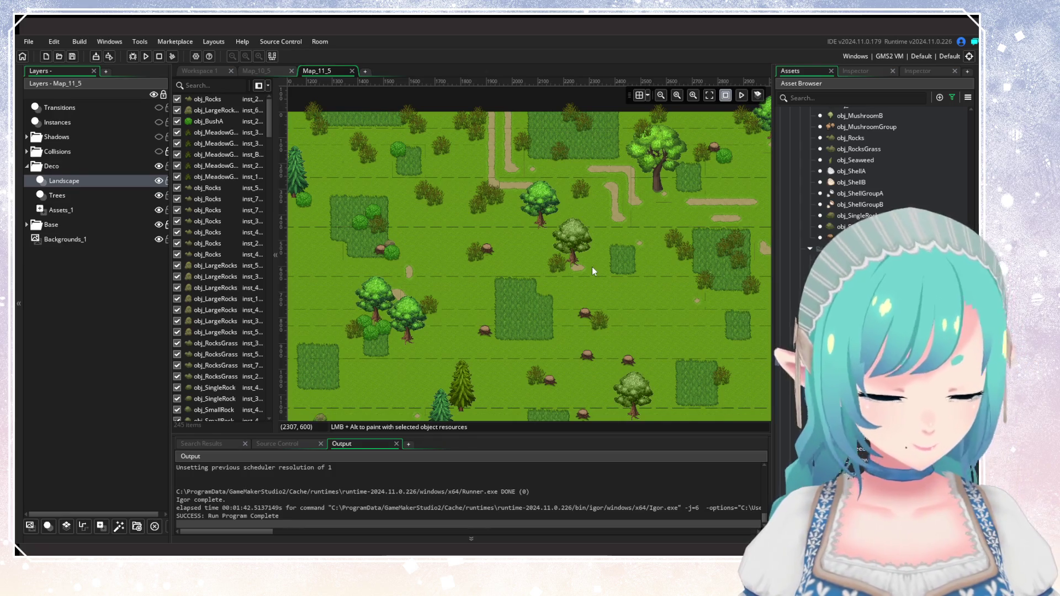
{"action": "scroll", "coordinate": [557, 216], "scroll_direction": "down", "scroll_amount": 4}
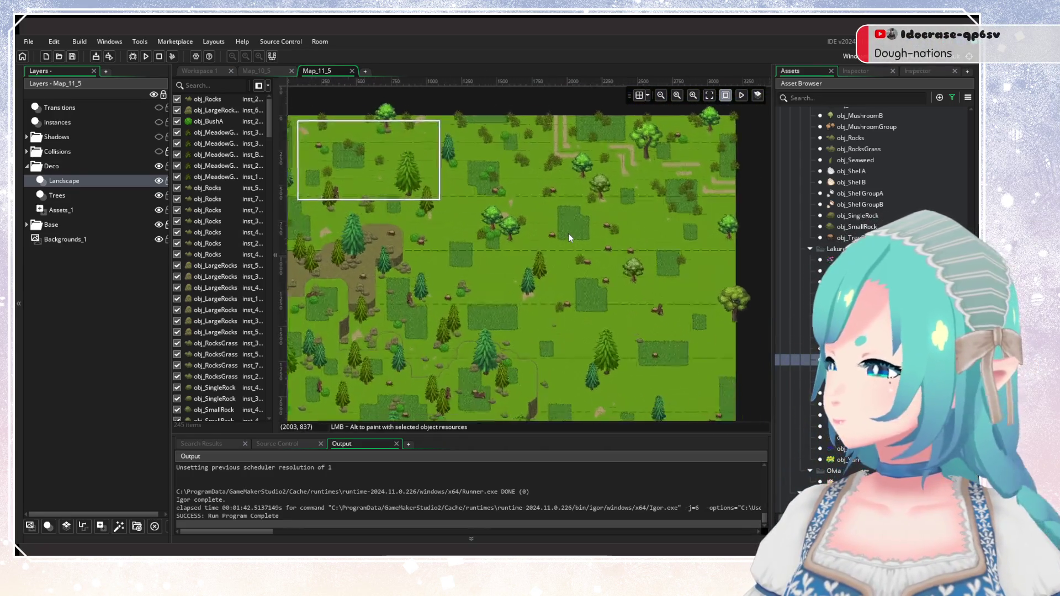
{"action": "scroll", "coordinate": [569, 234], "scroll_direction": "up", "scroll_amount": 4}
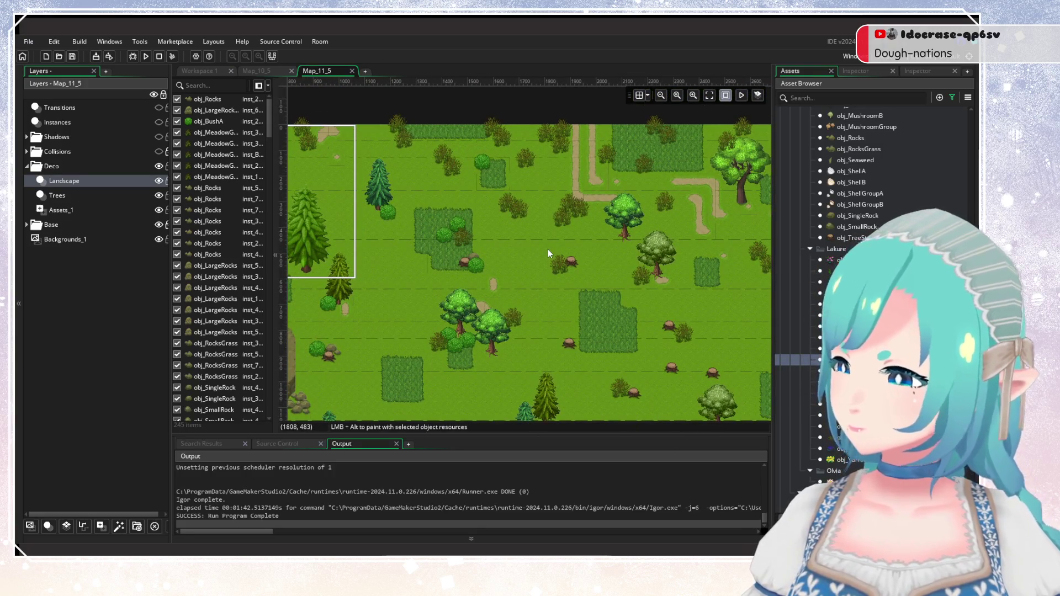
{"action": "mouse_move", "coordinate": [499, 251]}
{"action": "left_mouse_down"}
{"action": "mouse_move", "coordinate": [628, 272]}
{"action": "mouse_move", "coordinate": [537, 147]}
{"action": "mouse_move", "coordinate": [600, 284]}
{"action": "left_mouse_up"}
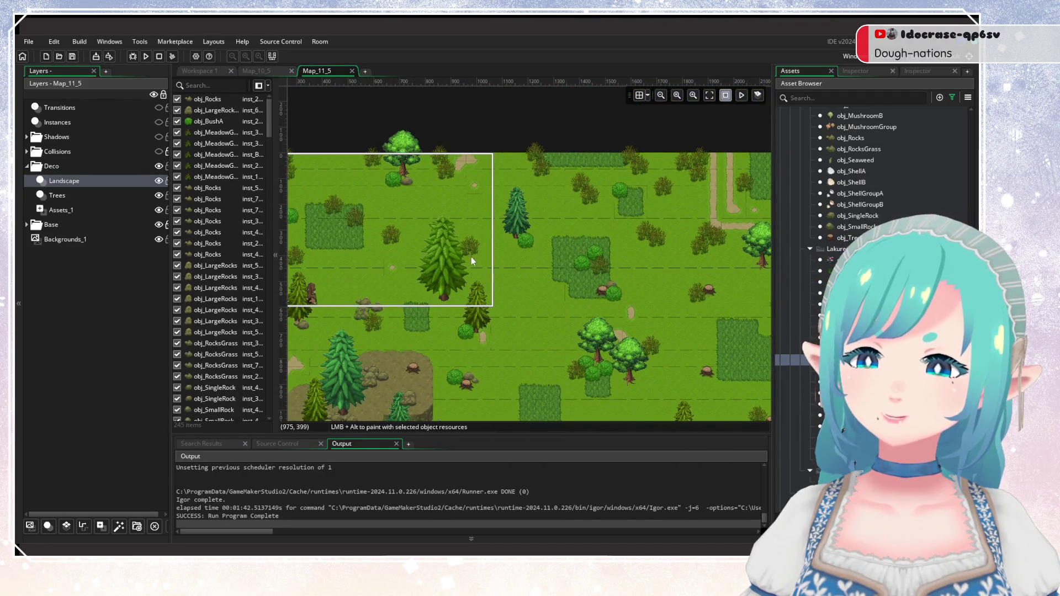
{"action": "left_click_drag", "start_coordinate": [468, 227], "coordinate": [508, 279]}
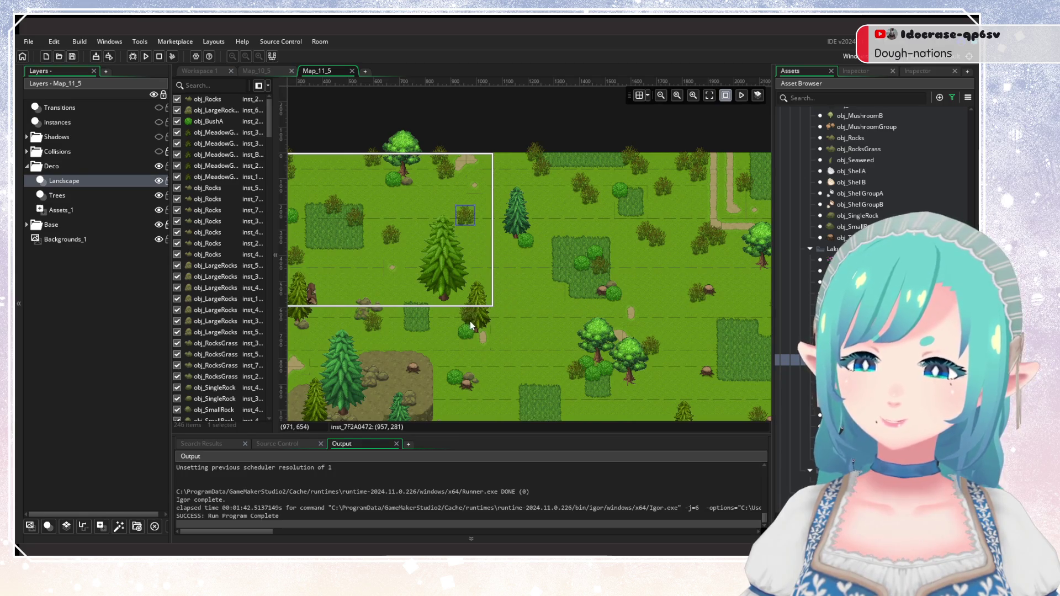
{"action": "mouse_move", "coordinate": [510, 320]}
{"action": "left_mouse_down"}
{"action": "mouse_move", "coordinate": [569, 221]}
{"action": "mouse_move", "coordinate": [576, 279]}
{"action": "mouse_move", "coordinate": [633, 281]}
{"action": "left_mouse_up"}
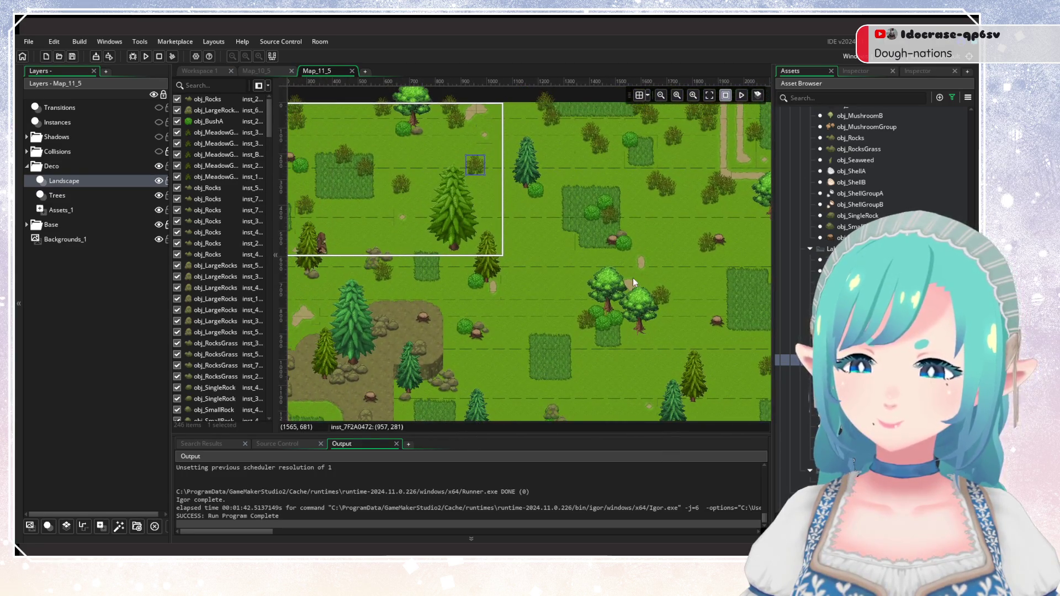
{"action": "scroll", "coordinate": [633, 277], "scroll_direction": "down", "scroll_amount": 4}
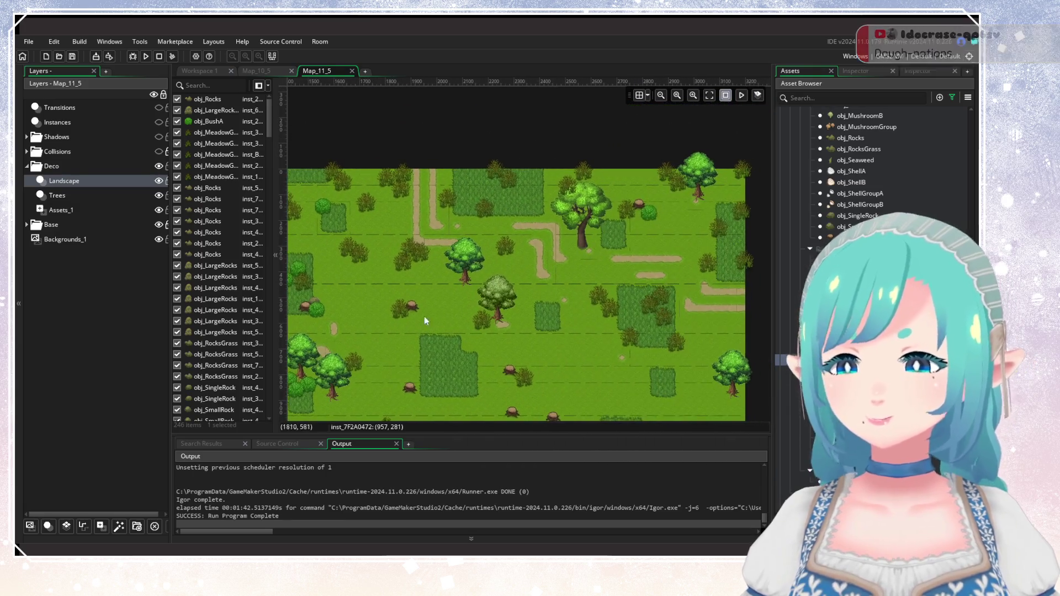
{"action": "scroll", "coordinate": [534, 319], "scroll_direction": "up", "scroll_amount": 4}
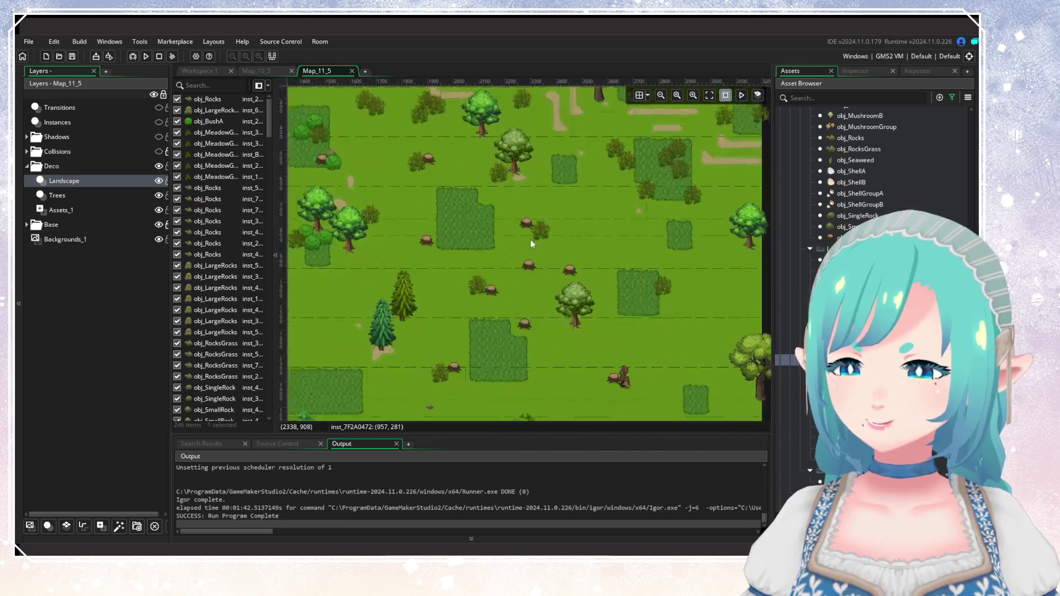
{"action": "mouse_move", "coordinate": [470, 249]}
{"action": "left_mouse_down"}
{"action": "mouse_move", "coordinate": [458, 286]}
{"action": "mouse_move", "coordinate": [588, 299]}
{"action": "left_mouse_up"}
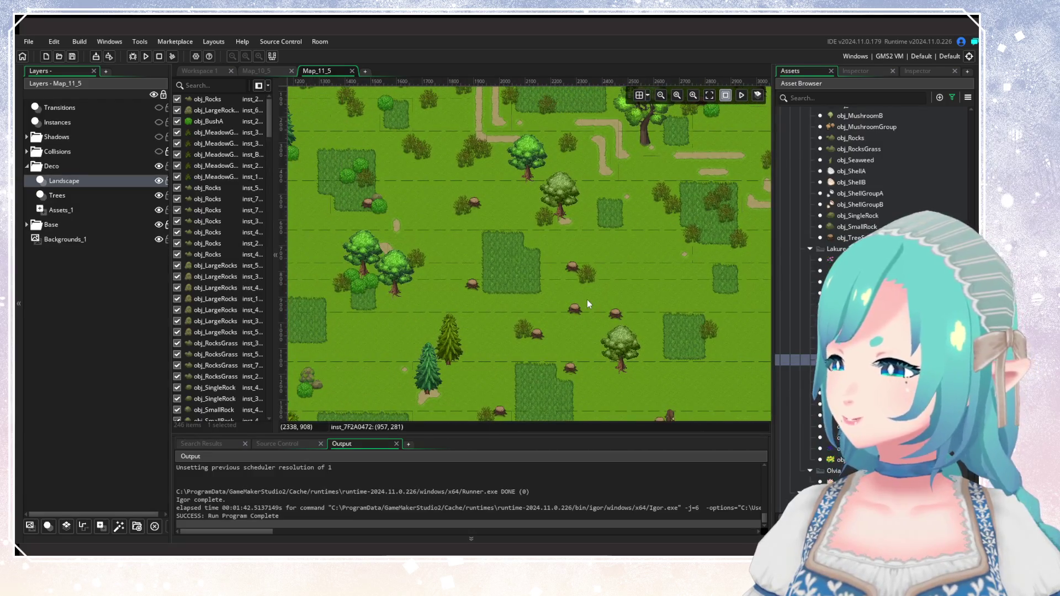
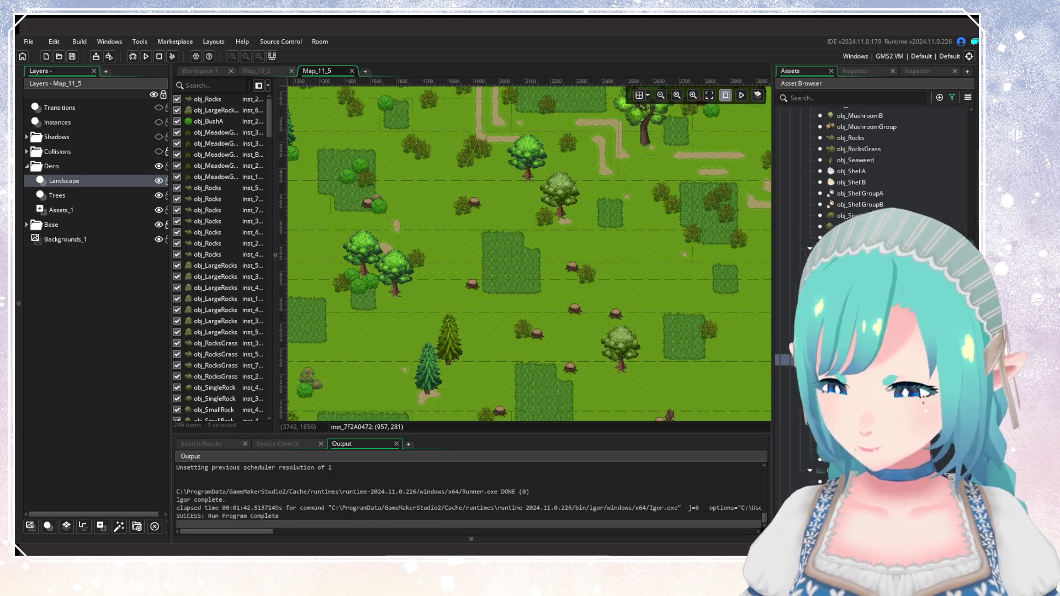
Place two bushes in the grass near the right edge of Map_11_5.
{"action": "scroll", "coordinate": [497, 345], "scroll_direction": "up", "scroll_amount": 3}
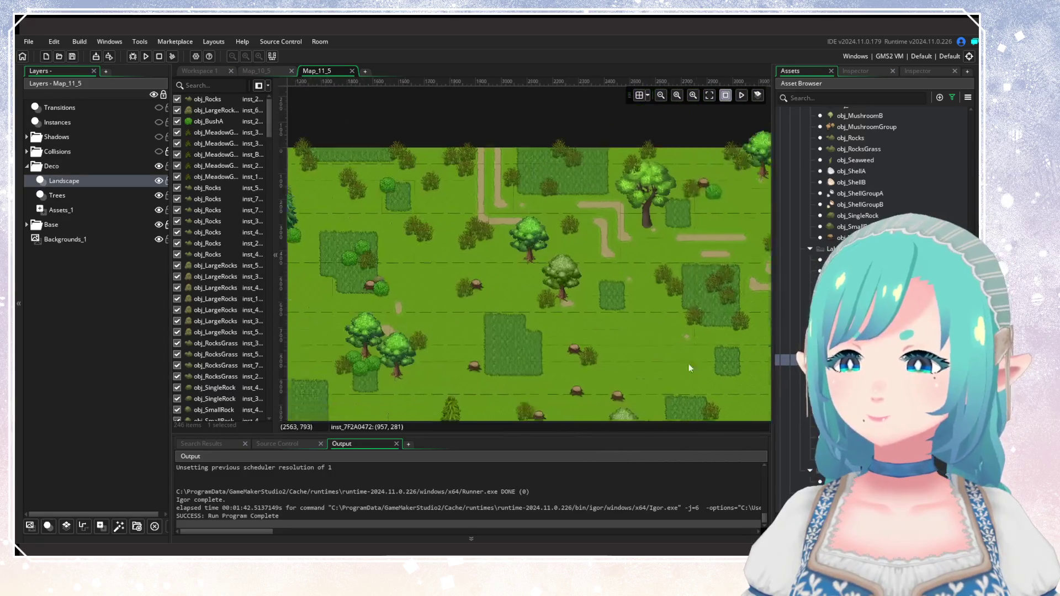
{"action": "scroll", "coordinate": [618, 297], "scroll_direction": "down", "scroll_amount": 4}
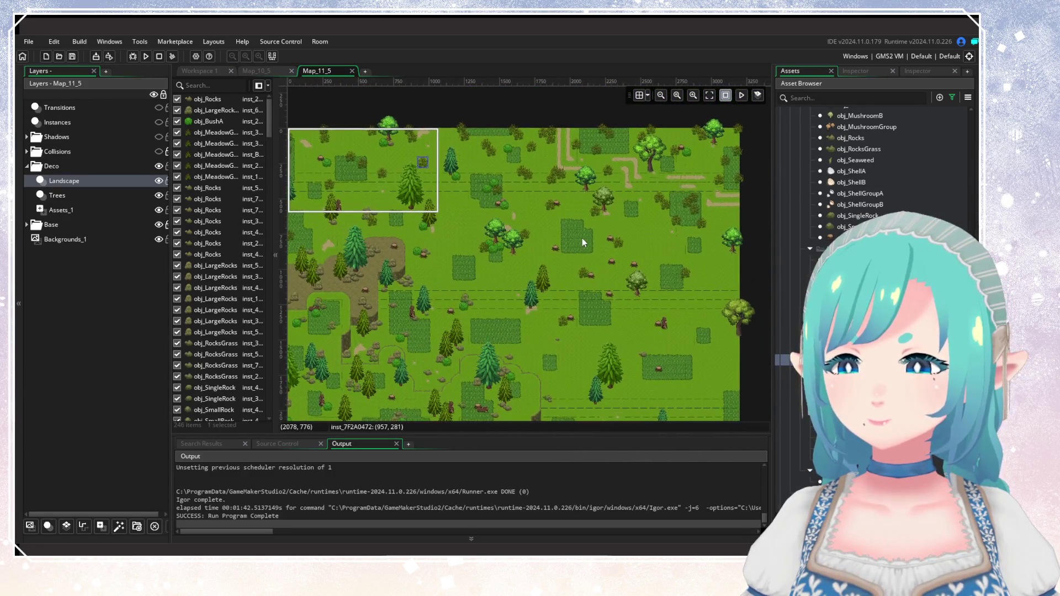
{"action": "scroll", "coordinate": [582, 237], "scroll_direction": "up", "scroll_amount": 2}
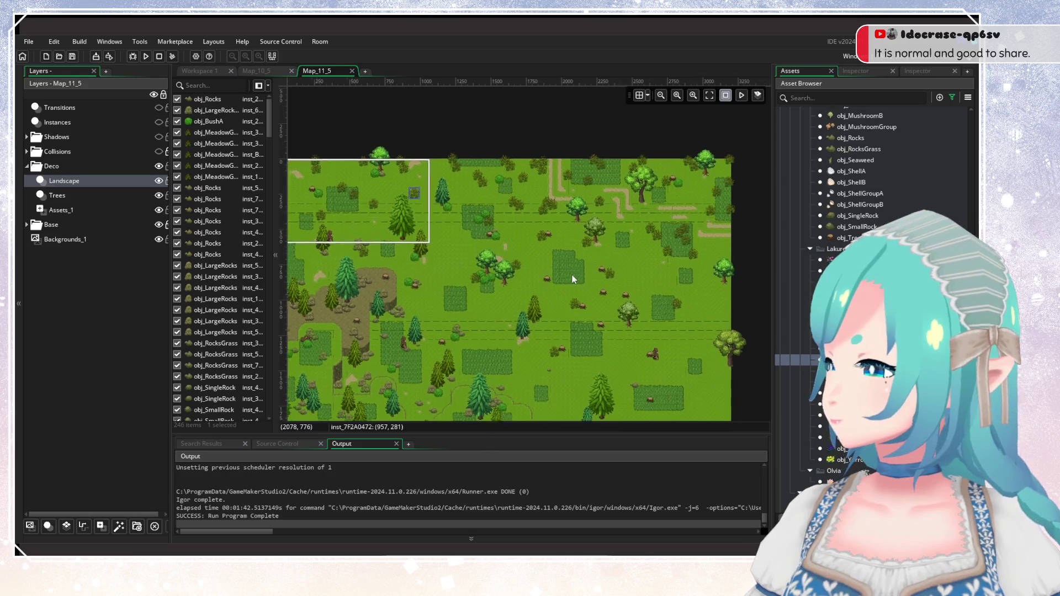
{"action": "mouse_move", "coordinate": [444, 267]}
{"action": "left_mouse_down"}
{"action": "mouse_move", "coordinate": [528, 295]}
{"action": "mouse_move", "coordinate": [711, 306]}
{"action": "mouse_move", "coordinate": [533, 258]}
{"action": "mouse_move", "coordinate": [514, 292]}
{"action": "left_mouse_up"}
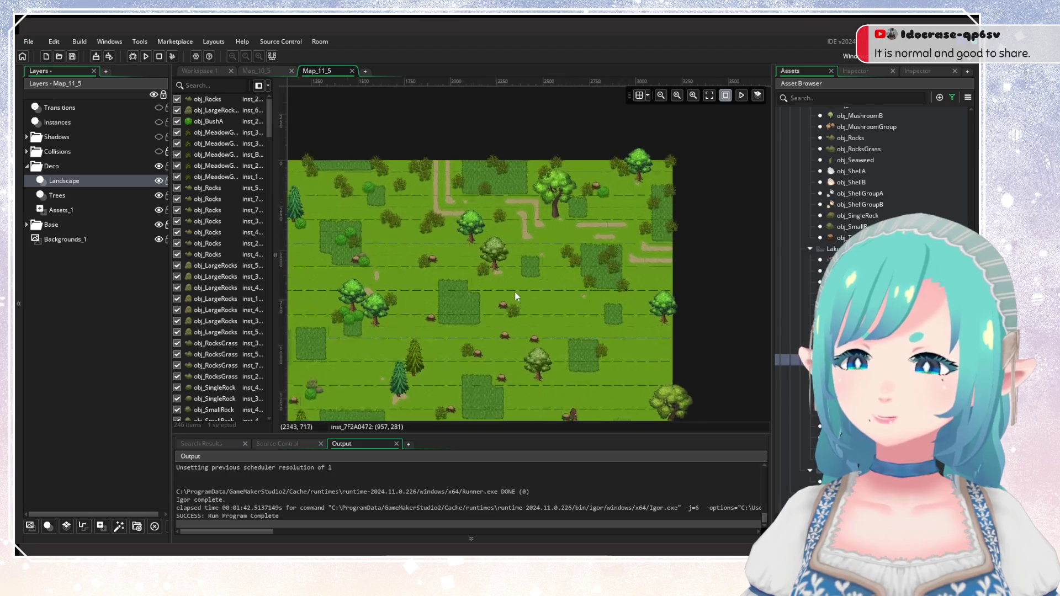
{"action": "scroll", "coordinate": [588, 222], "scroll_direction": "up", "scroll_amount": 1}
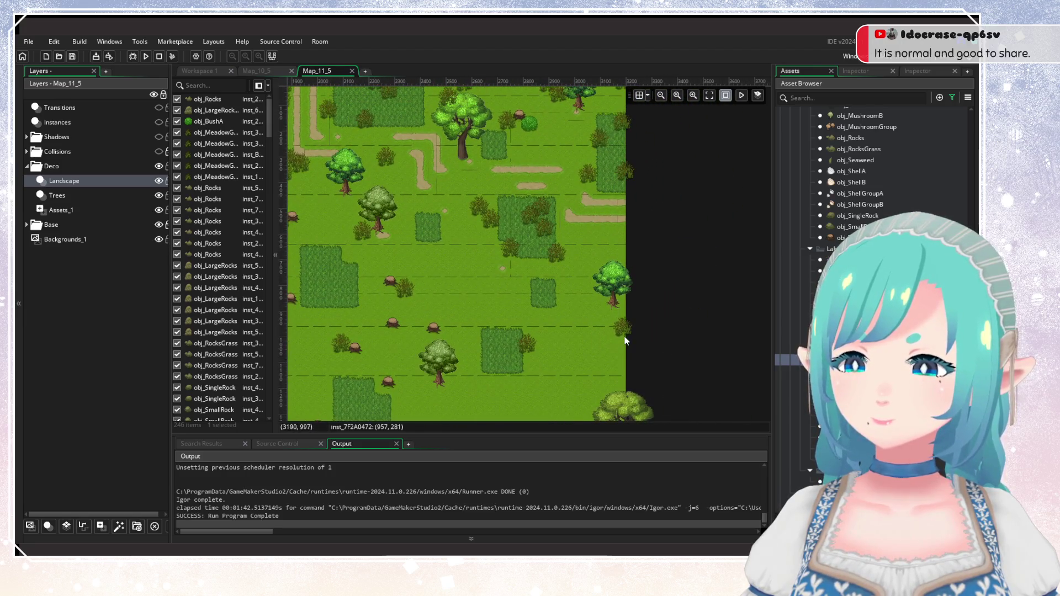
{"action": "left_click", "coordinate": [625, 341]}
{"action": "left_click", "coordinate": [584, 244]}
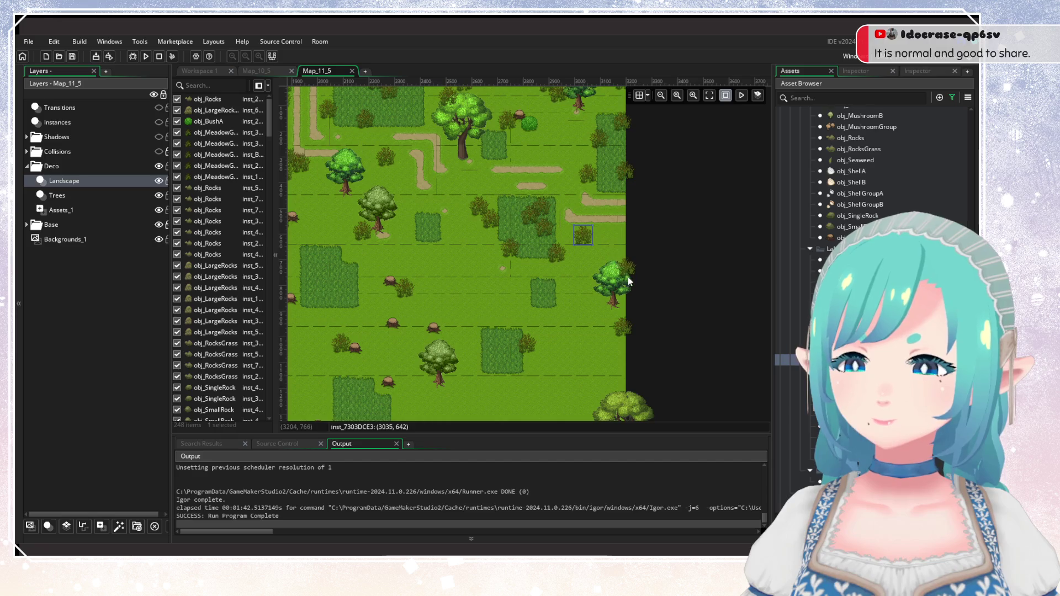
Pan and zoom around the room to review the upper paths, forest and meadow.
{"action": "mouse_move", "coordinate": [468, 324]}
{"action": "left_mouse_down"}
{"action": "mouse_move", "coordinate": [514, 259]}
{"action": "mouse_move", "coordinate": [525, 317]}
{"action": "mouse_move", "coordinate": [590, 259]}
{"action": "mouse_move", "coordinate": [564, 334]}
{"action": "mouse_move", "coordinate": [591, 216]}
{"action": "mouse_move", "coordinate": [555, 310]}
{"action": "left_mouse_up"}
{"action": "scroll", "coordinate": [584, 264], "scroll_direction": "down", "scroll_amount": 2}
{"action": "scroll", "coordinate": [584, 263], "scroll_direction": "down", "scroll_amount": 1}
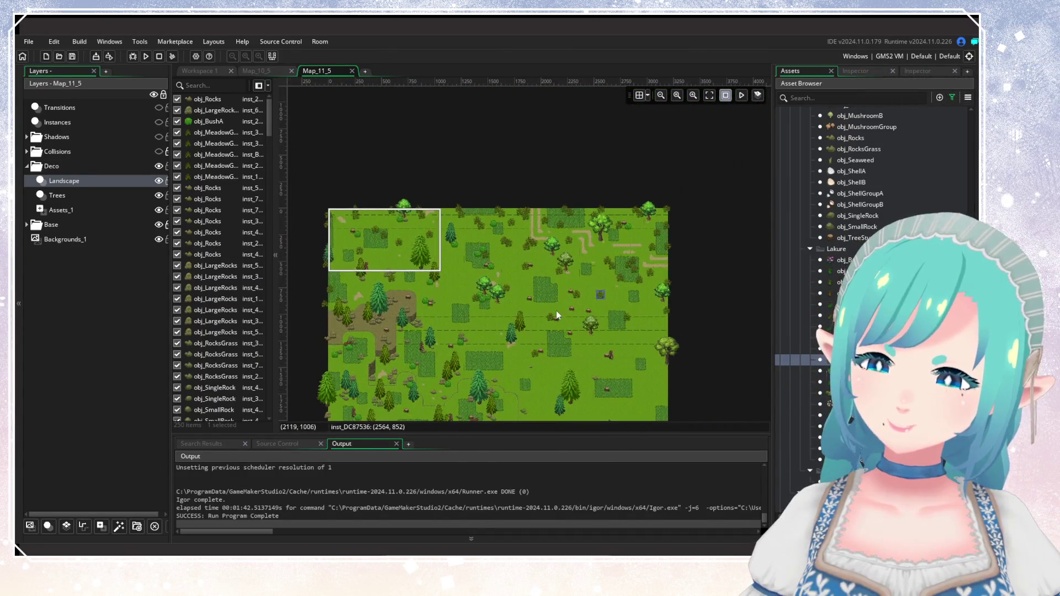
{"action": "scroll", "coordinate": [556, 315], "scroll_direction": "up", "scroll_amount": 1}
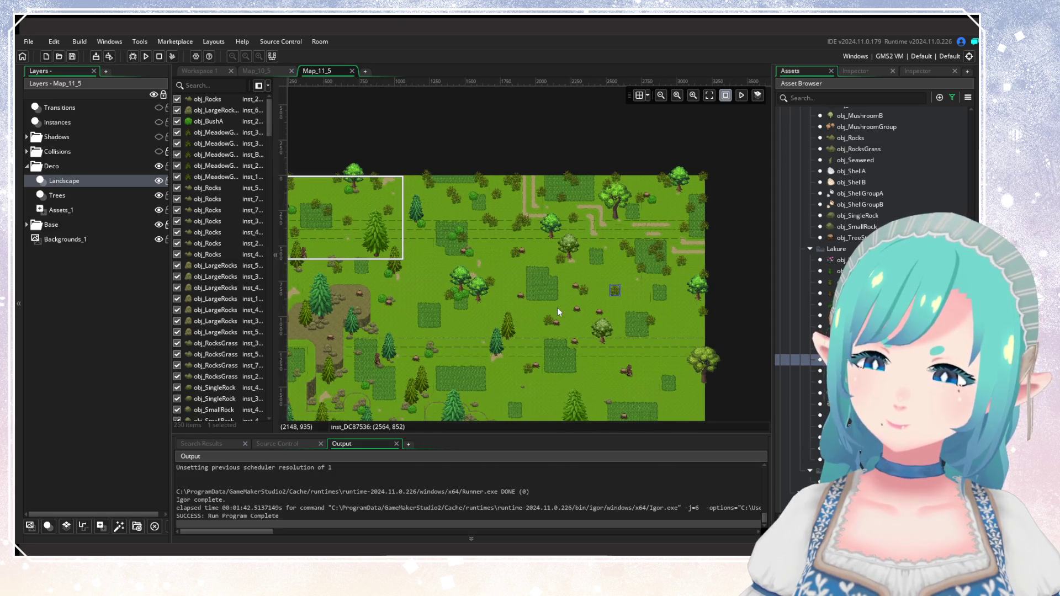
{"action": "scroll", "coordinate": [574, 219], "scroll_direction": "up", "scroll_amount": 3}
{"action": "left_click_drag", "start_coordinate": [611, 253], "coordinate": [425, 306]}
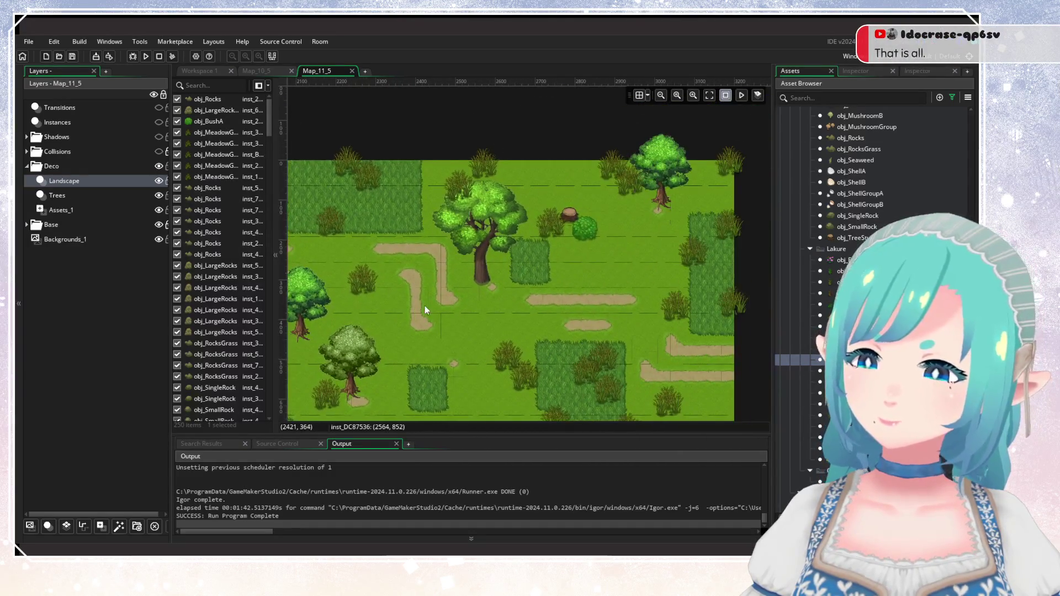
{"action": "scroll", "coordinate": [425, 305], "scroll_direction": "down", "scroll_amount": 4}
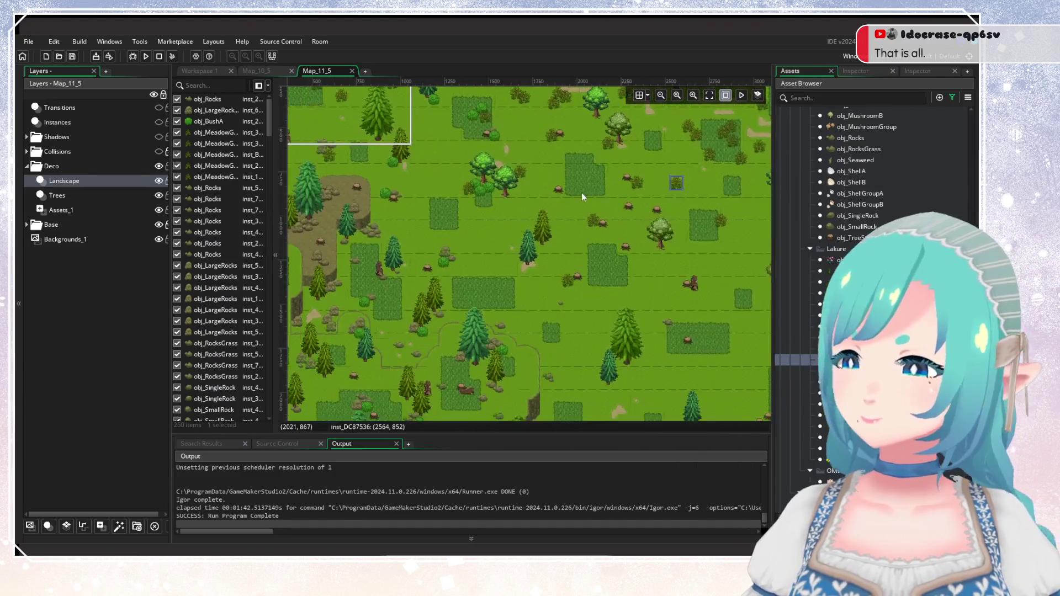
{"action": "left_click_drag", "start_coordinate": [564, 217], "coordinate": [564, 272]}
{"action": "scroll", "coordinate": [486, 257], "scroll_direction": "up", "scroll_amount": 2}
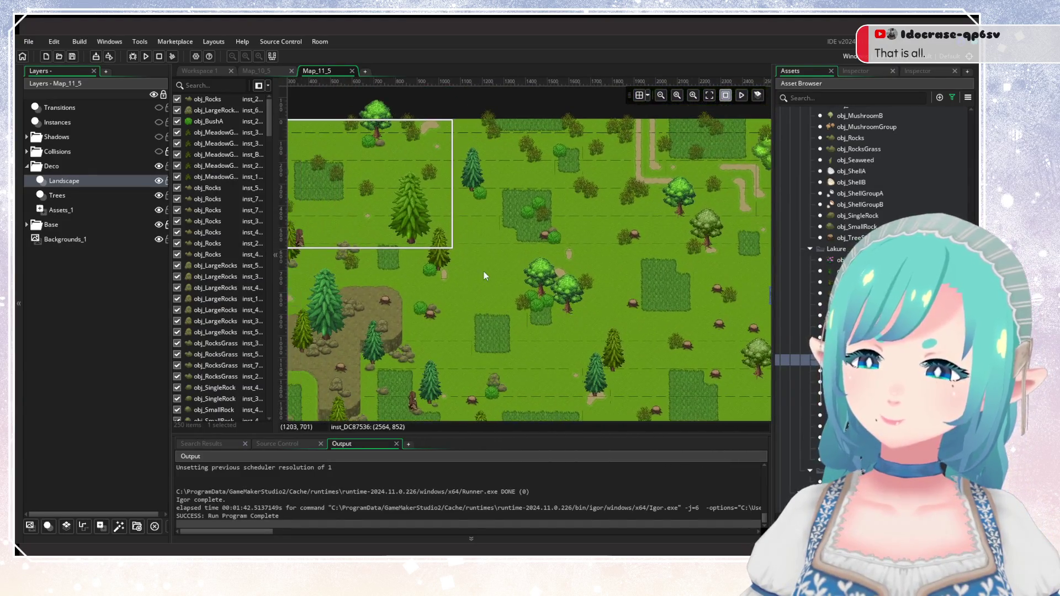
{"action": "left_click_drag", "start_coordinate": [483, 276], "coordinate": [571, 218]}
{"action": "scroll", "coordinate": [571, 279], "scroll_direction": "down", "scroll_amount": 2}
{"action": "scroll", "coordinate": [492, 366], "scroll_direction": "up", "scroll_amount": 2}
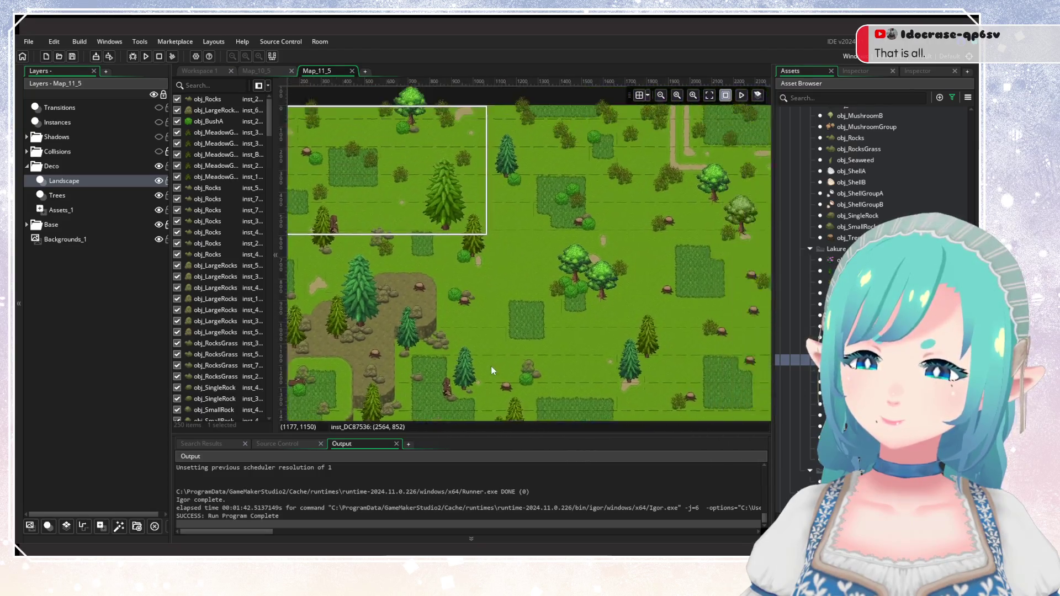
{"action": "scroll", "coordinate": [405, 363], "scroll_direction": "down", "scroll_amount": 4}
{"action": "scroll", "coordinate": [568, 273], "scroll_direction": "up", "scroll_amount": 2}
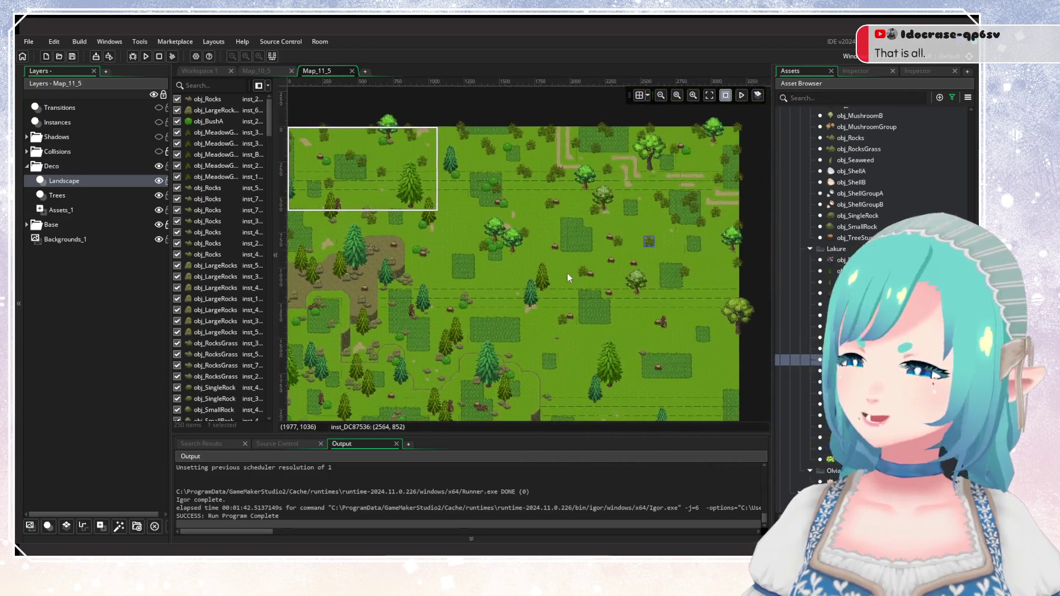
{"action": "scroll", "coordinate": [568, 274], "scroll_direction": "up", "scroll_amount": 5}
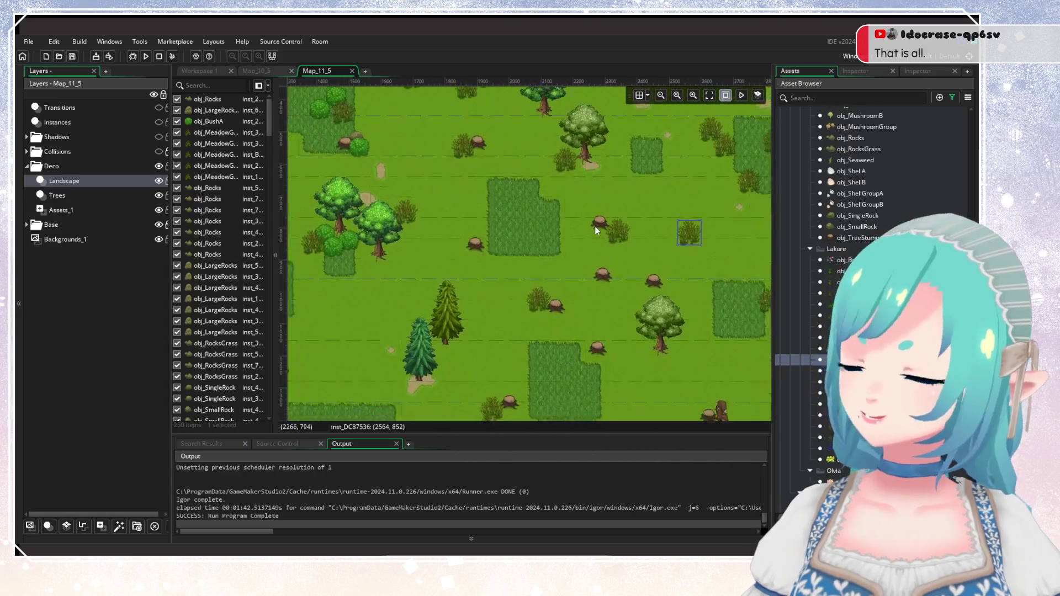
{"action": "scroll", "coordinate": [595, 233], "scroll_direction": "down", "scroll_amount": 3}
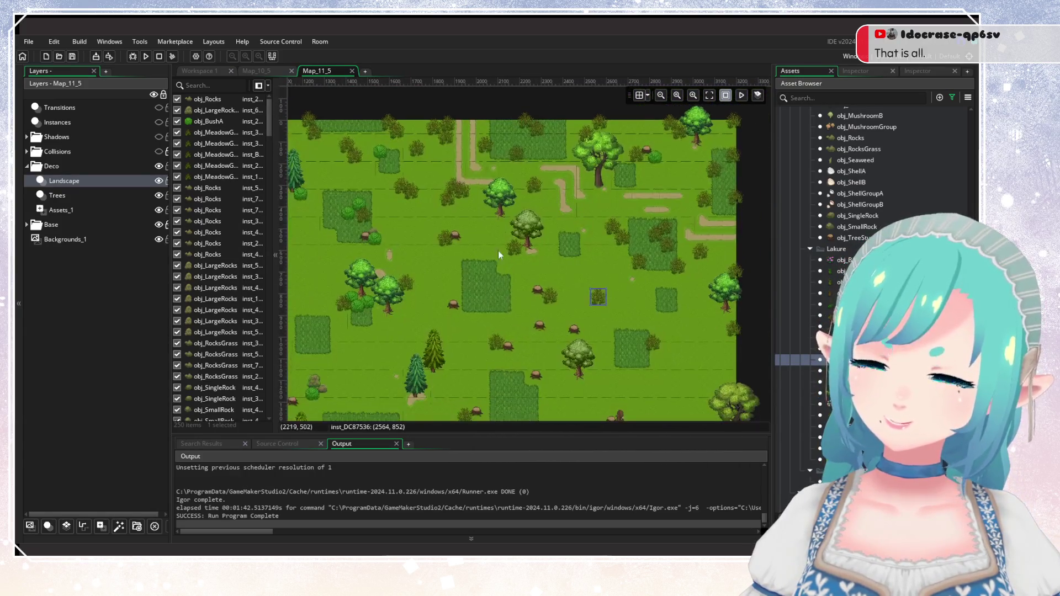
{"action": "scroll", "coordinate": [492, 223], "scroll_direction": "up", "scroll_amount": 2}
{"action": "scroll", "coordinate": [434, 319], "scroll_direction": "down", "scroll_amount": 3}
{"action": "scroll", "coordinate": [449, 262], "scroll_direction": "up", "scroll_amount": 1}
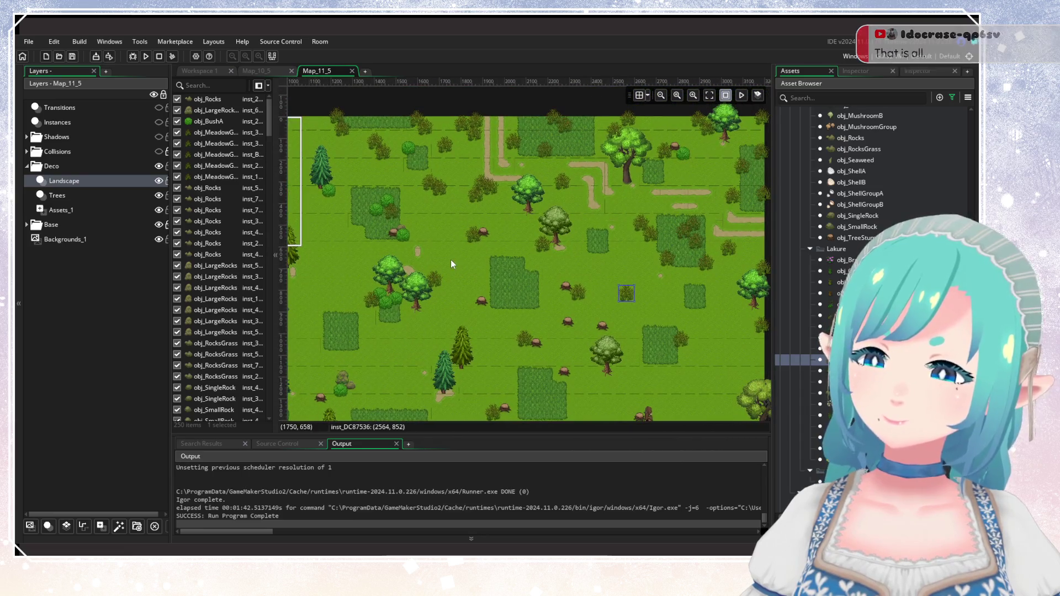
{"action": "left_click_drag", "start_coordinate": [578, 260], "coordinate": [561, 283]}
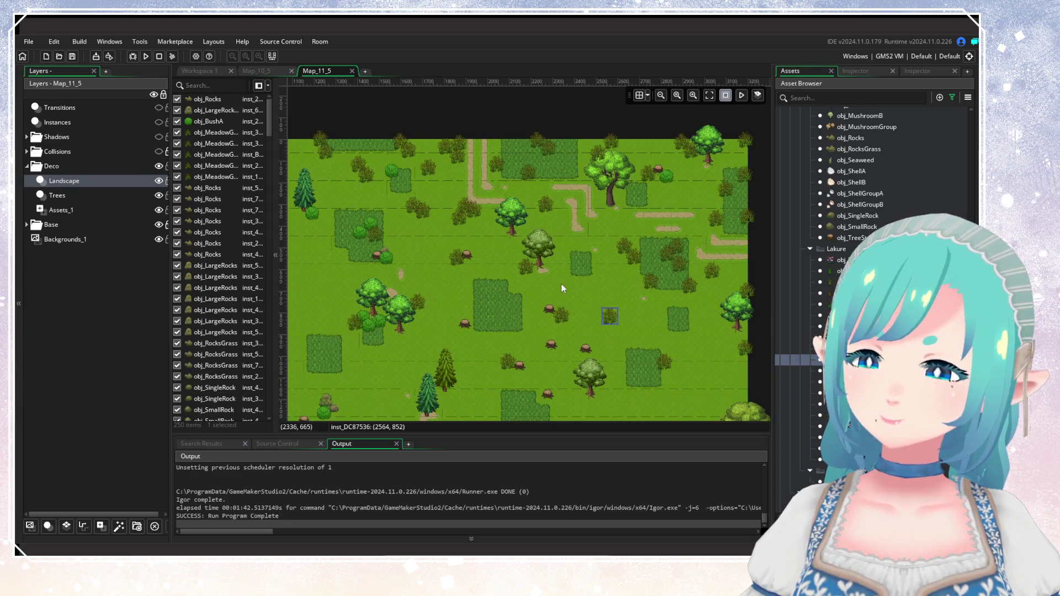
{"action": "scroll", "coordinate": [561, 284], "scroll_direction": "down", "scroll_amount": 4}
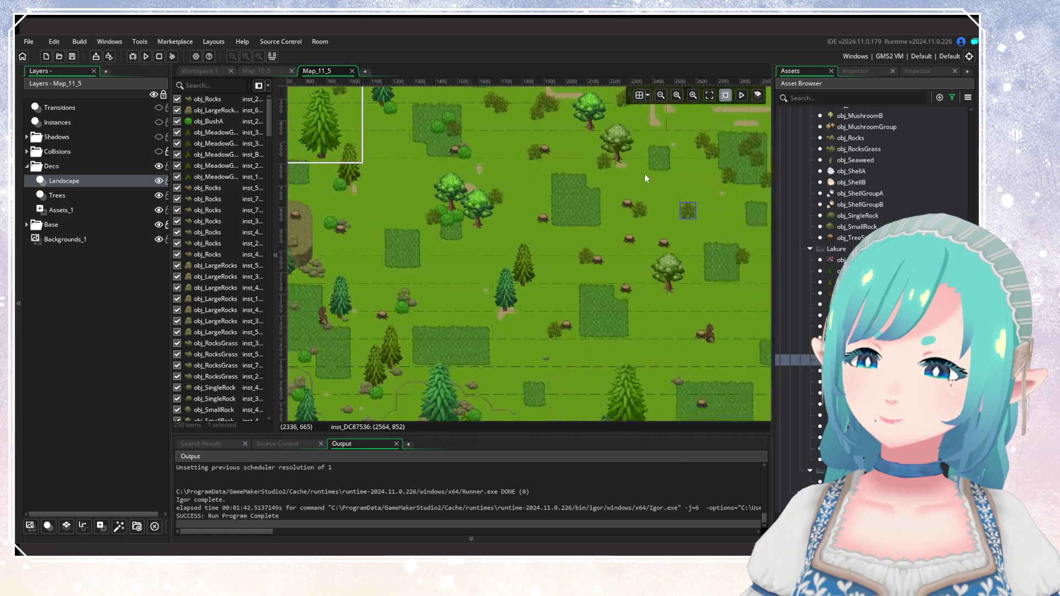
{"action": "left_click_drag", "start_coordinate": [602, 210], "coordinate": [574, 367]}
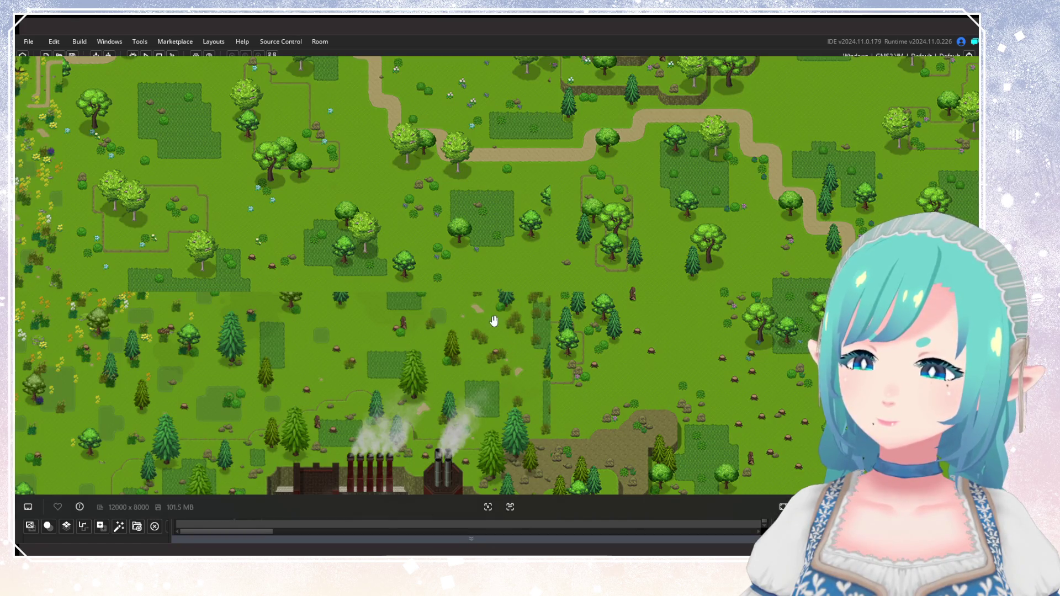
{"action": "left_click_drag", "start_coordinate": [494, 321], "coordinate": [391, 395]}
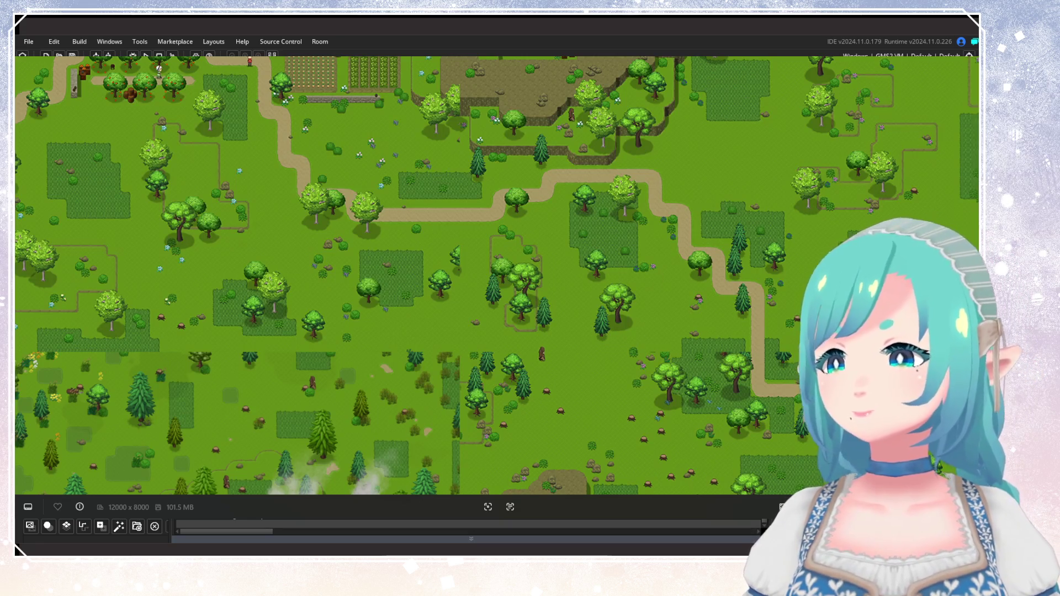
{"action": "key", "text": "Escape"}
{"action": "scroll", "coordinate": [518, 214], "scroll_direction": "up", "scroll_amount": 3}
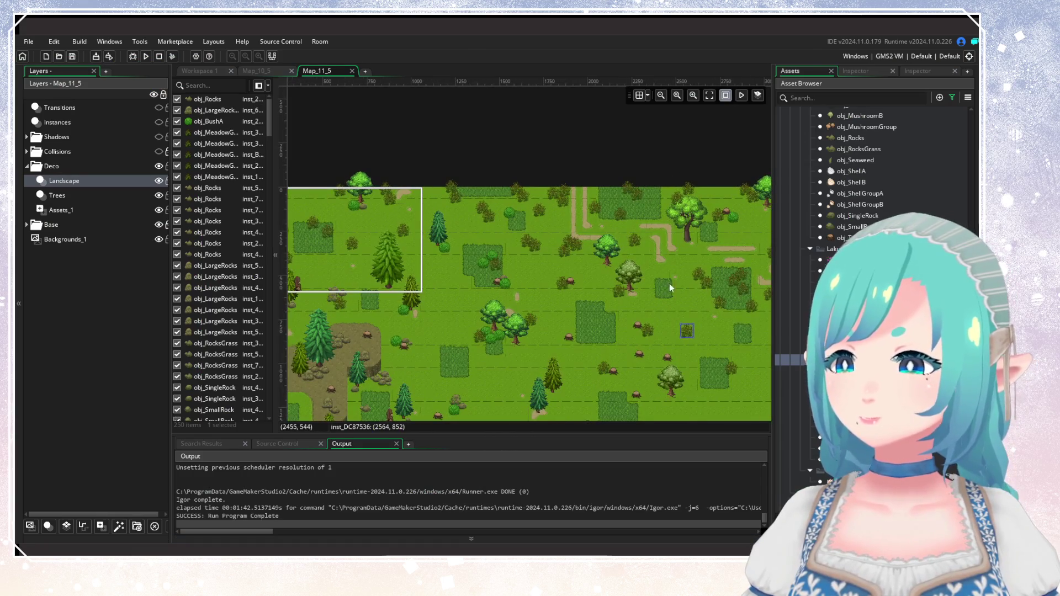
{"action": "mouse_move", "coordinate": [598, 327]}
{"action": "left_mouse_down"}
{"action": "mouse_move", "coordinate": [599, 233]}
{"action": "mouse_move", "coordinate": [542, 317]}
{"action": "mouse_move", "coordinate": [595, 181]}
{"action": "left_mouse_up"}
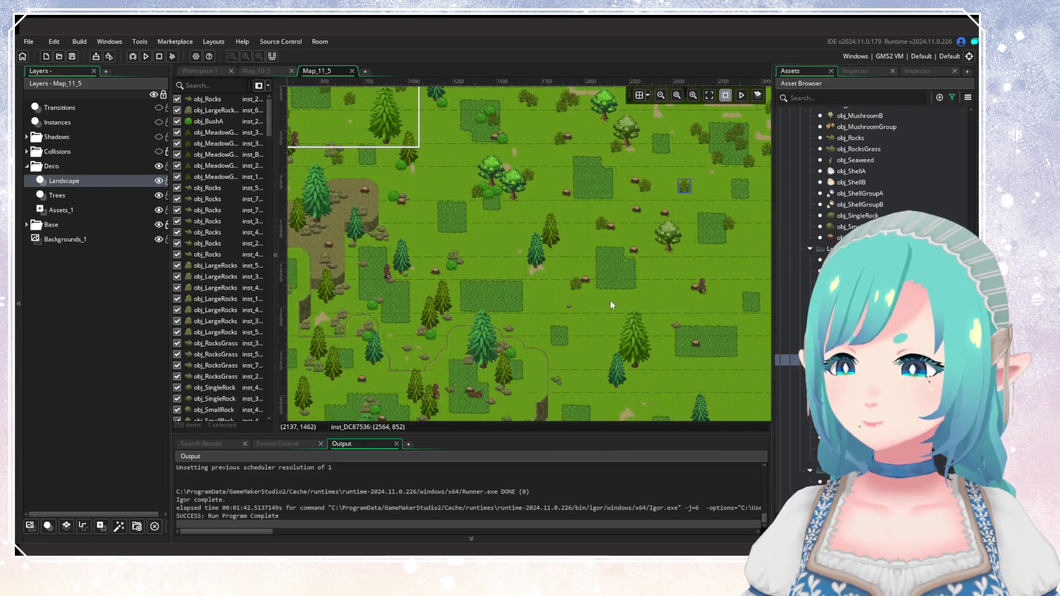
{"action": "mouse_move", "coordinate": [611, 303]}
{"action": "left_mouse_down"}
{"action": "mouse_move", "coordinate": [495, 356]}
{"action": "mouse_move", "coordinate": [626, 282]}
{"action": "mouse_move", "coordinate": [532, 260]}
{"action": "mouse_move", "coordinate": [751, 151]}
{"action": "left_mouse_up"}
{"action": "left_click_drag", "start_coordinate": [632, 250], "coordinate": [601, 175]}
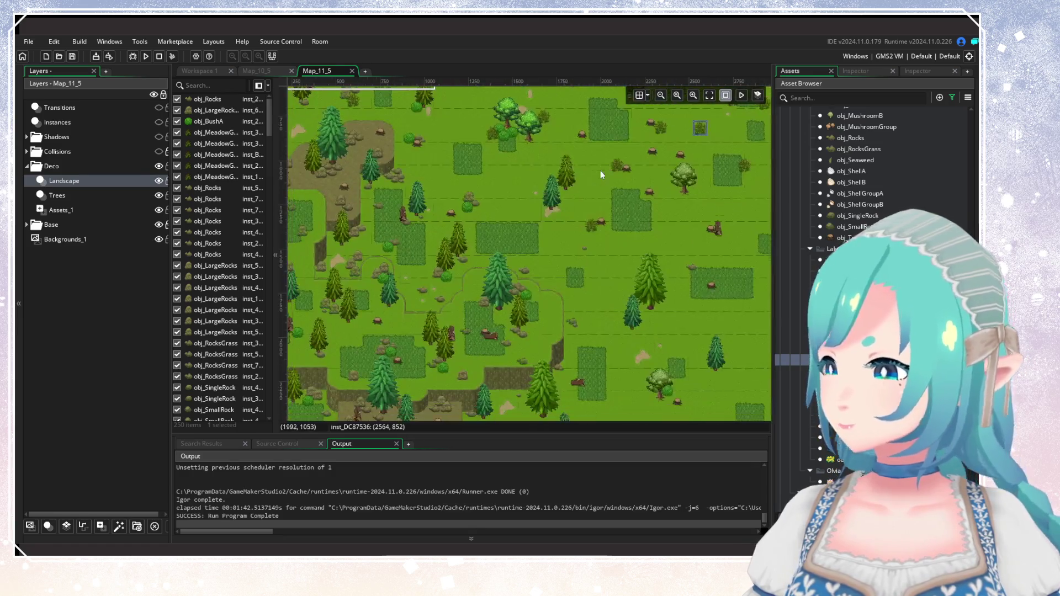
{"action": "scroll", "coordinate": [542, 309], "scroll_direction": "down", "scroll_amount": 3}
{"action": "scroll", "coordinate": [554, 219], "scroll_direction": "up", "scroll_amount": 5}
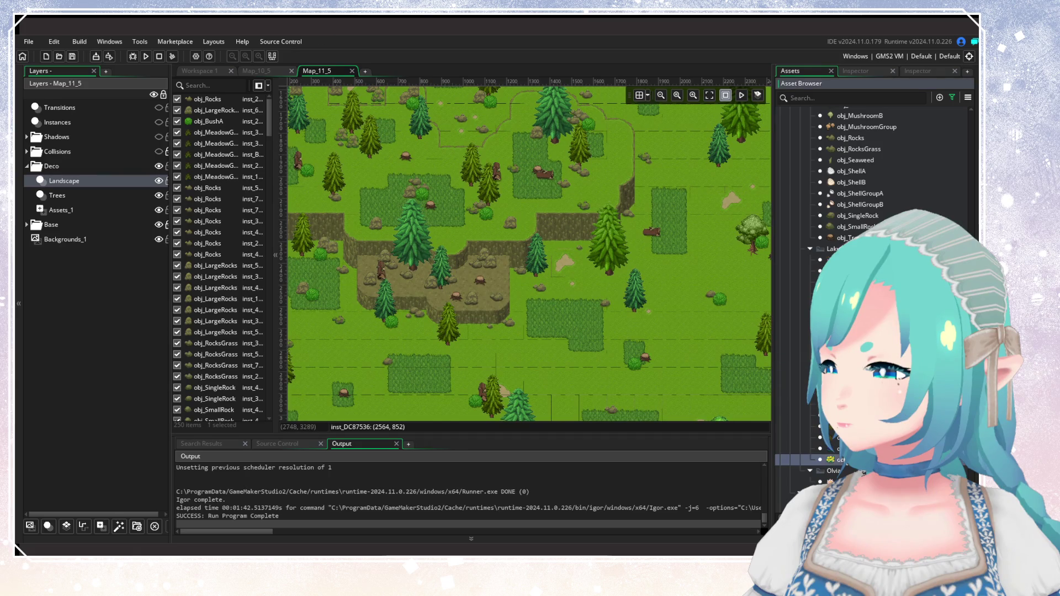
{"action": "mouse_move", "coordinate": [673, 327]}
{"action": "left_mouse_down"}
{"action": "mouse_move", "coordinate": [600, 267]}
{"action": "mouse_move", "coordinate": [557, 286]}
{"action": "left_mouse_up"}
Place five yellow flowers in the meadow and along the bottom edge.
{"action": "scroll", "coordinate": [552, 293], "scroll_direction": "up", "scroll_amount": 3}
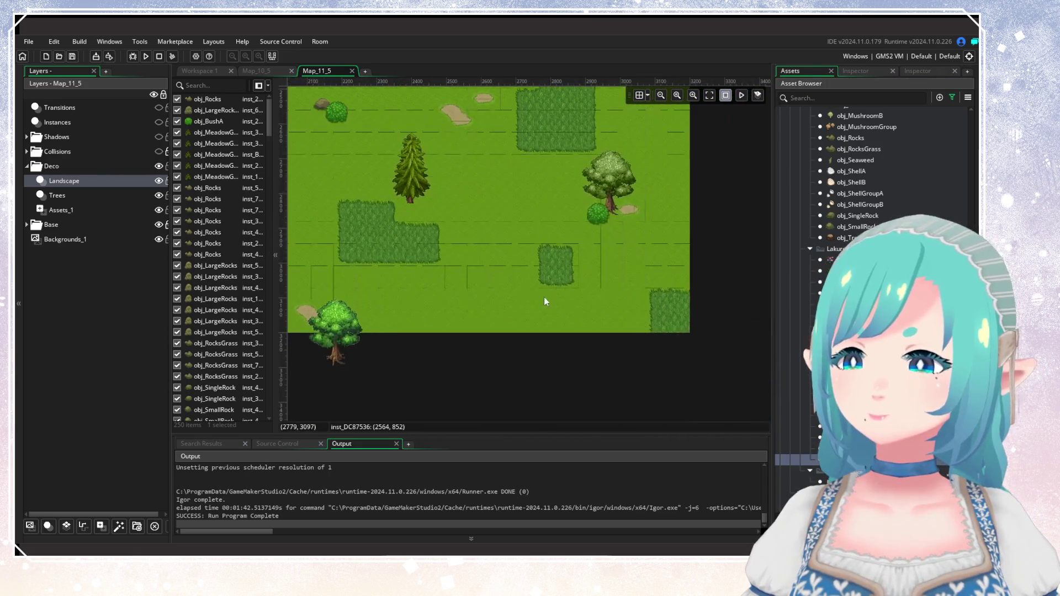
{"action": "left_click", "coordinate": [504, 227], "text": "alt"}
{"action": "left_click", "coordinate": [525, 238], "text": "alt"}
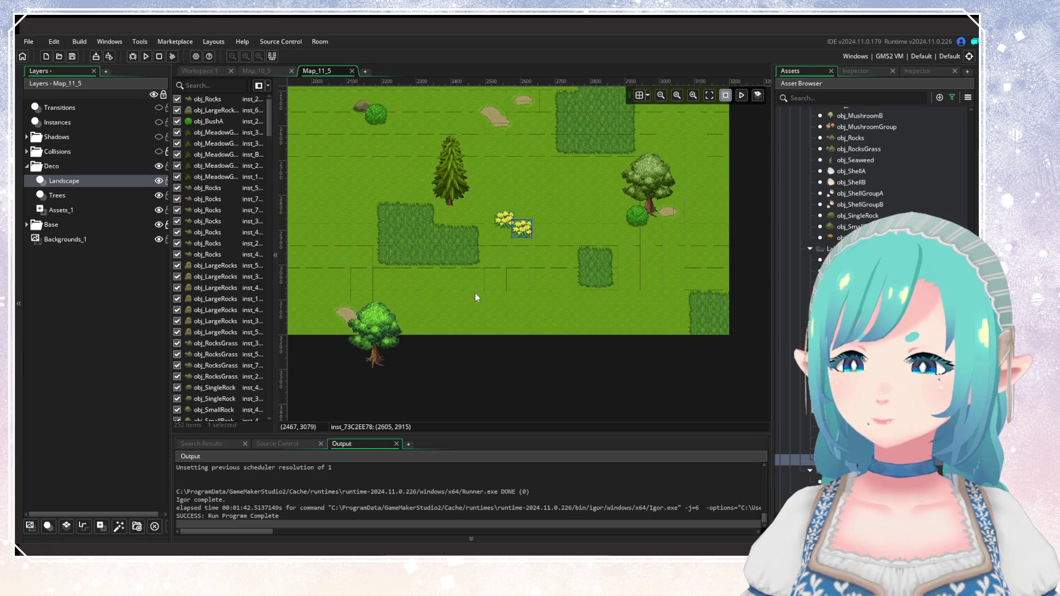
{"action": "scroll", "coordinate": [475, 292], "scroll_direction": "down", "scroll_amount": 2}
{"action": "scroll", "coordinate": [697, 125], "scroll_direction": "up", "scroll_amount": 2}
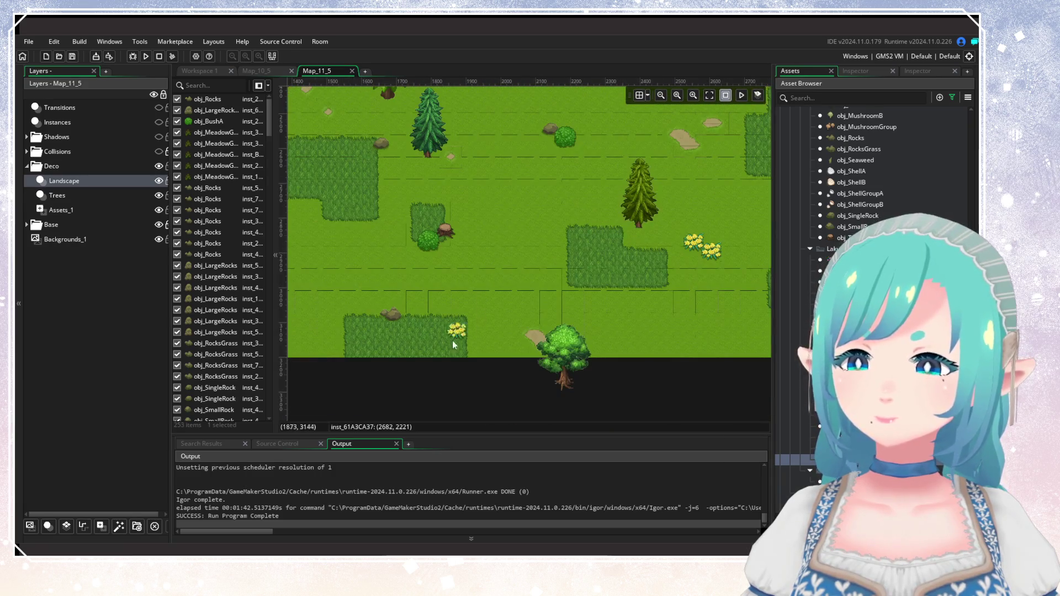
{"action": "mouse_move", "coordinate": [452, 340]}
{"action": "left_mouse_down"}
{"action": "mouse_move", "coordinate": [697, 327]}
{"action": "mouse_move", "coordinate": [372, 250]}
{"action": "left_mouse_up"}
{"action": "left_click", "coordinate": [651, 329], "text": "alt"}
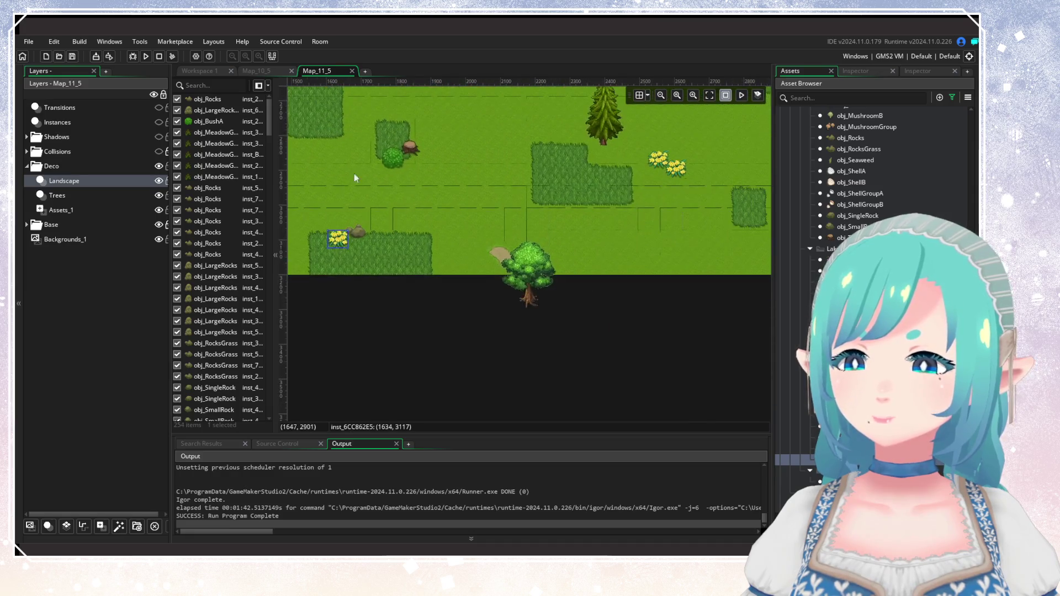
{"action": "left_click_drag", "start_coordinate": [616, 250], "coordinate": [450, 250]}
{"action": "left_click", "coordinate": [502, 283], "text": "alt"}
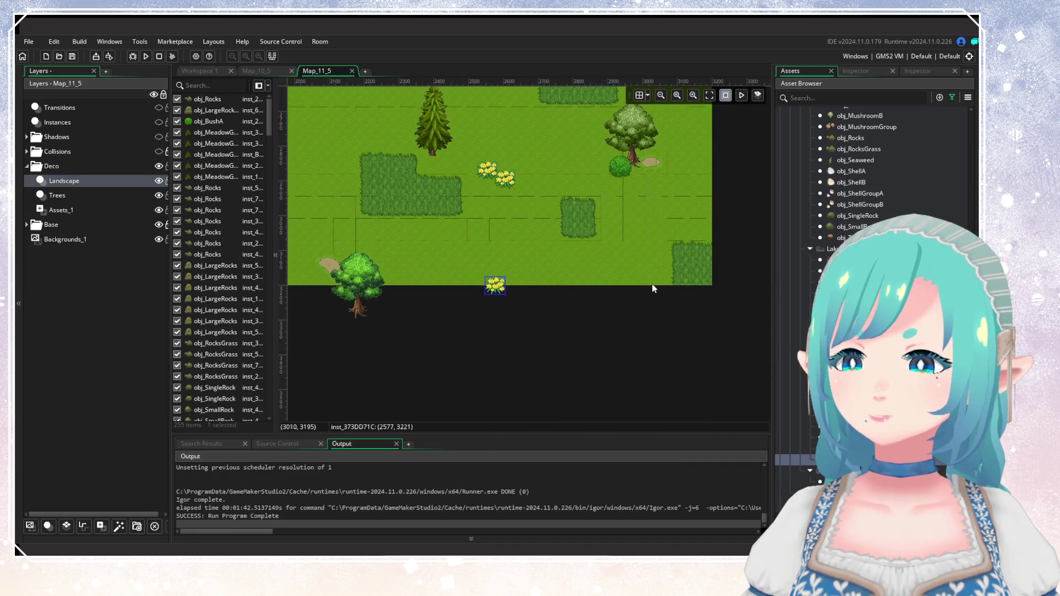
{"action": "left_click", "coordinate": [664, 284], "text": "alt"}
Add five more yellow flowers near the bottom edge and by the rocky ledge.
{"action": "scroll", "coordinate": [620, 278], "scroll_direction": "down", "scroll_amount": 4}
{"action": "scroll", "coordinate": [607, 279], "scroll_direction": "up", "scroll_amount": 4}
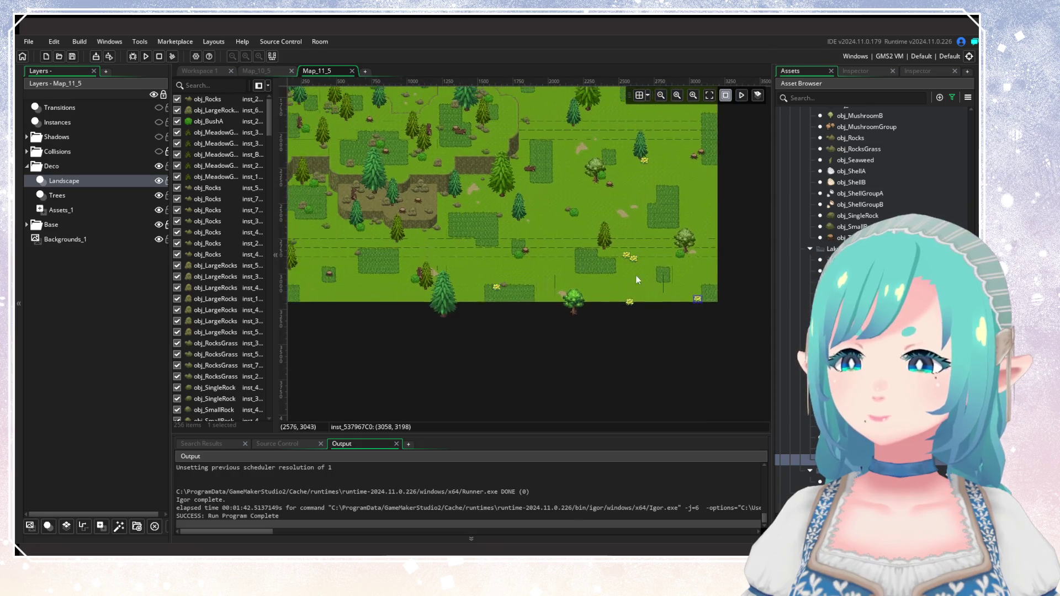
{"action": "left_click", "coordinate": [638, 235], "text": "alt"}
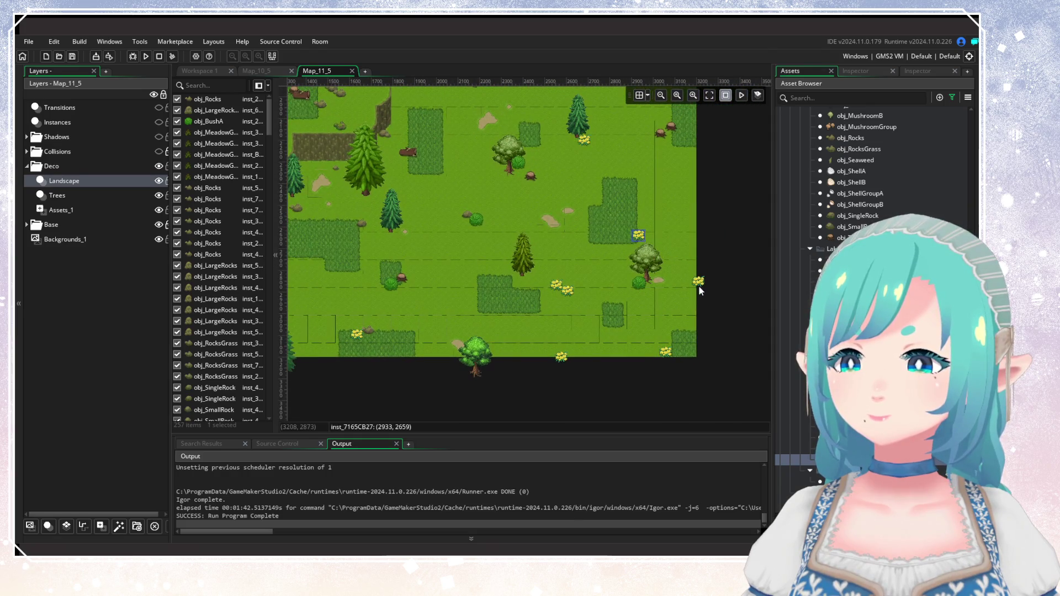
{"action": "left_click", "coordinate": [694, 270], "text": "alt"}
{"action": "scroll", "coordinate": [634, 304], "scroll_direction": "down", "scroll_amount": 4}
{"action": "scroll", "coordinate": [496, 320], "scroll_direction": "up", "scroll_amount": 4}
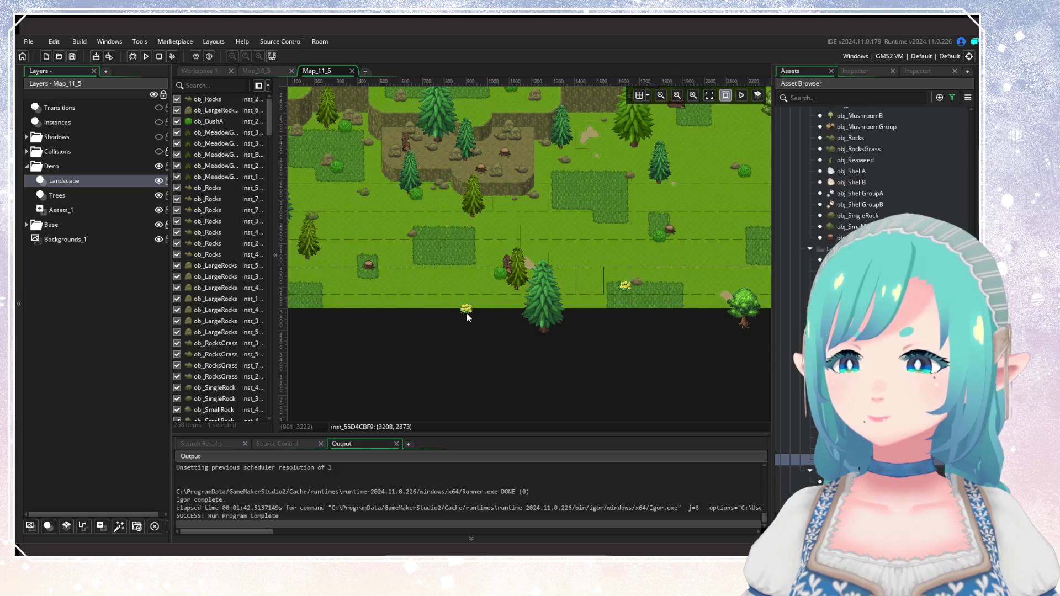
{"action": "left_click", "coordinate": [461, 303], "text": "alt"}
{"action": "left_click", "coordinate": [470, 310], "text": "alt"}
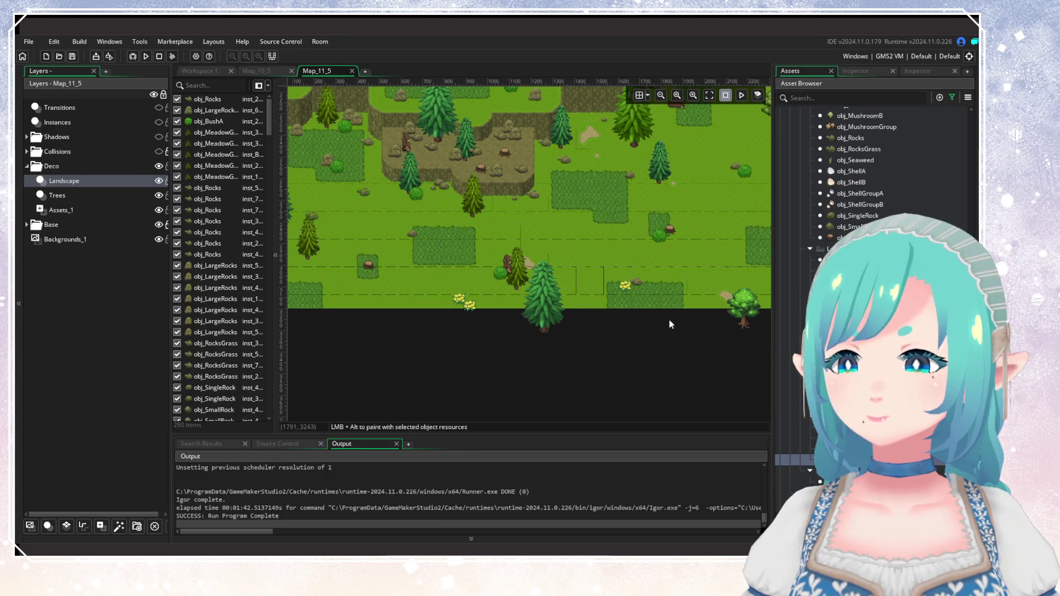
{"action": "left_click_drag", "start_coordinate": [629, 315], "coordinate": [570, 347]}
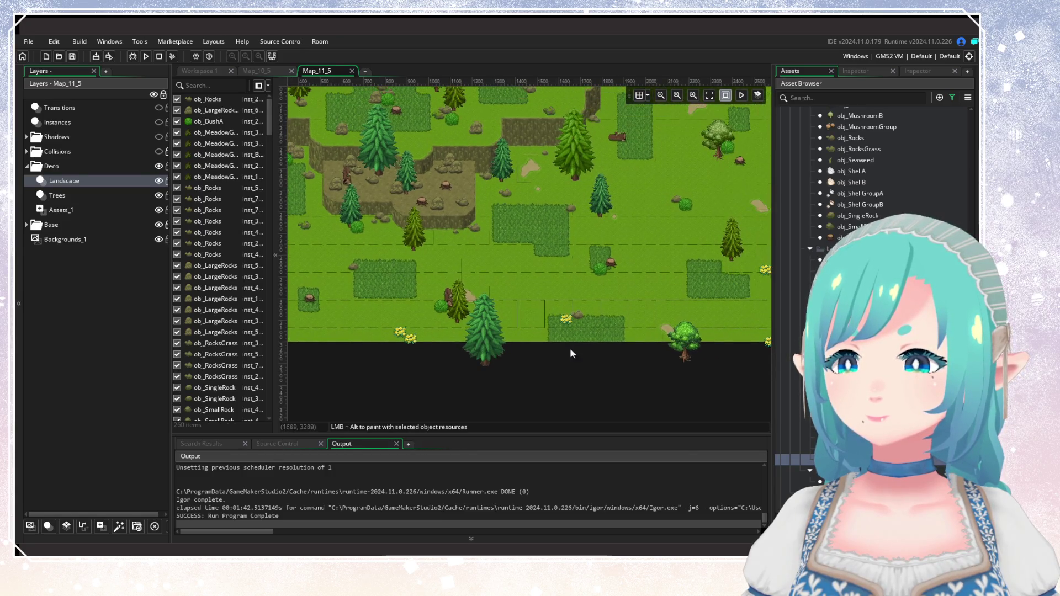
{"action": "left_click", "coordinate": [468, 238], "text": "alt"}
Zoom out to bring up the full world map image for comparison.
{"action": "scroll", "coordinate": [607, 292], "scroll_direction": "down", "scroll_amount": 6}
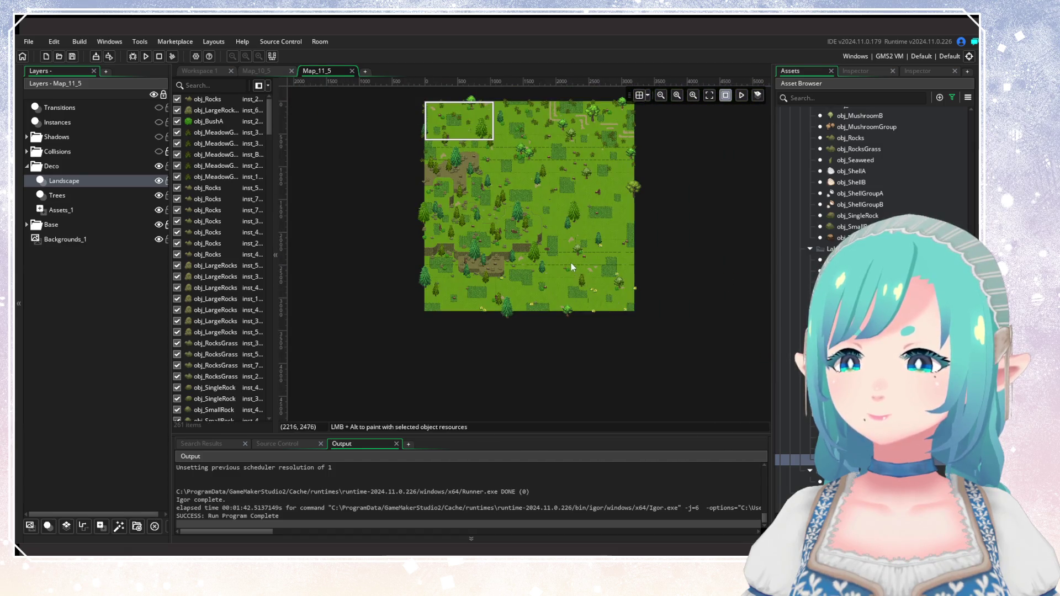
{"action": "scroll", "coordinate": [571, 262], "scroll_direction": "up", "scroll_amount": 2}
{"action": "scroll", "coordinate": [507, 210], "scroll_direction": "down", "scroll_amount": 2}
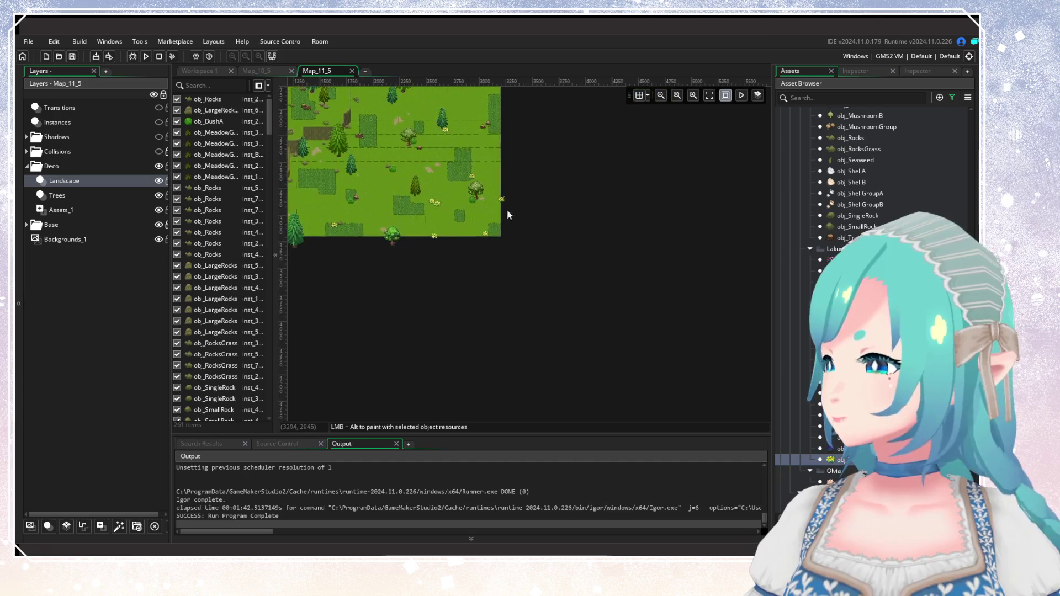
{"action": "scroll", "coordinate": [607, 304], "scroll_direction": "up", "scroll_amount": 2}
{"action": "scroll", "coordinate": [638, 305], "scroll_direction": "down", "scroll_amount": 3}
{"action": "scroll", "coordinate": [603, 293], "scroll_direction": "up", "scroll_amount": 3}
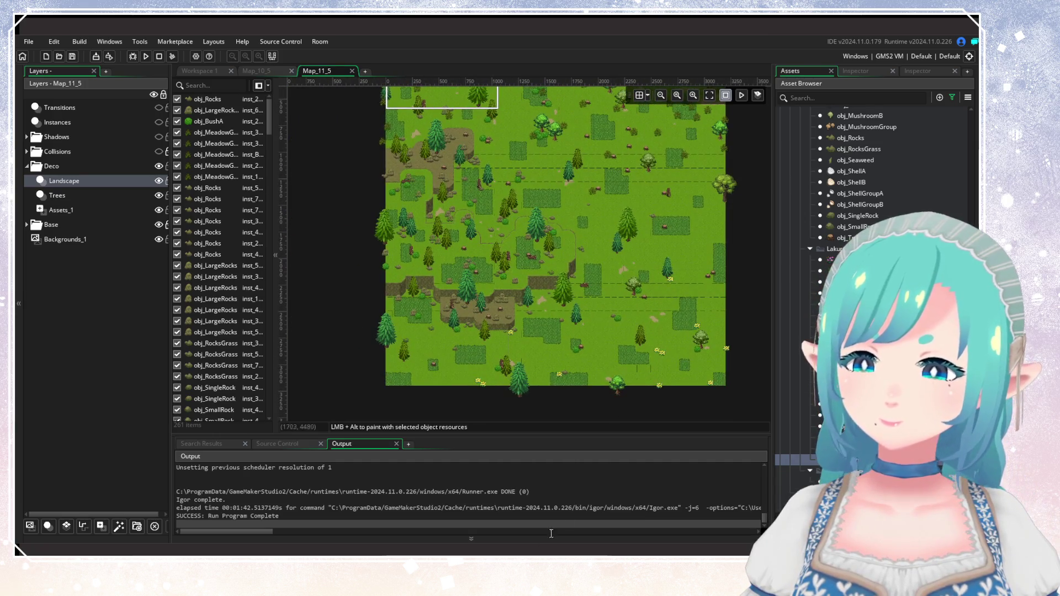
Close the world map image and pan to the lower part of Map_11_5.
{"action": "scroll", "coordinate": [583, 171], "scroll_direction": "up", "scroll_amount": 3}
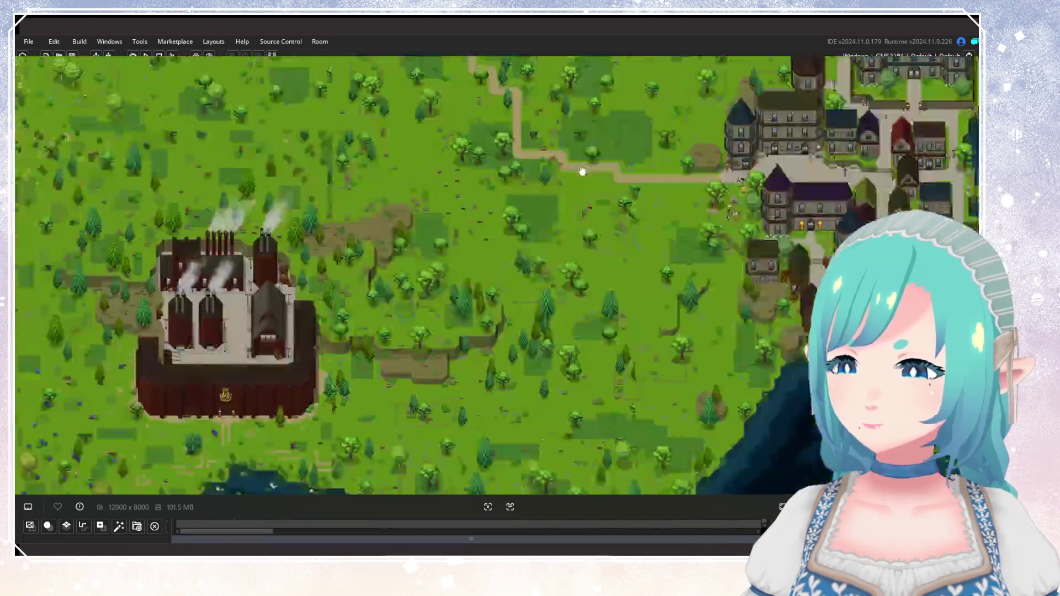
{"action": "scroll", "coordinate": [583, 171], "scroll_direction": "down", "scroll_amount": 3}
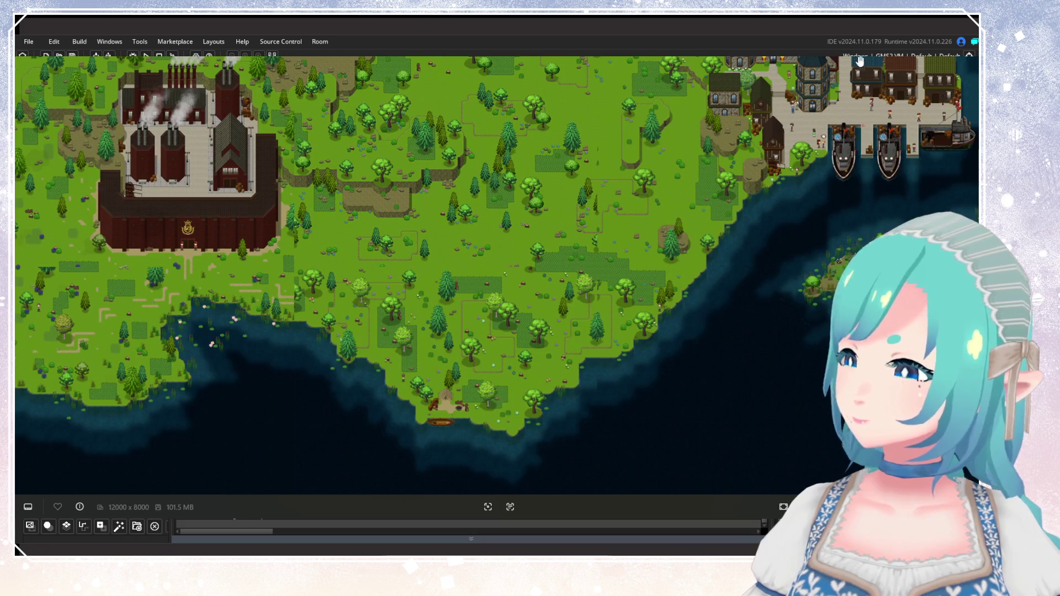
{"action": "key", "text": "Escape"}
{"action": "scroll", "coordinate": [545, 200], "scroll_direction": "up", "scroll_amount": 2}
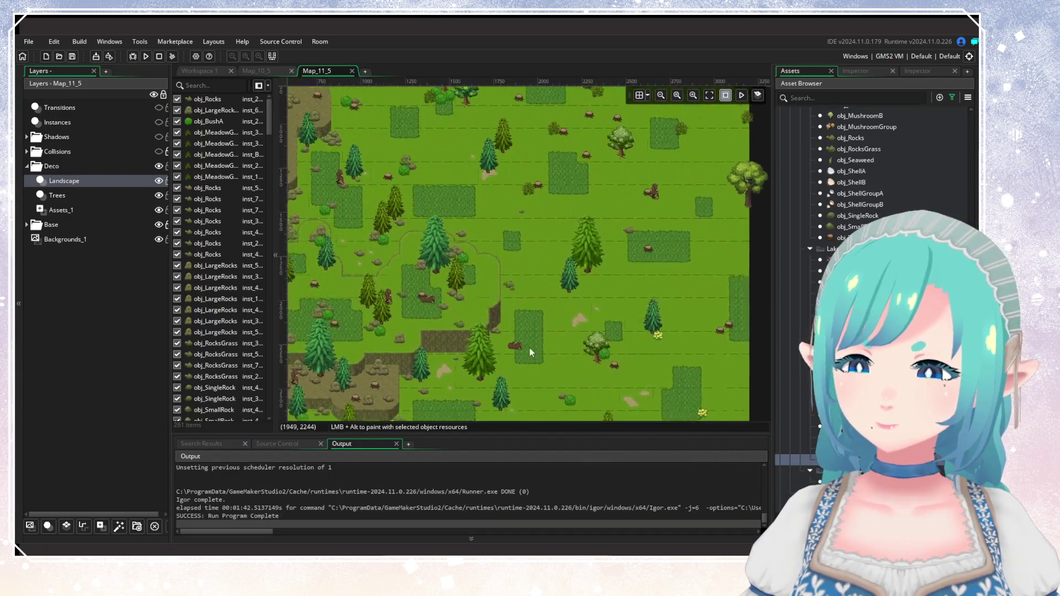
{"action": "left_click_drag", "start_coordinate": [593, 275], "coordinate": [578, 180]}
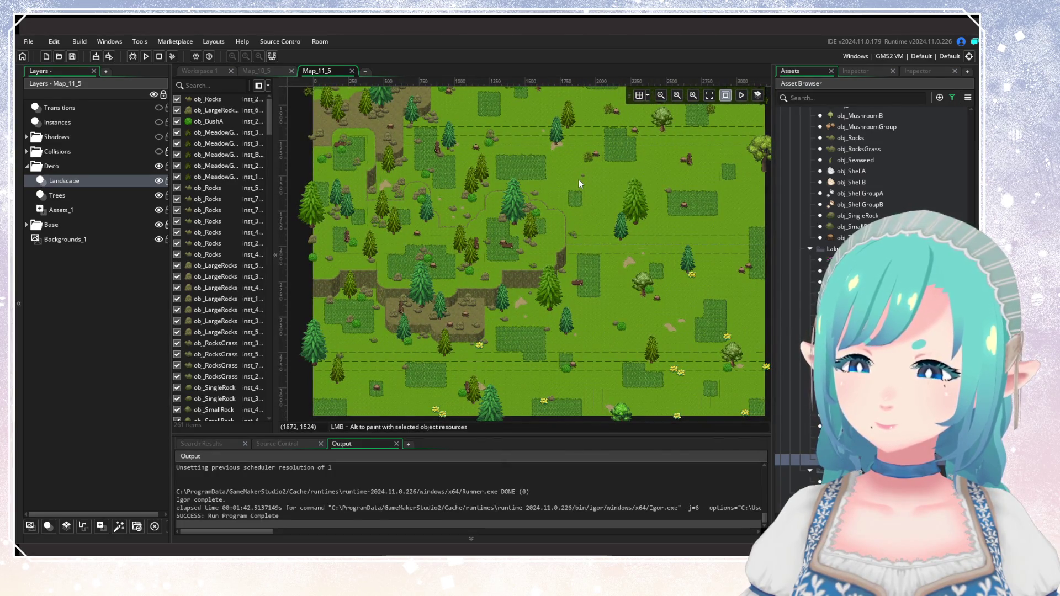
{"action": "scroll", "coordinate": [616, 204], "scroll_direction": "down", "scroll_amount": 3}
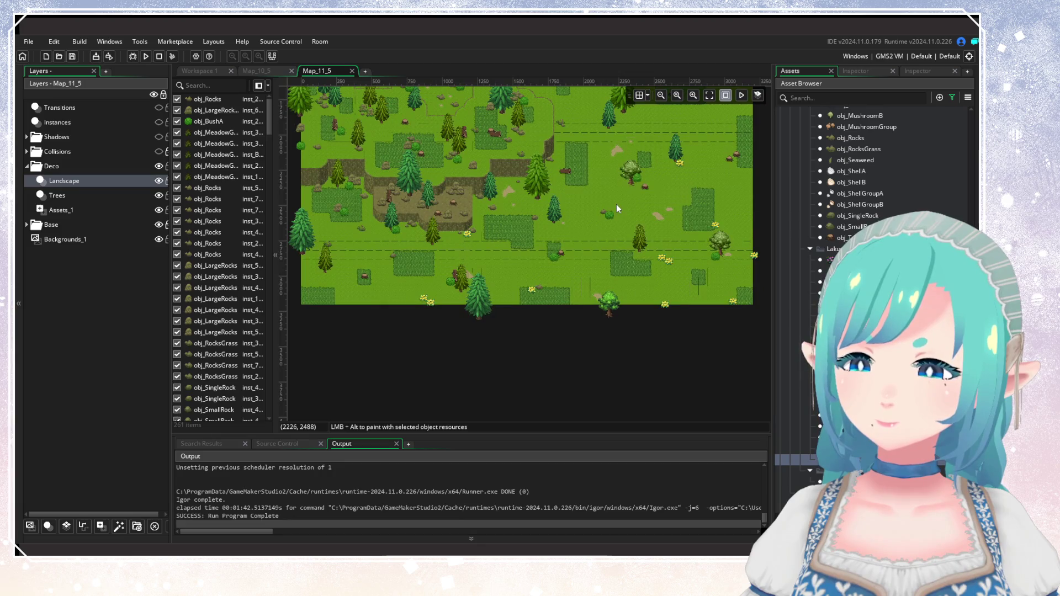
{"action": "scroll", "coordinate": [616, 208], "scroll_direction": "right", "scroll_amount": 3}
On the Assets_1 layer, place yellow flower sprites around the lower-right grass patches.
{"action": "left_click", "coordinate": [87, 210]}
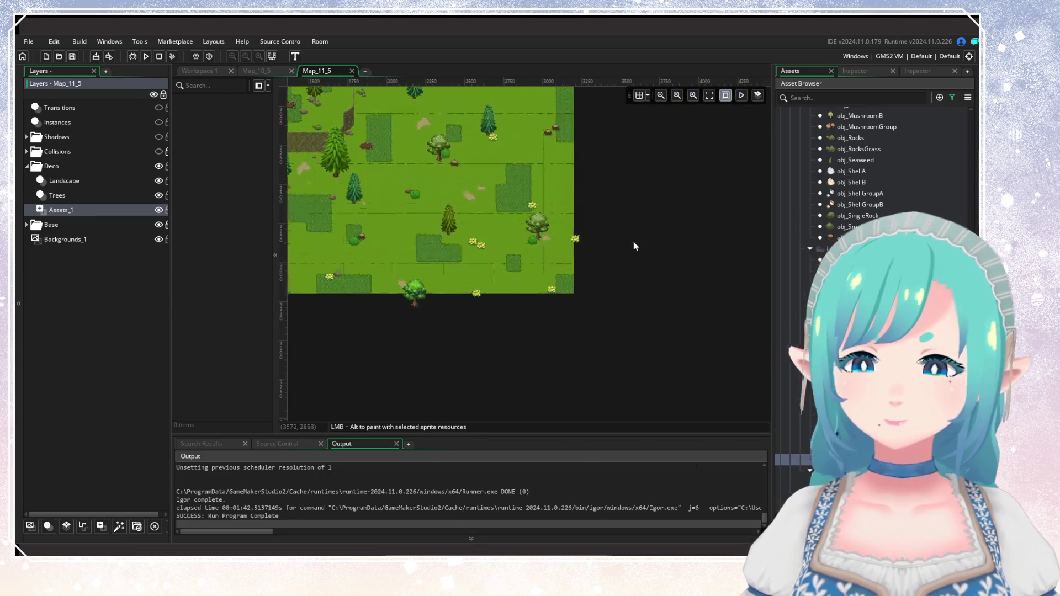
{"action": "scroll", "coordinate": [634, 246], "scroll_direction": "up", "scroll_amount": 5}
{"action": "scroll", "coordinate": [861, 165], "scroll_direction": "down", "scroll_amount": 3}
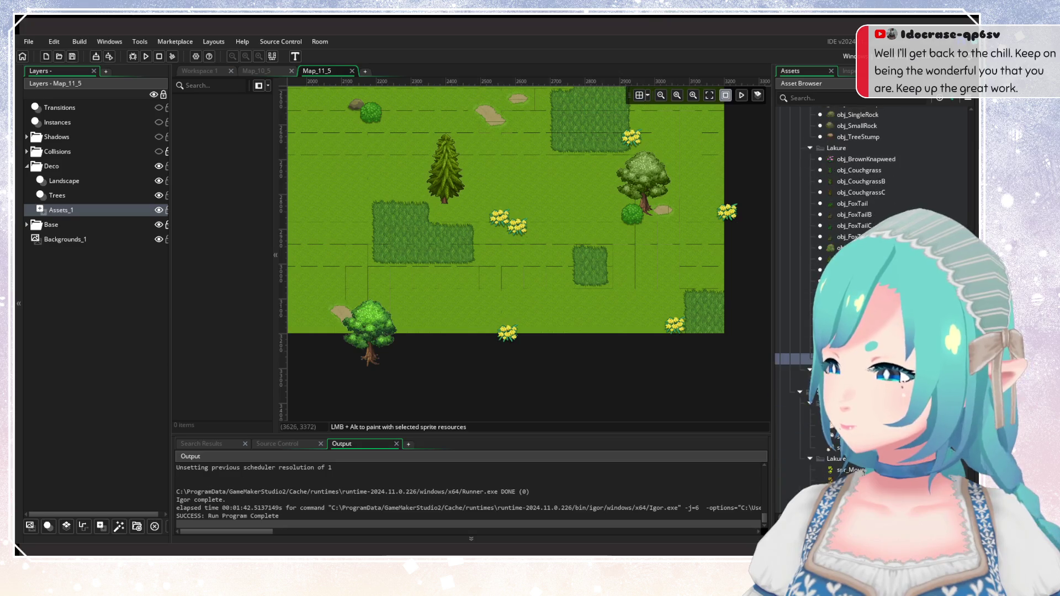
{"action": "scroll", "coordinate": [861, 165], "scroll_direction": "down", "scroll_amount": 3}
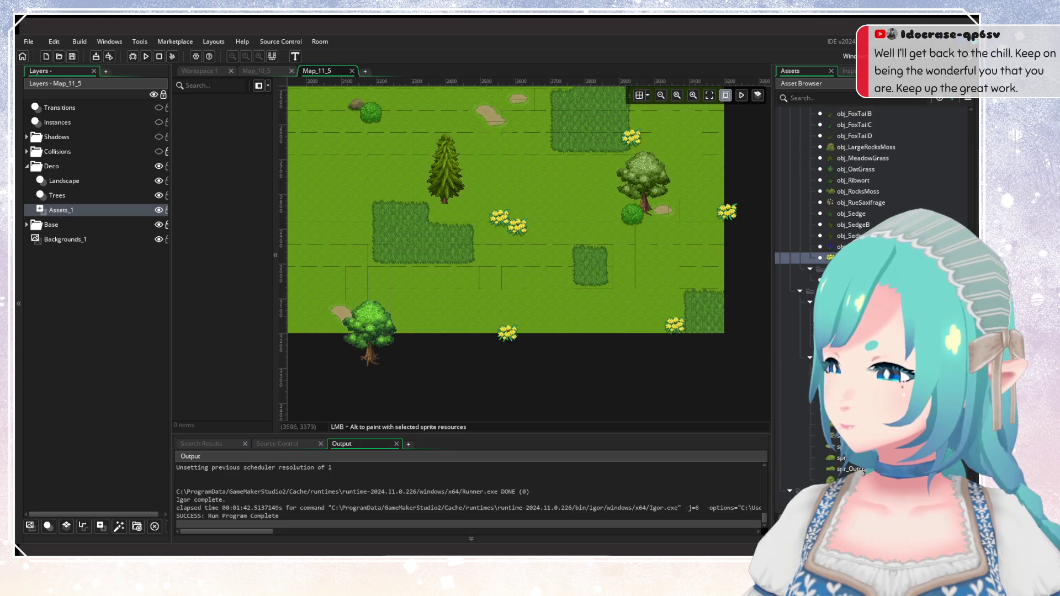
{"action": "left_click", "coordinate": [506, 248]}
{"action": "left_click", "coordinate": [496, 234]}
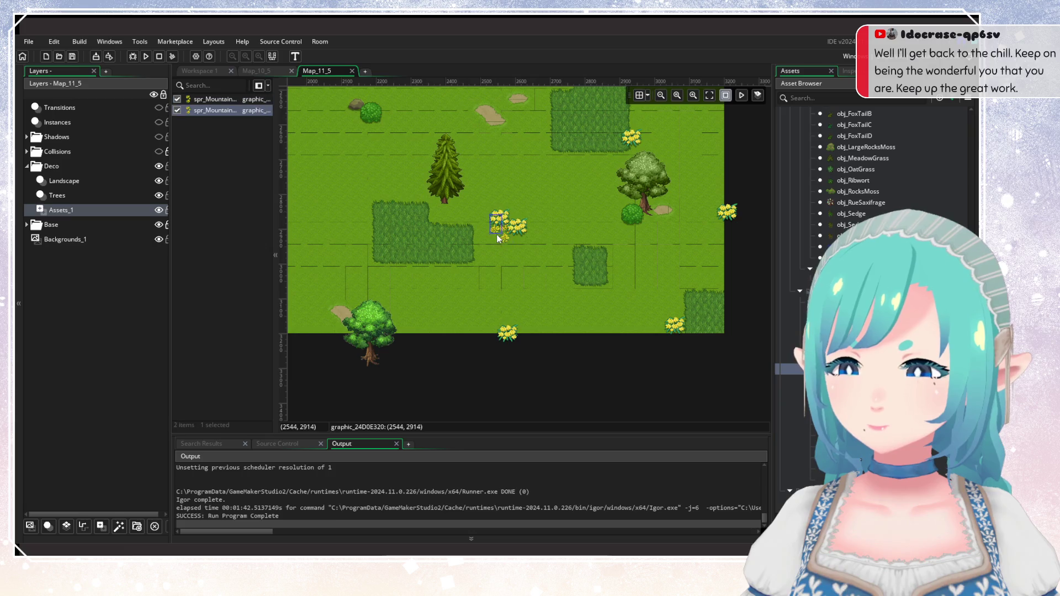
{"action": "left_click", "coordinate": [680, 323]}
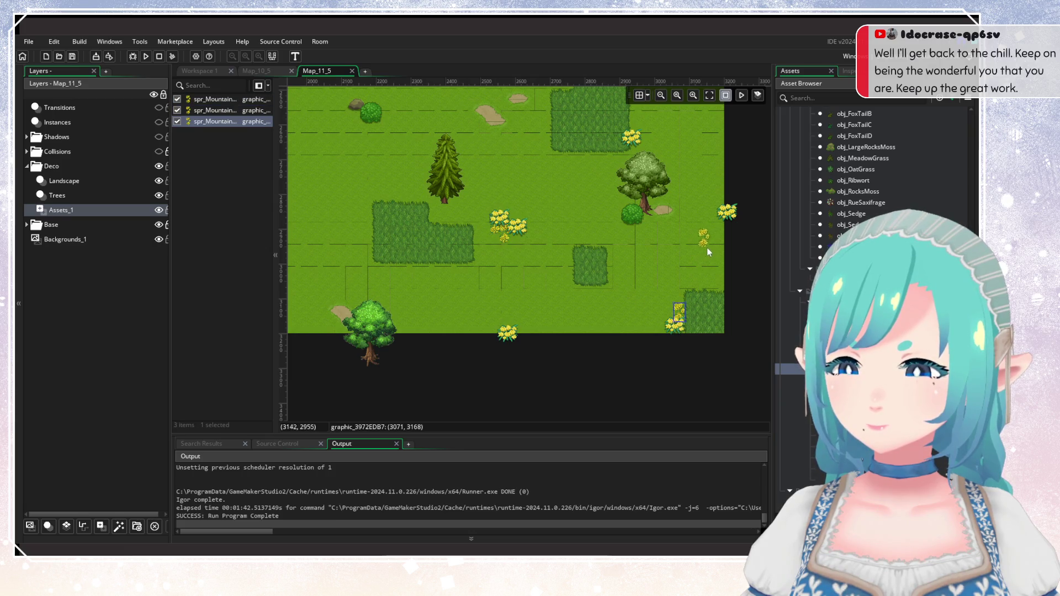
{"action": "left_click", "coordinate": [722, 236]}
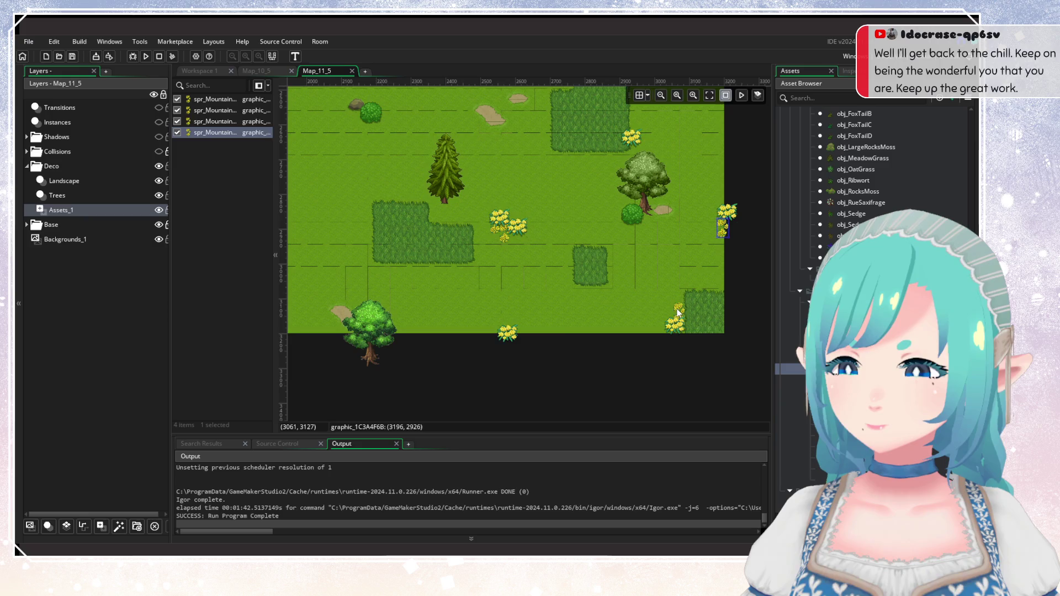
{"action": "left_click_drag", "start_coordinate": [679, 312], "coordinate": [667, 312]}
{"action": "left_click", "coordinate": [633, 292]}
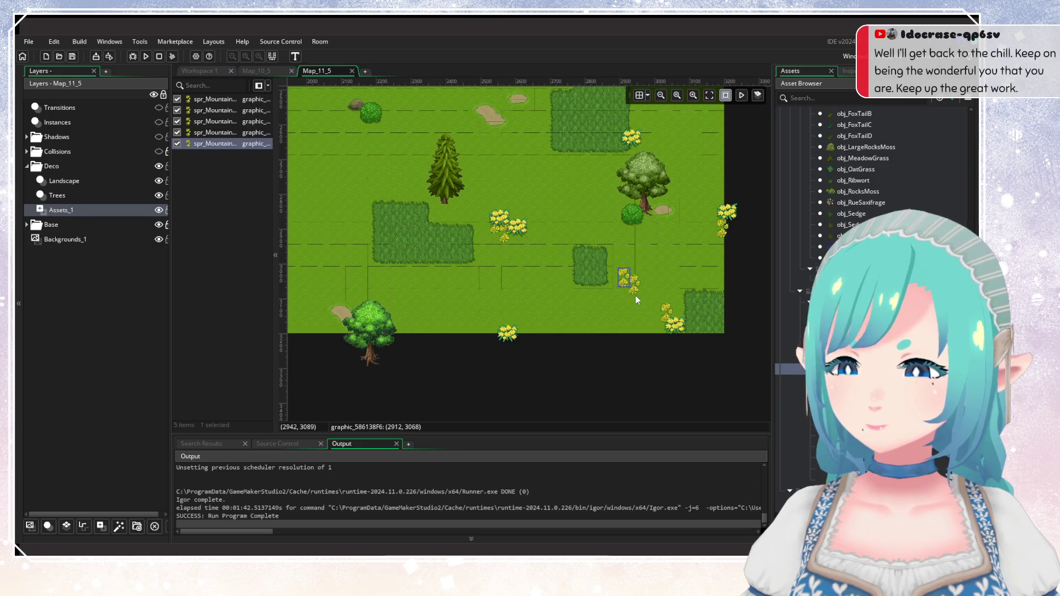
{"action": "left_click", "coordinate": [632, 298]}
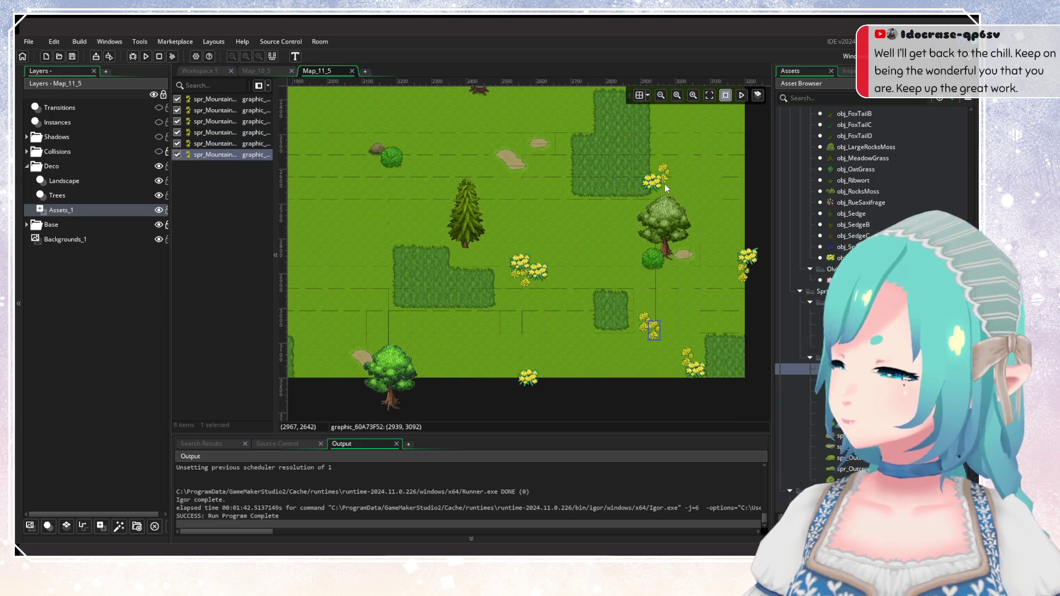
{"action": "left_click", "coordinate": [664, 184]}
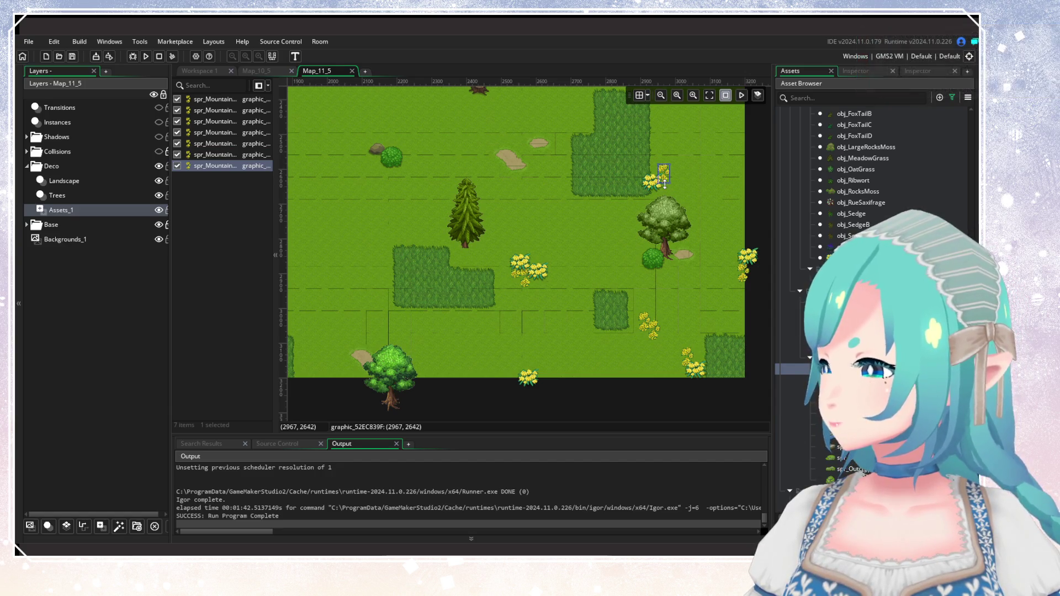
{"action": "scroll", "coordinate": [590, 209], "scroll_direction": "left", "scroll_amount": 10}
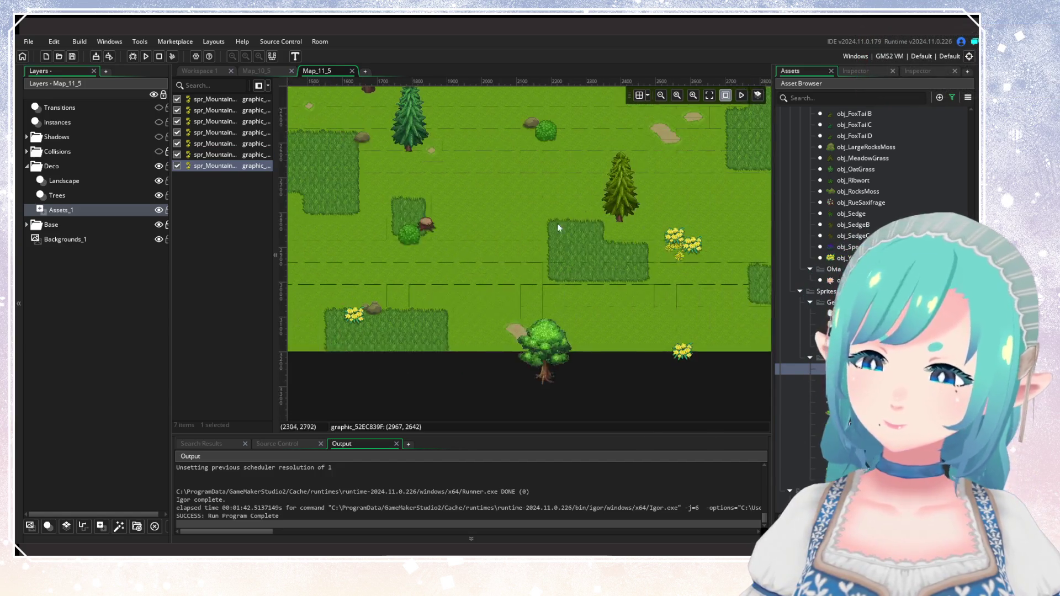
Pick another flower sprite and add white flowers by the bottom-left cluster, tree and right edge.
{"action": "left_click", "coordinate": [415, 323]}
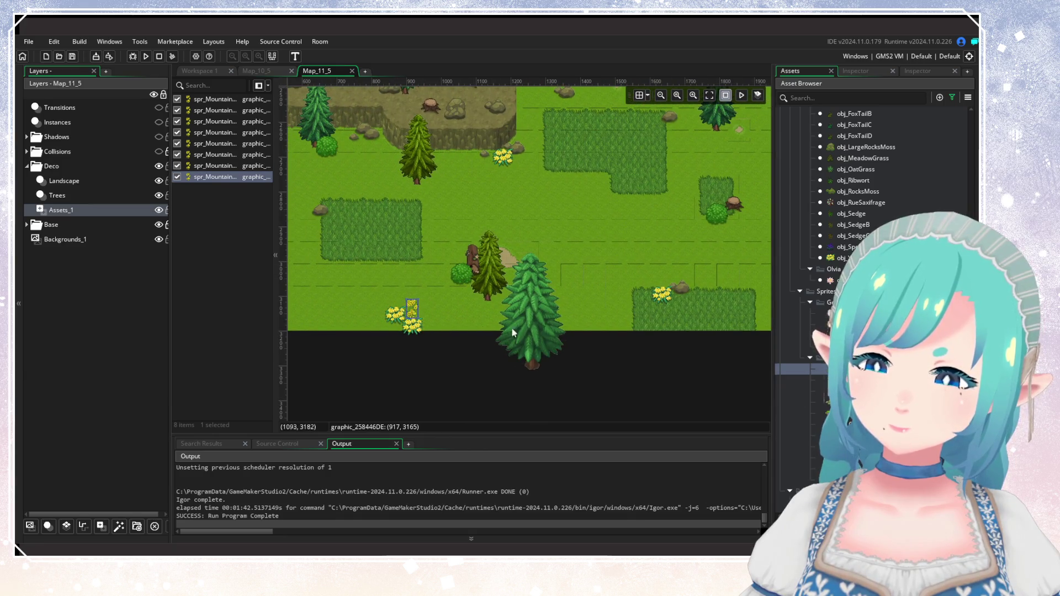
{"action": "left_click", "coordinate": [845, 380]}
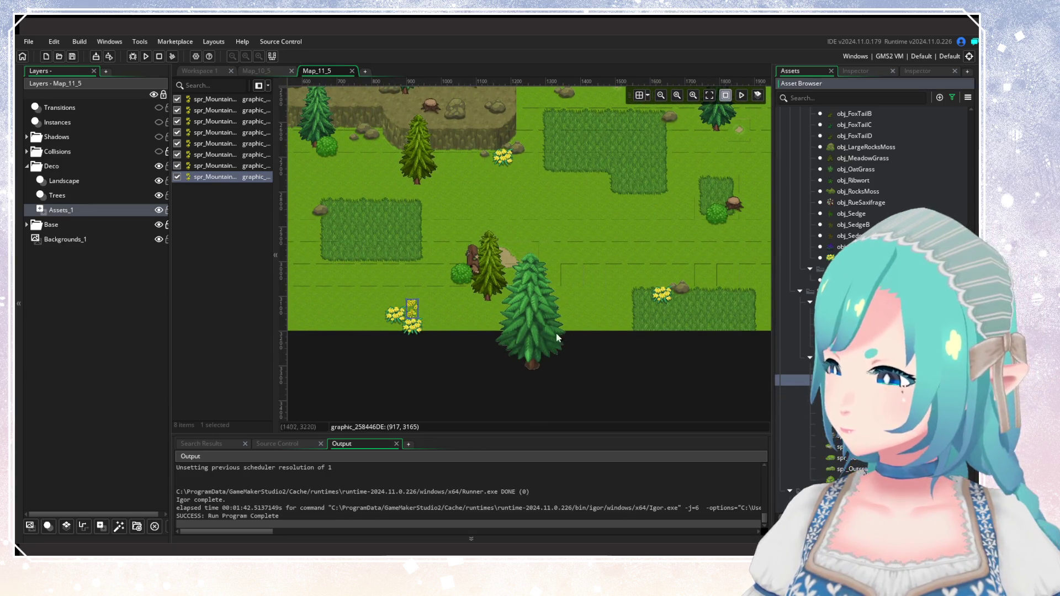
{"action": "left_click", "coordinate": [424, 314]}
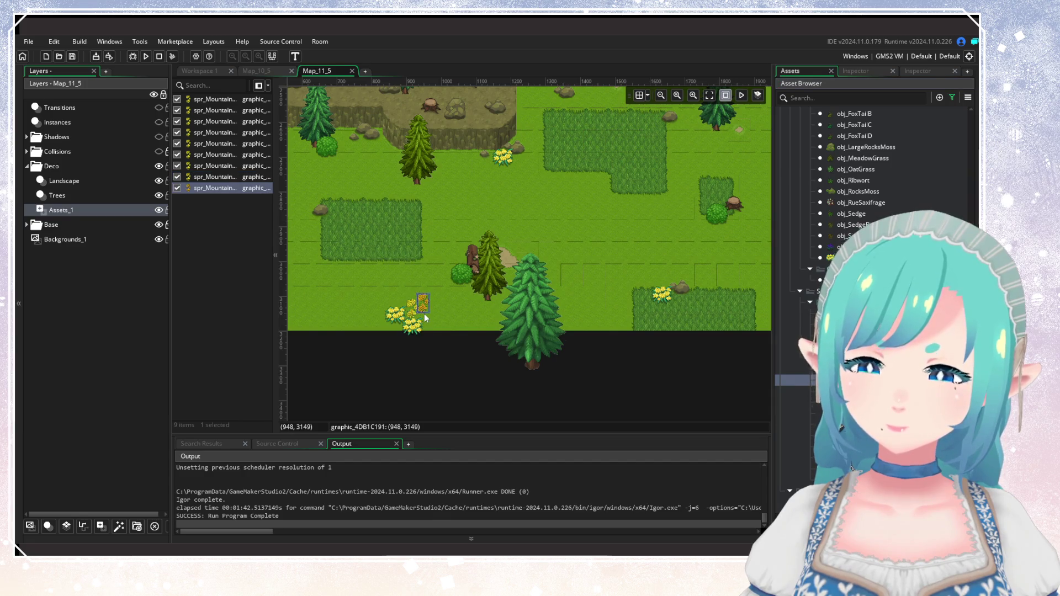
{"action": "mouse_move", "coordinate": [423, 313]}
{"action": "left_mouse_down"}
{"action": "mouse_move", "coordinate": [638, 299]}
{"action": "mouse_move", "coordinate": [610, 316]}
{"action": "left_mouse_up"}
{"action": "scroll", "coordinate": [610, 316], "scroll_direction": "right", "scroll_amount": 5}
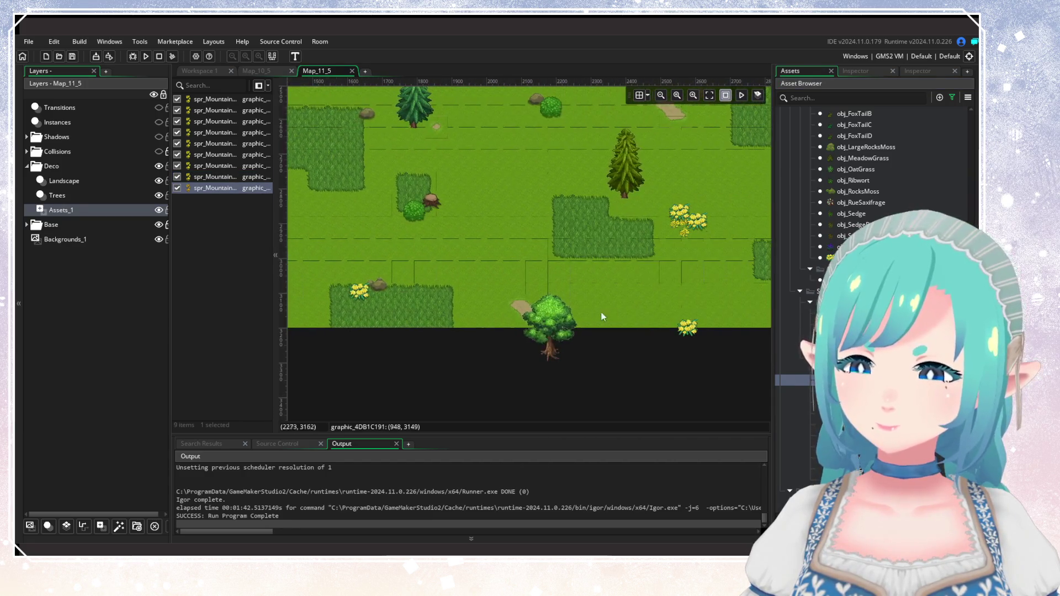
{"action": "left_click", "coordinate": [585, 266]}
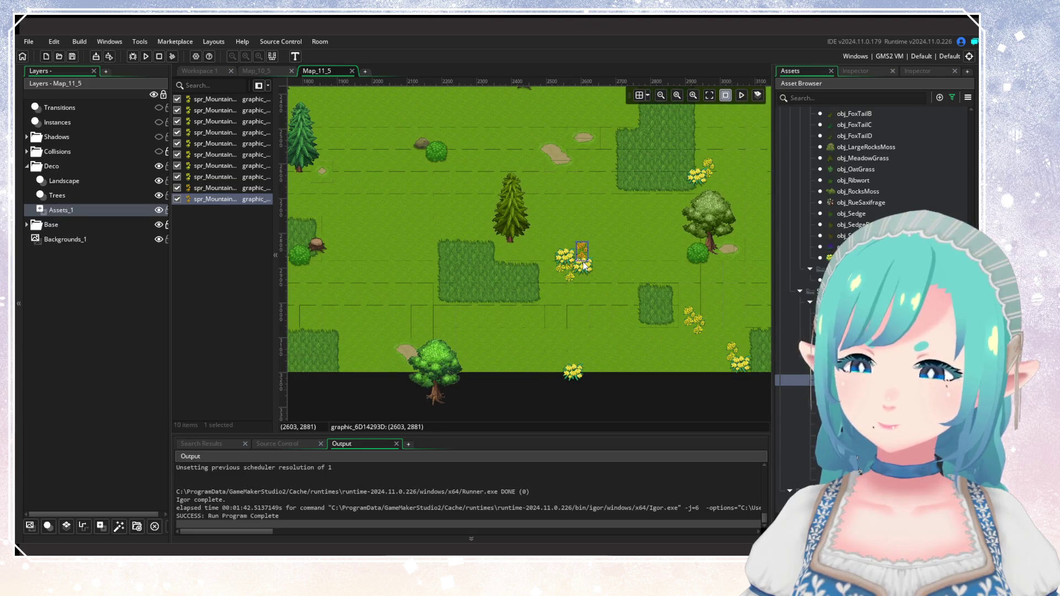
{"action": "left_click", "coordinate": [689, 346]}
{"action": "scroll", "coordinate": [624, 333], "scroll_direction": "right", "scroll_amount": 3}
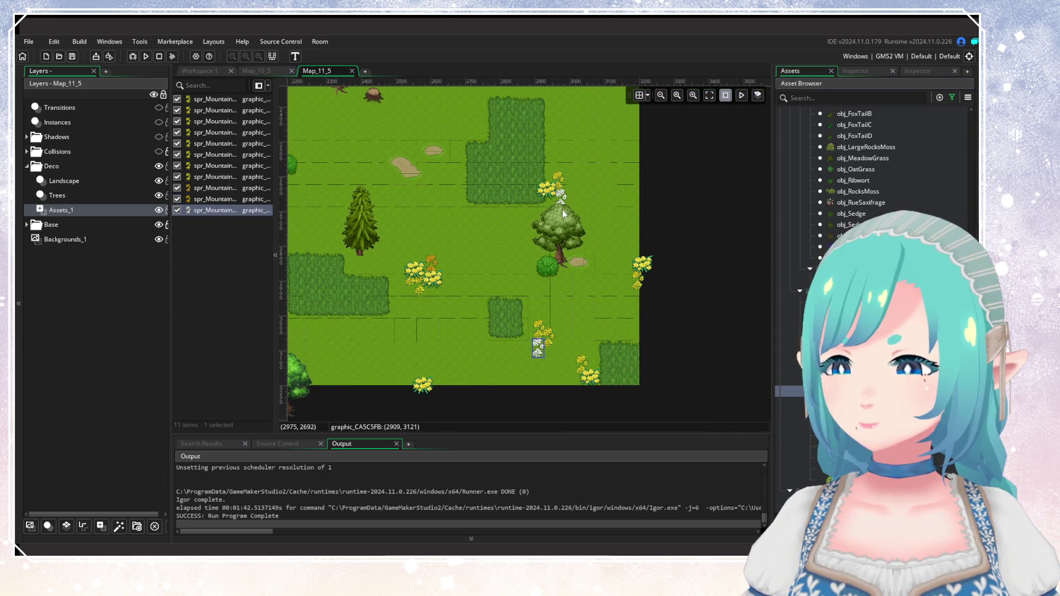
{"action": "left_click", "coordinate": [628, 270]}
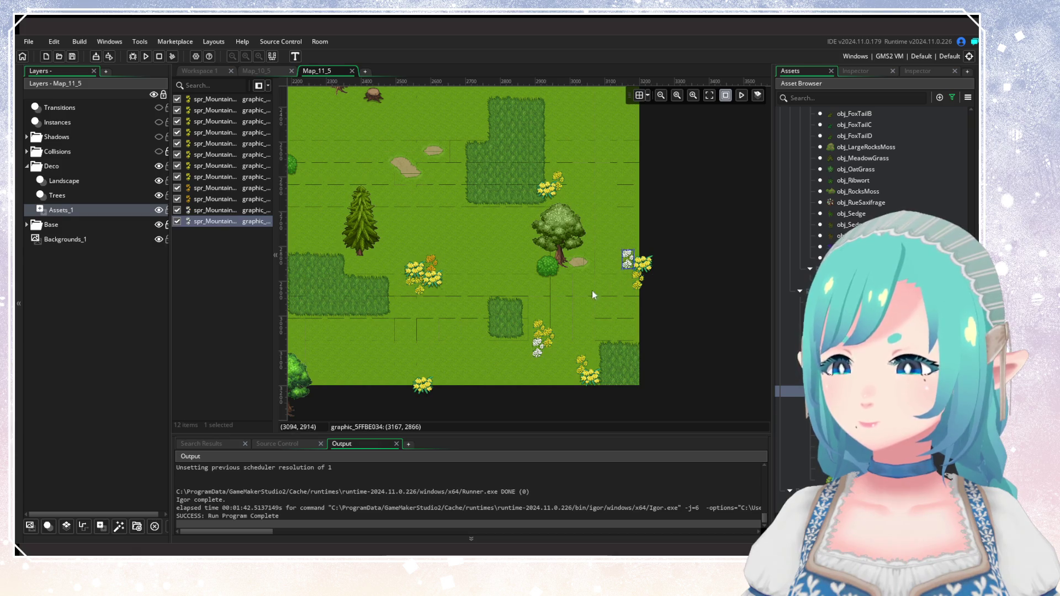
{"action": "scroll", "coordinate": [520, 260], "scroll_direction": "down", "scroll_amount": 2}
{"action": "scroll", "coordinate": [520, 261], "scroll_direction": "left", "scroll_amount": 5}
Place white and orange flowers in the meadow cluster and the open grass.
{"action": "left_click", "coordinate": [596, 302]}
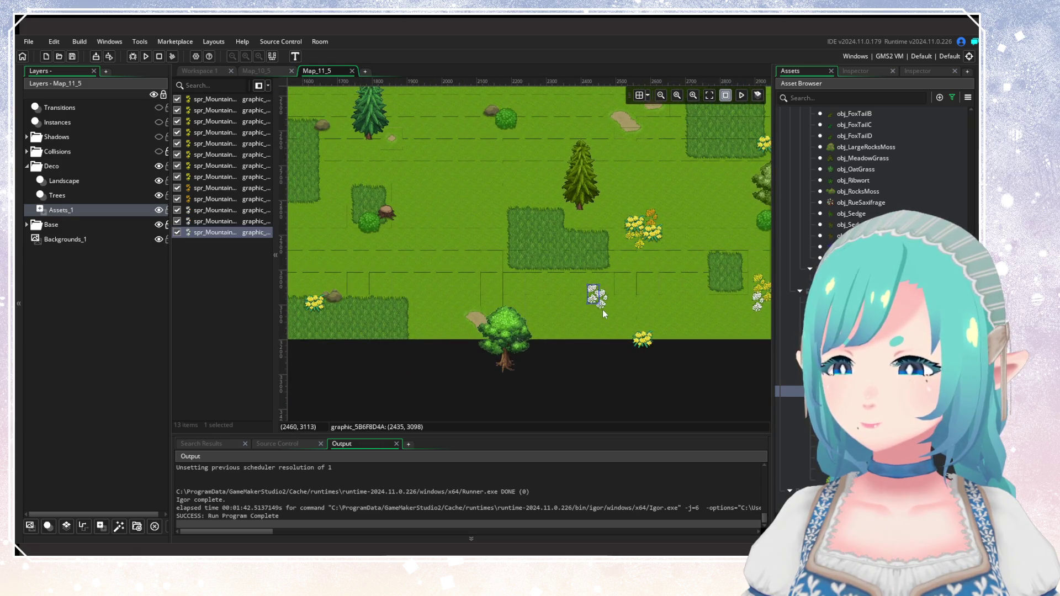
{"action": "left_click", "coordinate": [774, 363]}
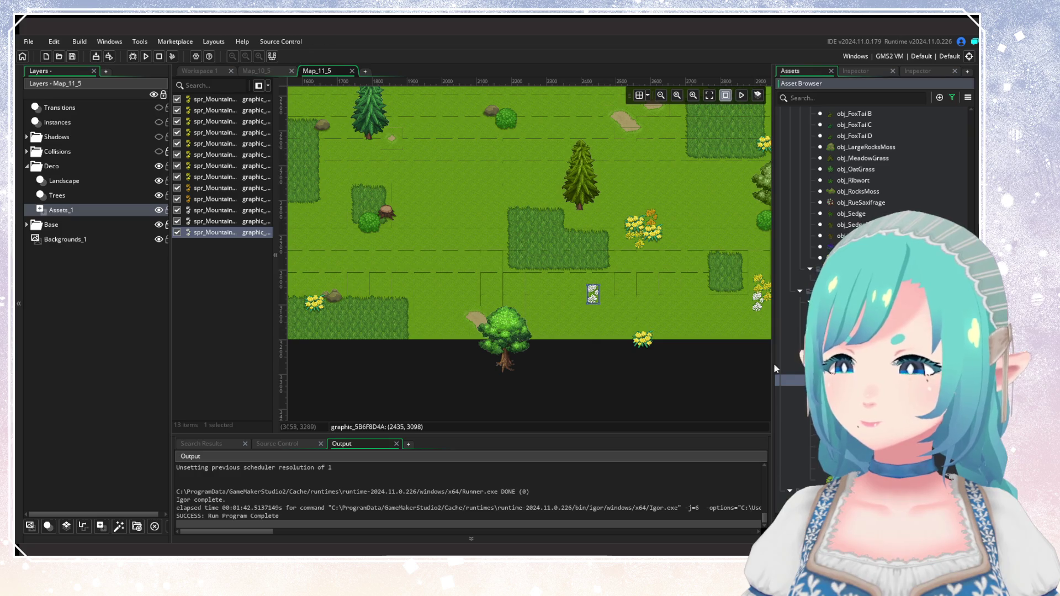
{"action": "left_click", "coordinate": [606, 312]}
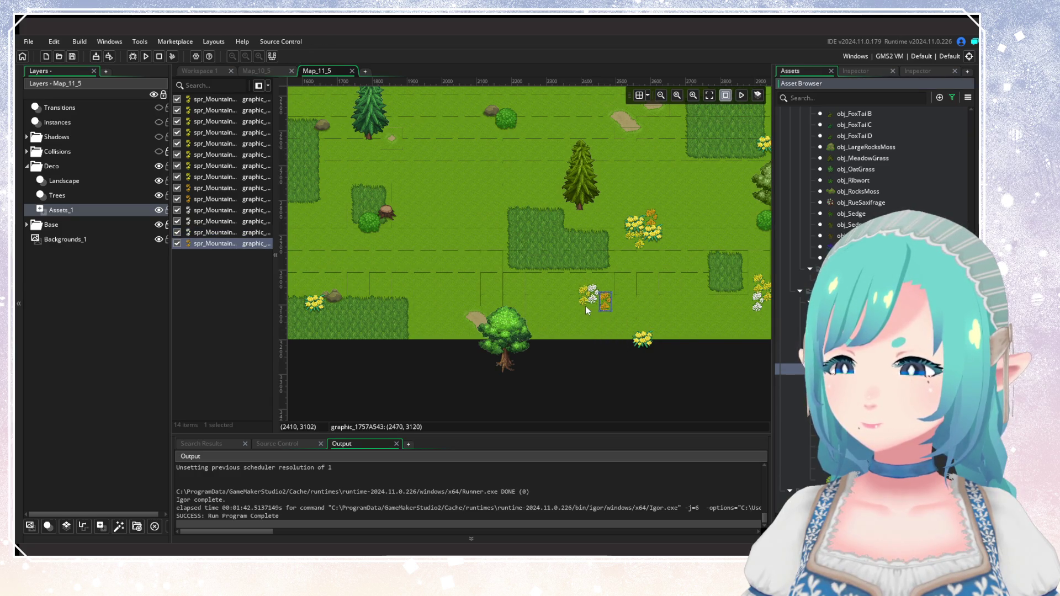
{"action": "left_click", "coordinate": [585, 305]}
{"action": "left_click", "coordinate": [593, 323]}
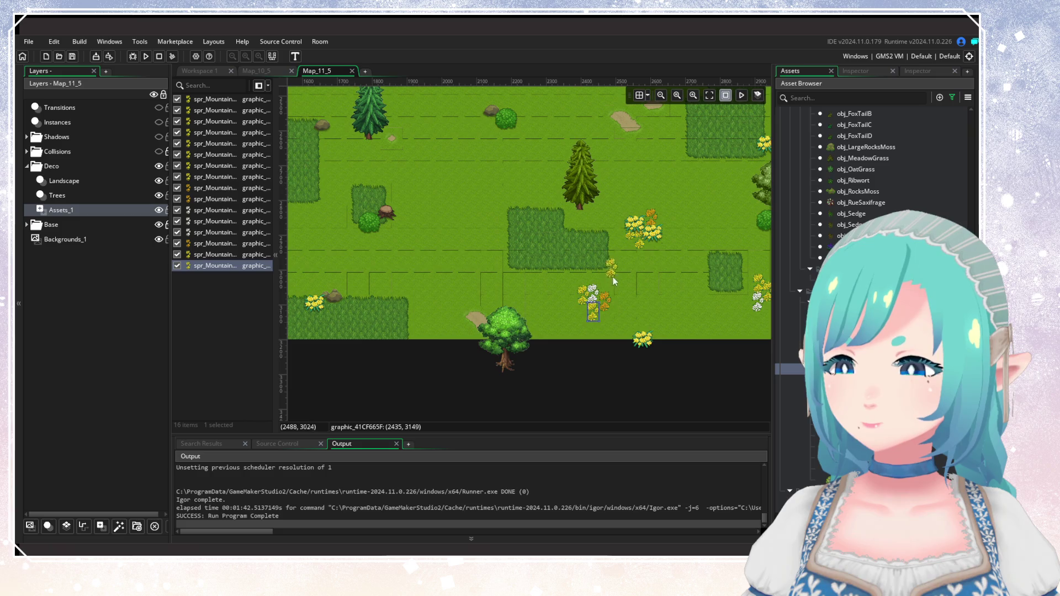
{"action": "left_click", "coordinate": [452, 244]}
{"action": "left_click", "coordinate": [458, 250]}
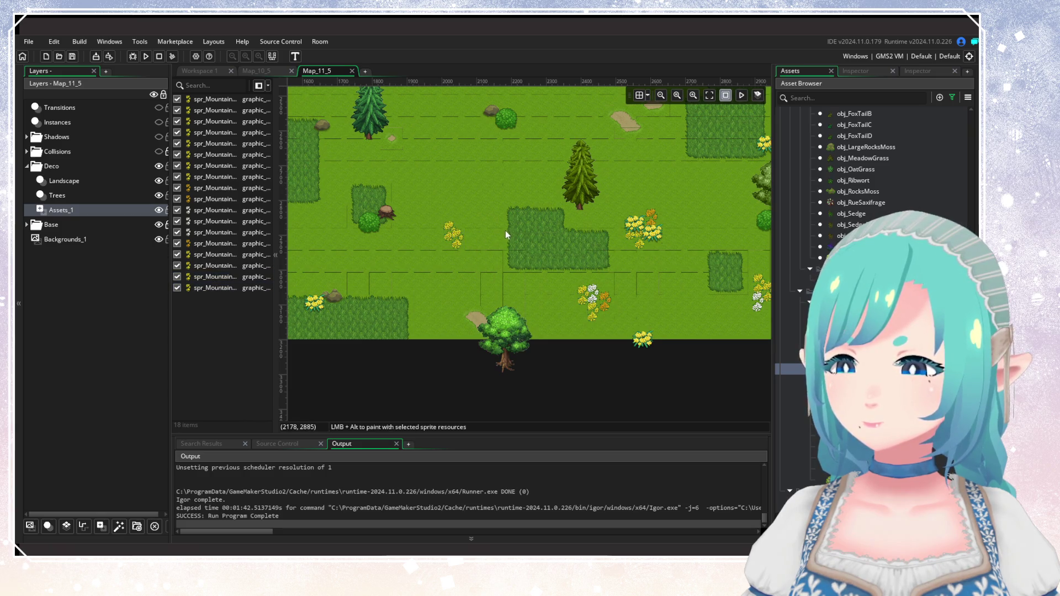
{"action": "scroll", "coordinate": [505, 230], "scroll_direction": "up", "scroll_amount": 3}
{"action": "scroll", "coordinate": [505, 230], "scroll_direction": "left", "scroll_amount": 2}
Paint more flowers across the empty meadow and beside the upper and central pine trees.
{"action": "left_click", "coordinate": [534, 243]}
{"action": "left_click", "coordinate": [545, 245]}
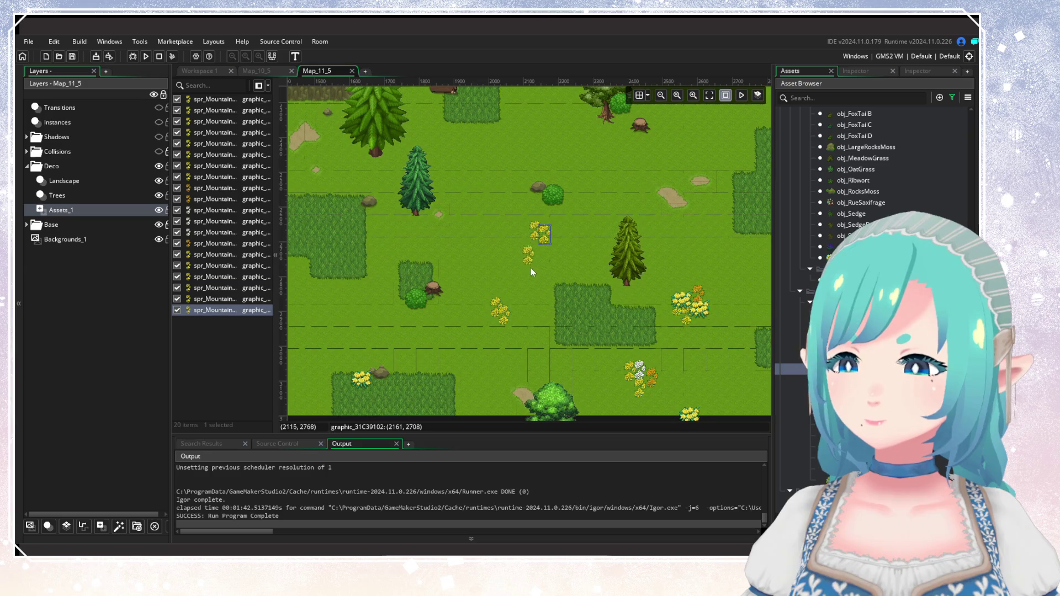
{"action": "left_click", "coordinate": [536, 271]}
{"action": "scroll", "coordinate": [567, 277], "scroll_direction": "left", "scroll_amount": 3}
{"action": "left_click", "coordinate": [543, 160]}
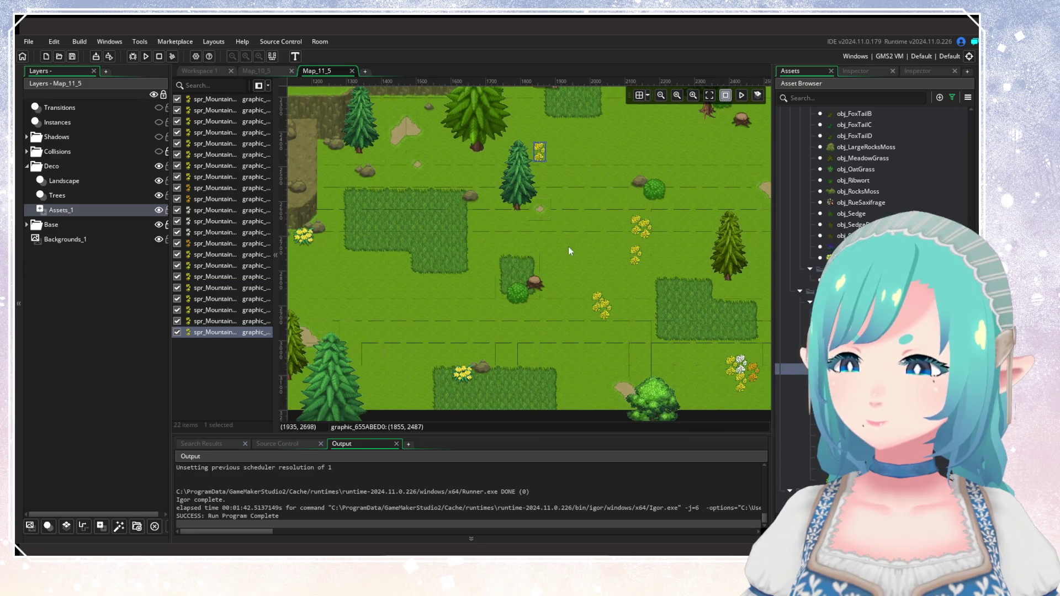
{"action": "scroll", "coordinate": [573, 245], "scroll_direction": "down", "scroll_amount": 5}
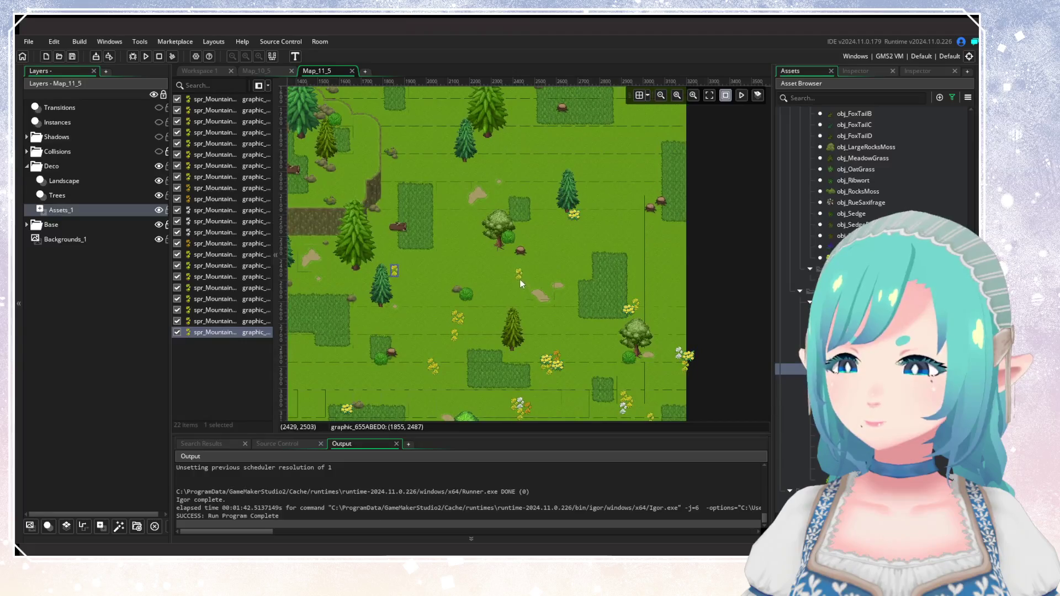
{"action": "left_click", "coordinate": [514, 266]}
{"action": "left_click", "coordinate": [519, 274]}
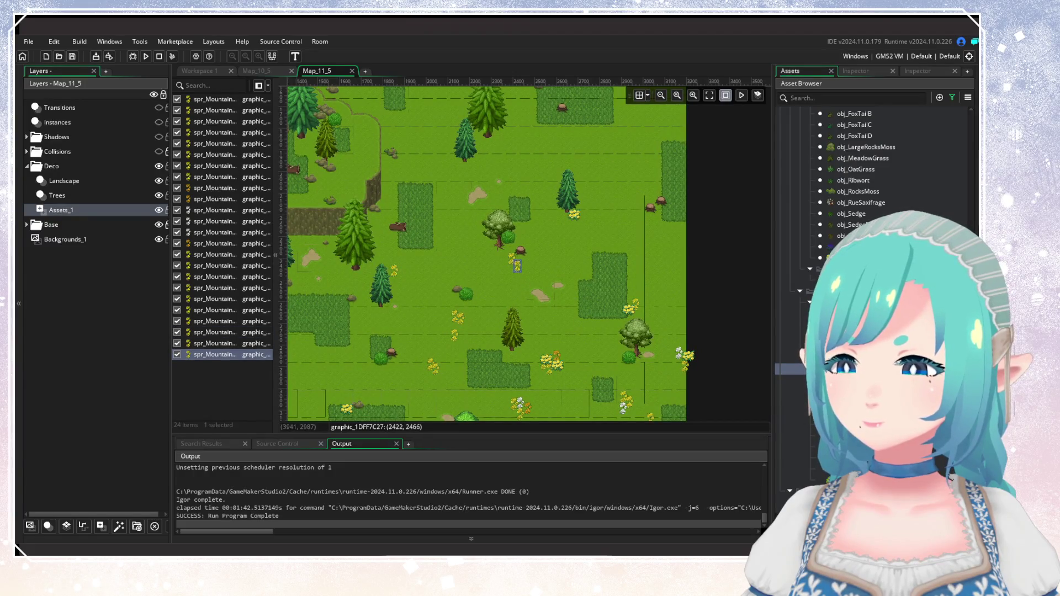
{"action": "left_click", "coordinate": [509, 279]}
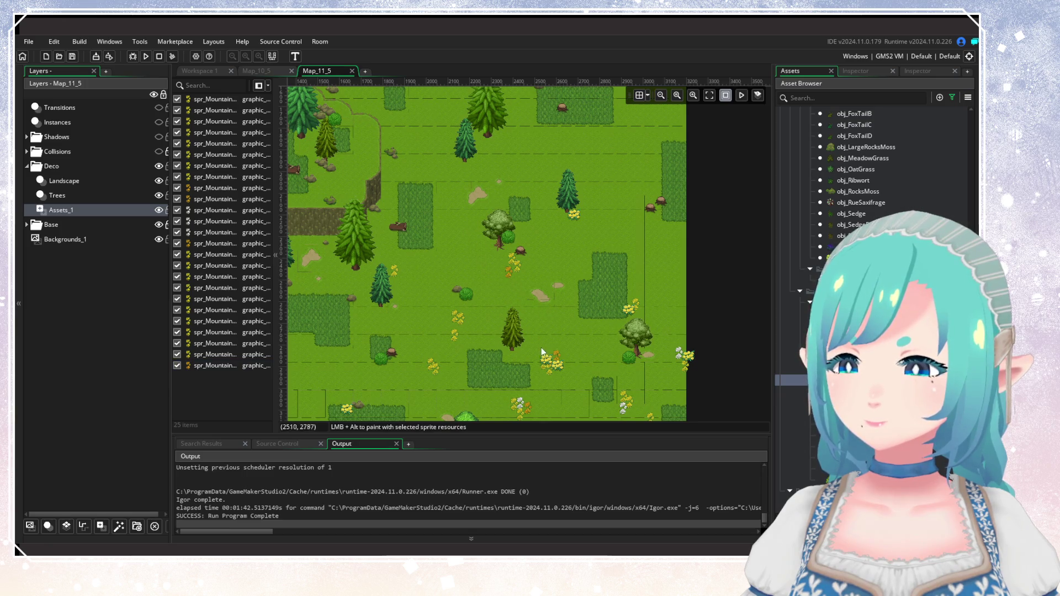
{"action": "scroll", "coordinate": [541, 346], "scroll_direction": "down", "scroll_amount": 5}
{"action": "scroll", "coordinate": [603, 308], "scroll_direction": "up", "scroll_amount": 2}
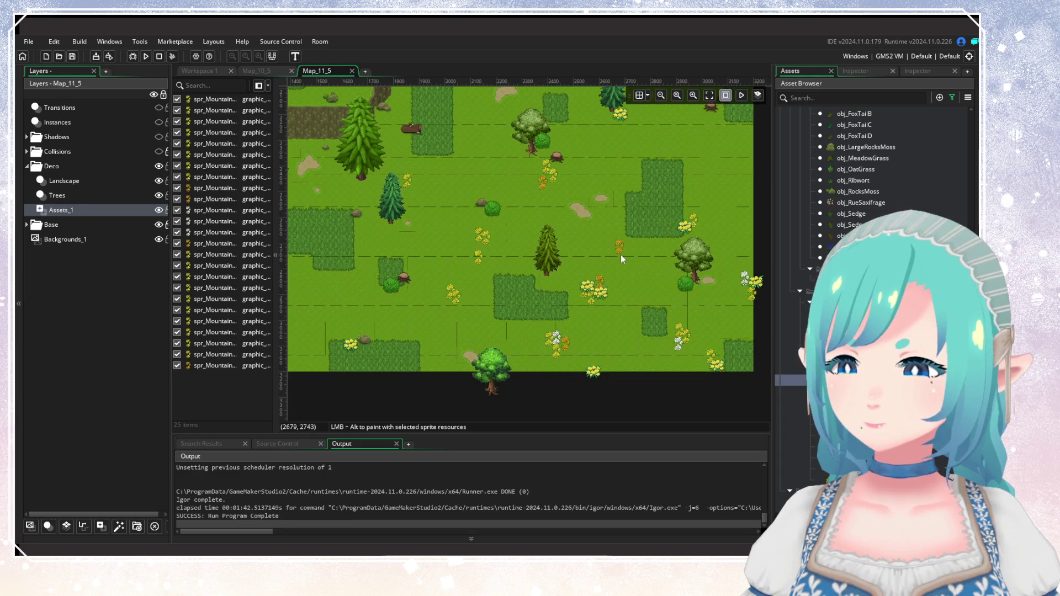
{"action": "left_click", "coordinate": [559, 240]}
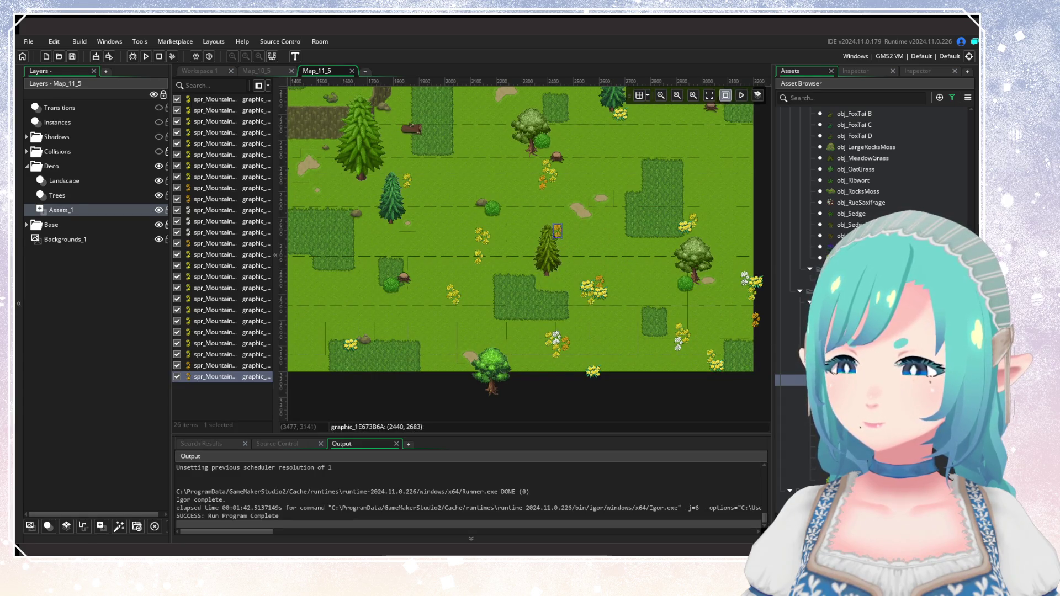
{"action": "left_click", "coordinate": [552, 236]}
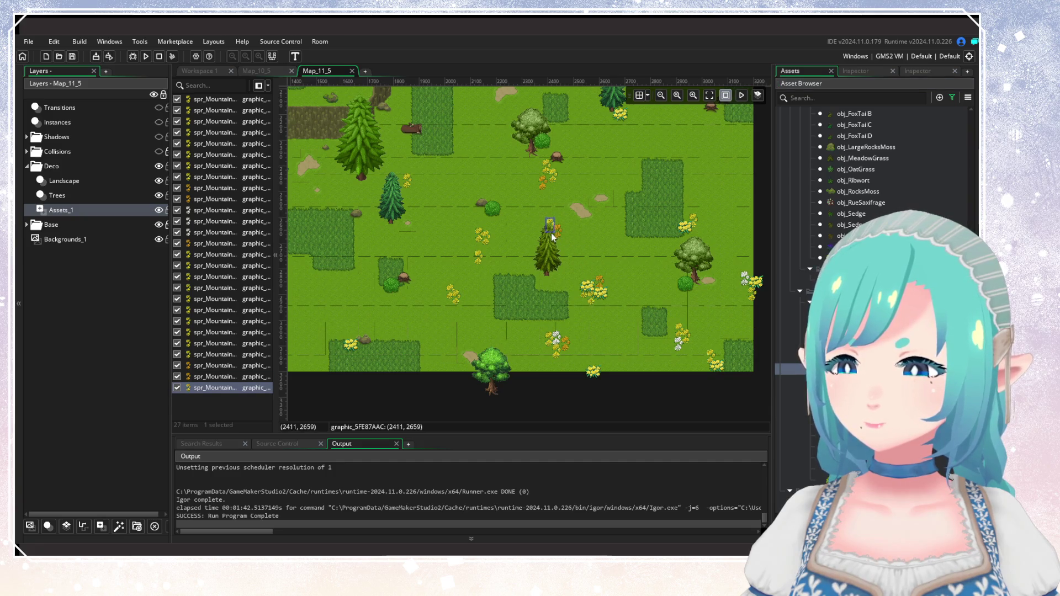
{"action": "mouse_move", "coordinate": [372, 352]}
{"action": "left_mouse_down"}
{"action": "mouse_move", "coordinate": [552, 307]}
{"action": "mouse_move", "coordinate": [570, 351]}
{"action": "left_mouse_up"}
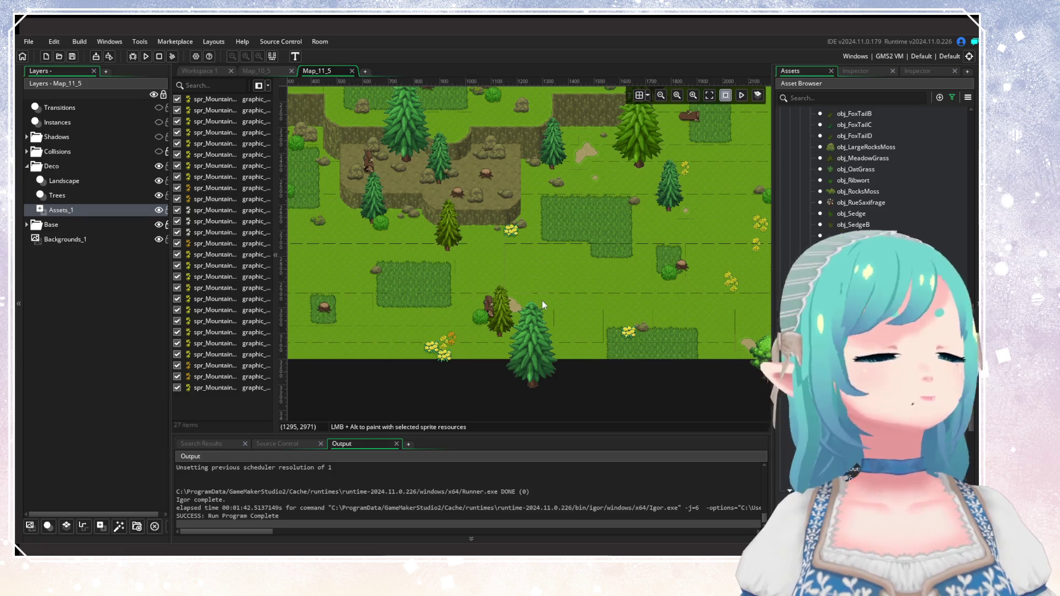
Paint three yellow flowers in the open grass below the rocky plateau.
{"action": "left_click_drag", "start_coordinate": [542, 300], "coordinate": [640, 317]}
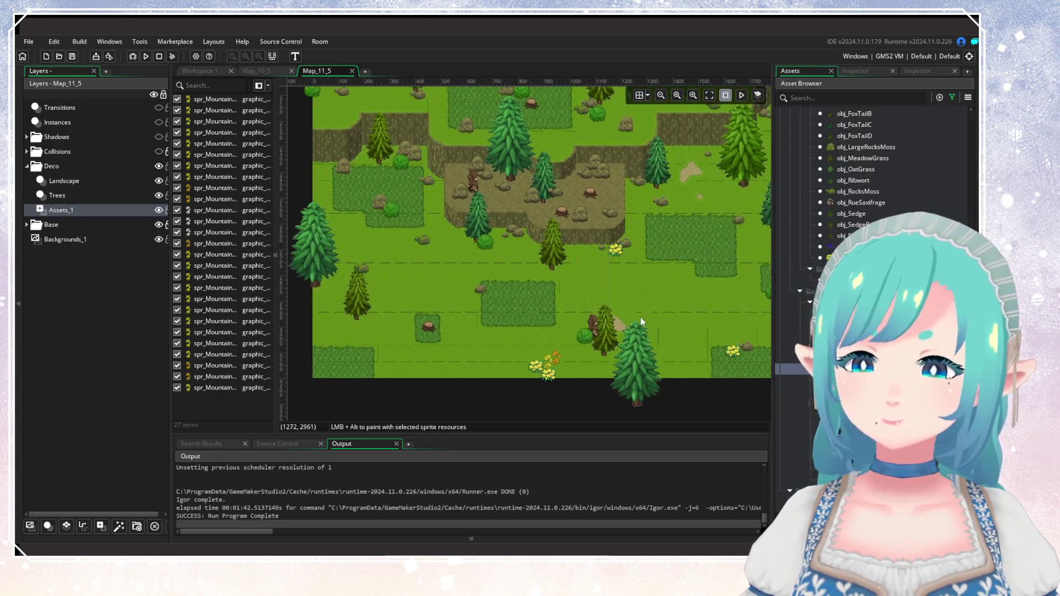
{"action": "left_click", "coordinate": [438, 279], "text": "alt"}
{"action": "left_click", "coordinate": [445, 286], "text": "alt"}
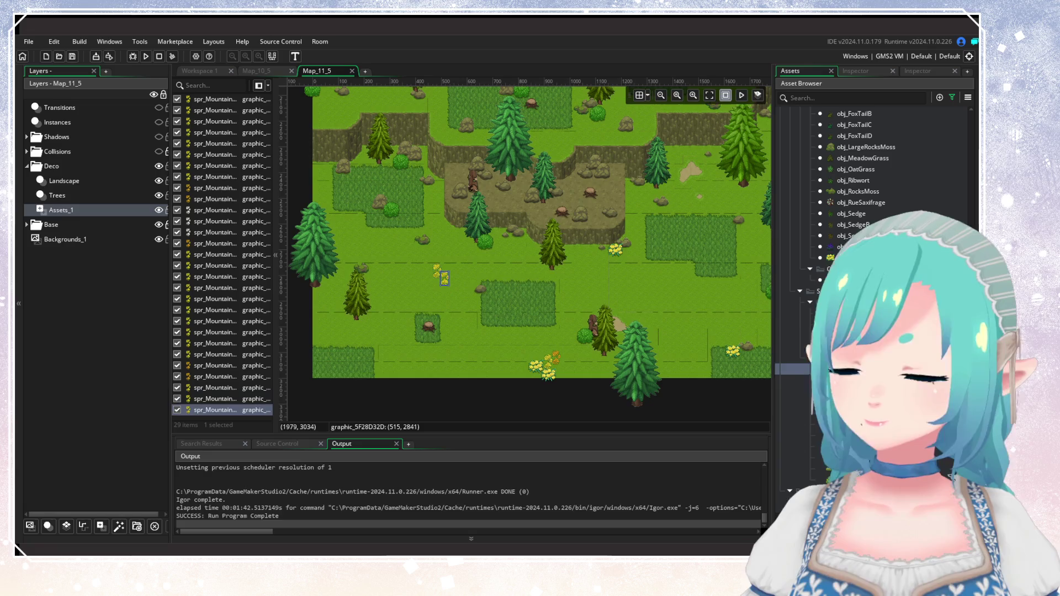
{"action": "left_click", "coordinate": [438, 293], "text": "alt"}
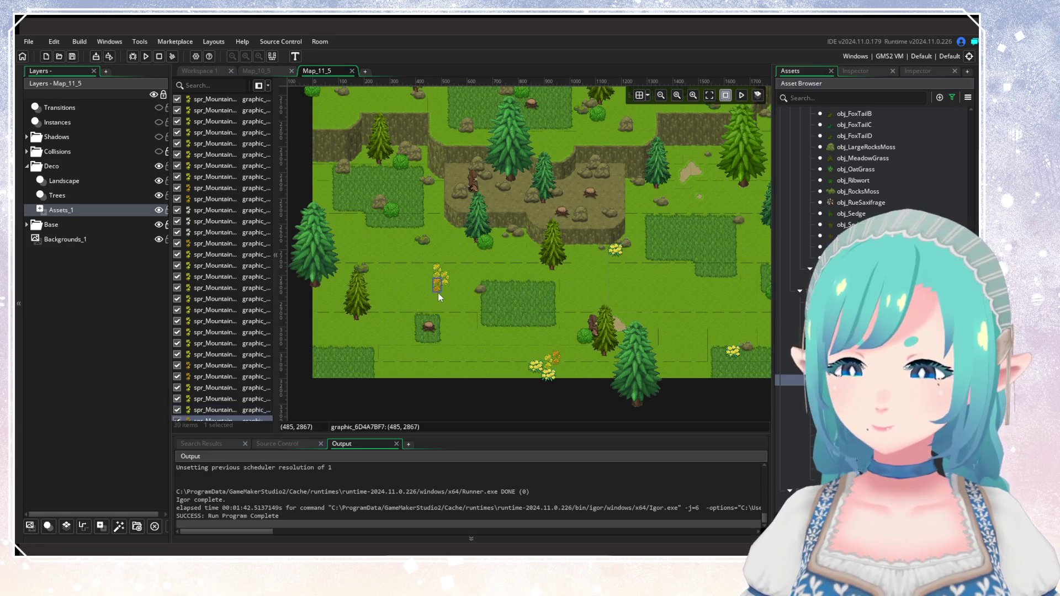
{"action": "left_click_drag", "start_coordinate": [668, 315], "coordinate": [429, 295]}
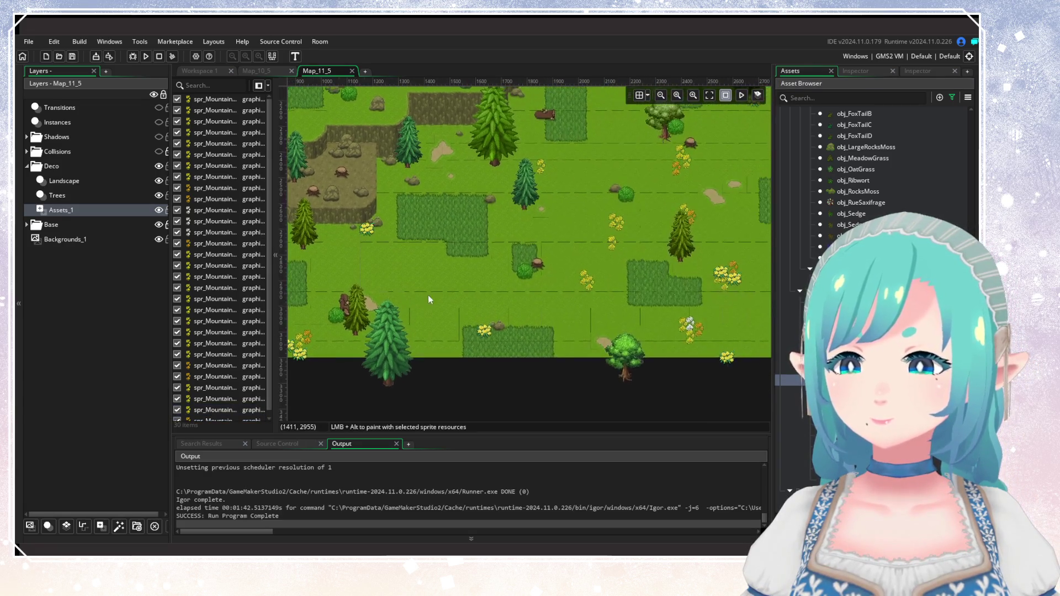
{"action": "scroll", "coordinate": [525, 307], "scroll_direction": "right", "scroll_amount": 5}
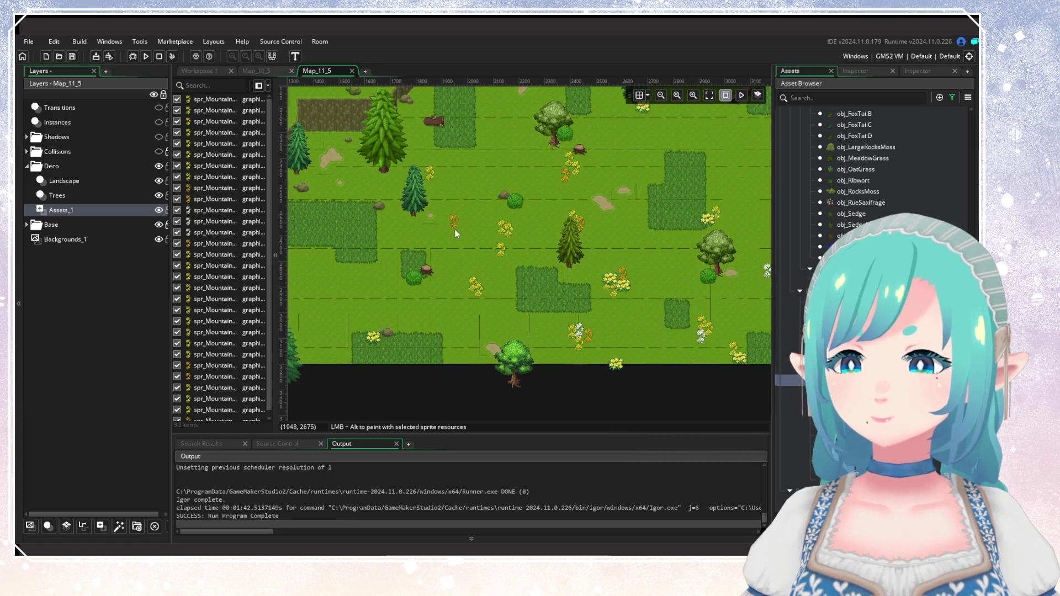
Add four small plants across the meadow near the lower trees.
{"action": "left_click", "coordinate": [456, 234], "text": "alt"}
{"action": "scroll", "coordinate": [515, 260], "scroll_direction": "right", "scroll_amount": 6}
{"action": "scroll", "coordinate": [511, 296], "scroll_direction": "up", "scroll_amount": 4}
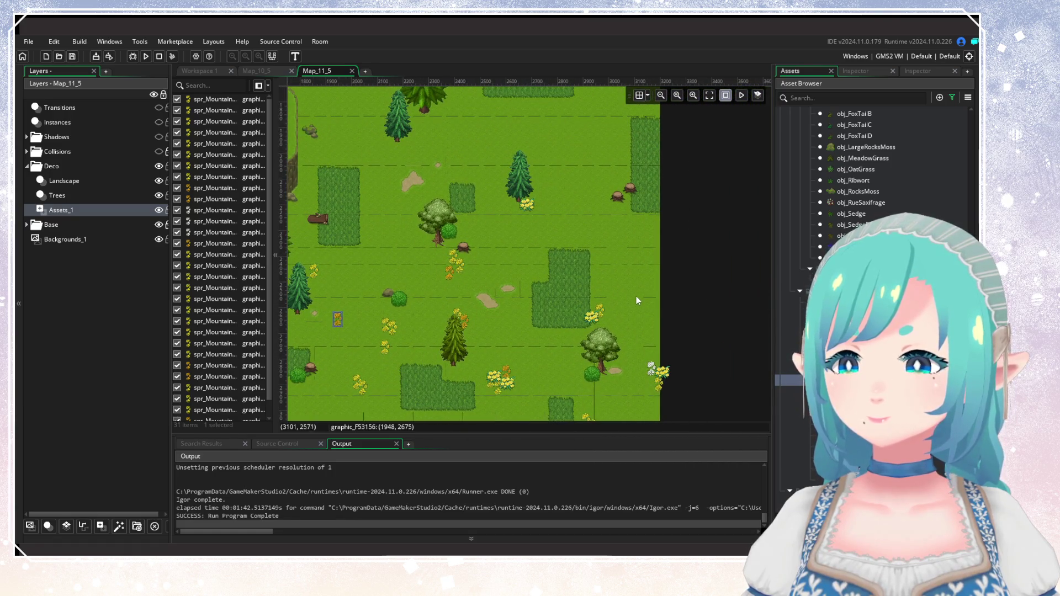
{"action": "scroll", "coordinate": [619, 309], "scroll_direction": "down", "scroll_amount": 3}
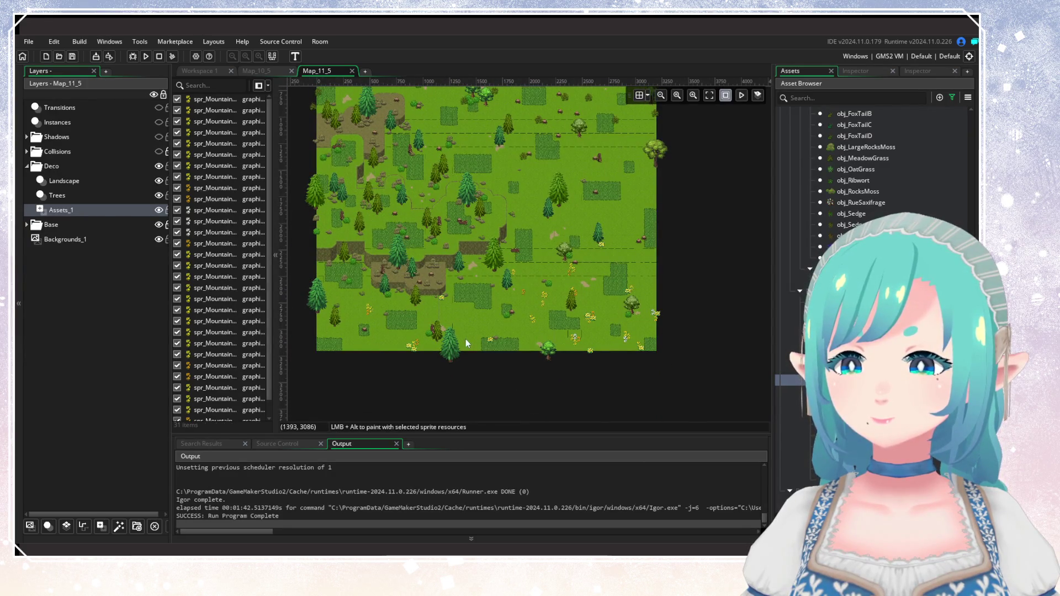
{"action": "scroll", "coordinate": [469, 331], "scroll_direction": "up", "scroll_amount": 3}
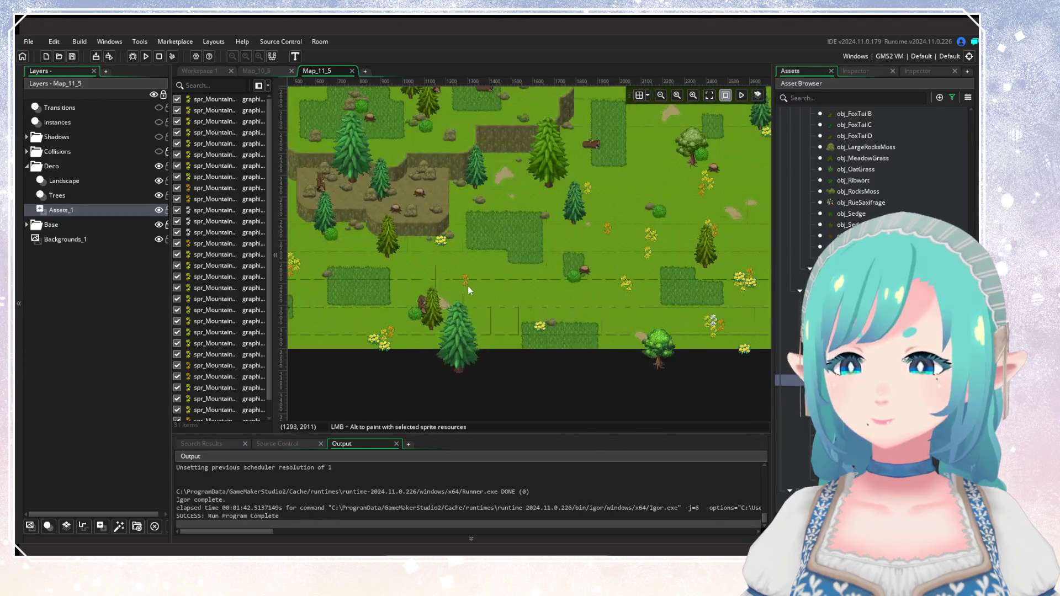
{"action": "left_click", "coordinate": [468, 286], "text": "alt"}
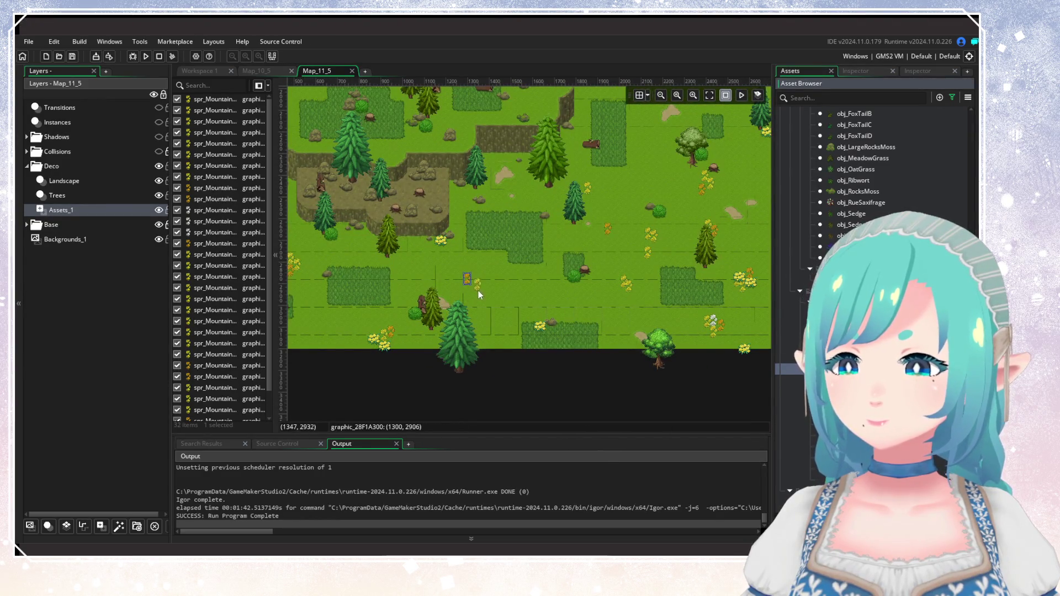
{"action": "left_click", "coordinate": [474, 289], "text": "alt"}
{"action": "left_click", "coordinate": [541, 295], "text": "alt"}
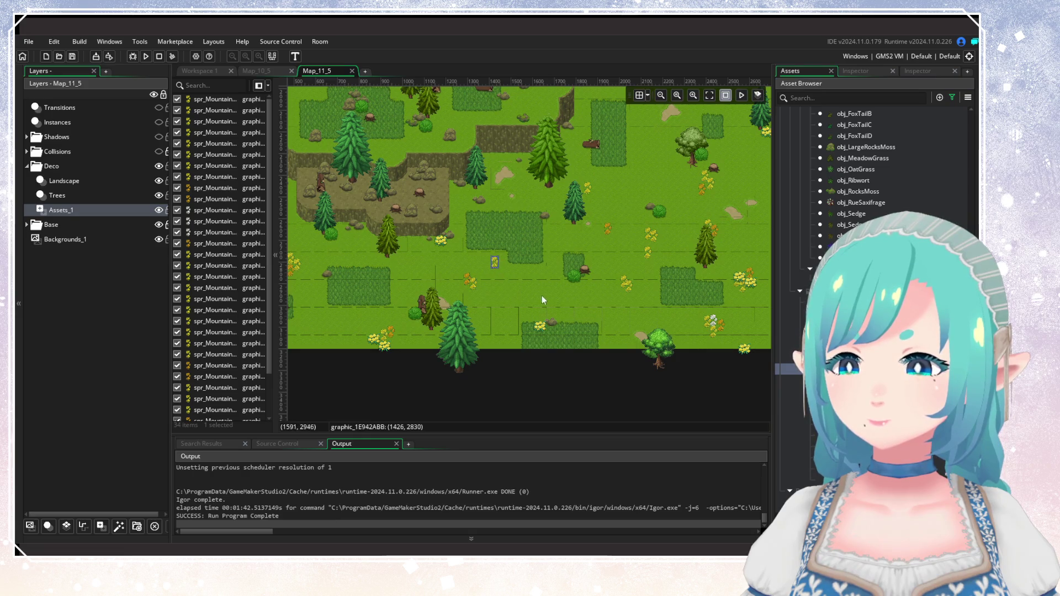
Zoom out to check the whole room against the full world map.
{"action": "scroll", "coordinate": [462, 329], "scroll_direction": "down", "scroll_amount": 3}
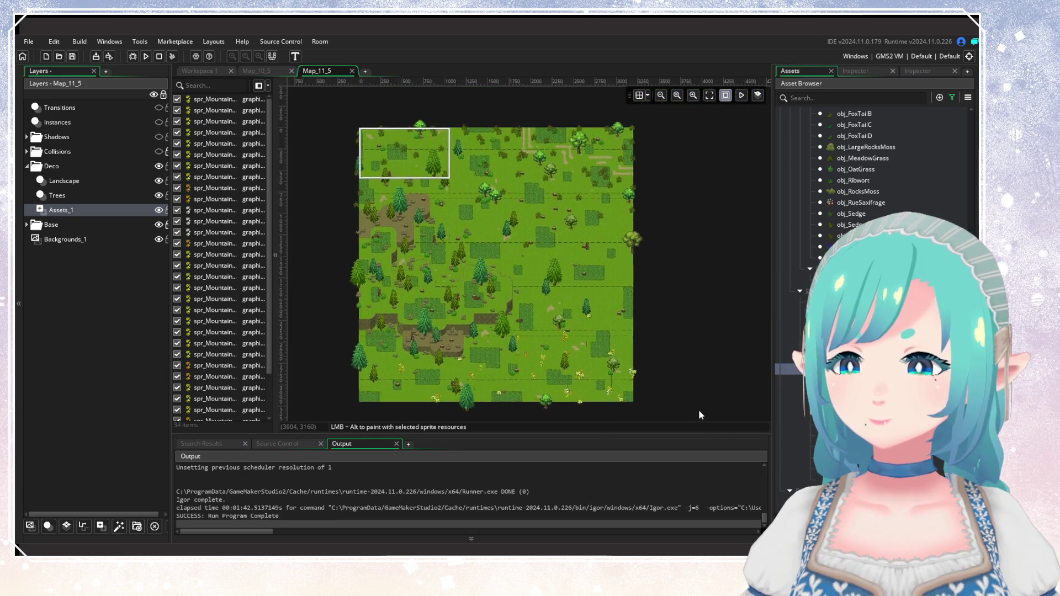
{"action": "scroll", "coordinate": [568, 176], "scroll_direction": "up", "scroll_amount": 2}
{"action": "scroll", "coordinate": [568, 172], "scroll_direction": "up", "scroll_amount": 1}
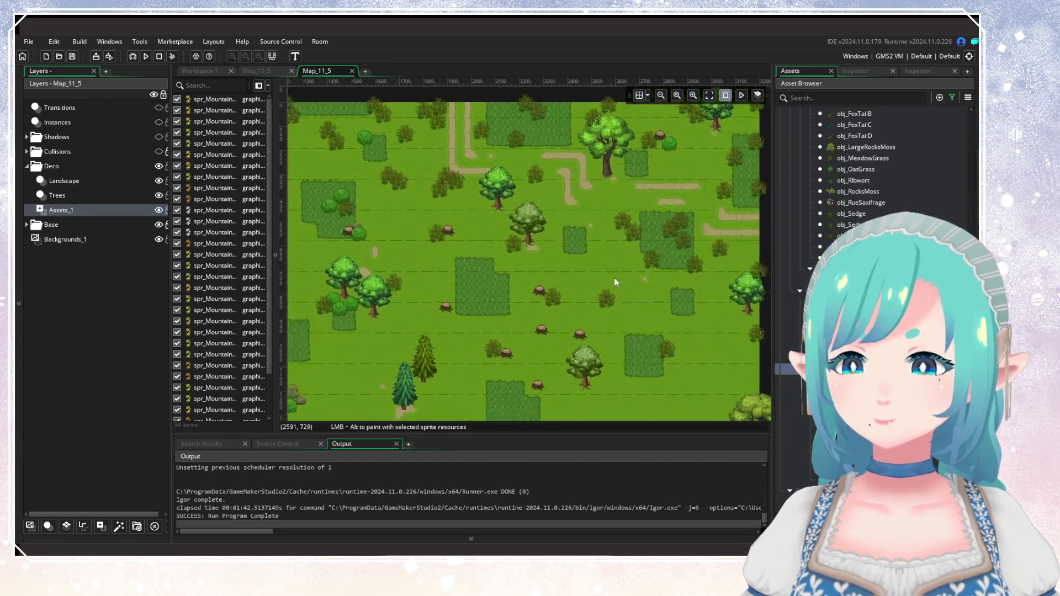
{"action": "scroll", "coordinate": [607, 227], "scroll_direction": "down", "scroll_amount": 3}
{"action": "scroll", "coordinate": [601, 241], "scroll_direction": "down", "scroll_amount": 2}
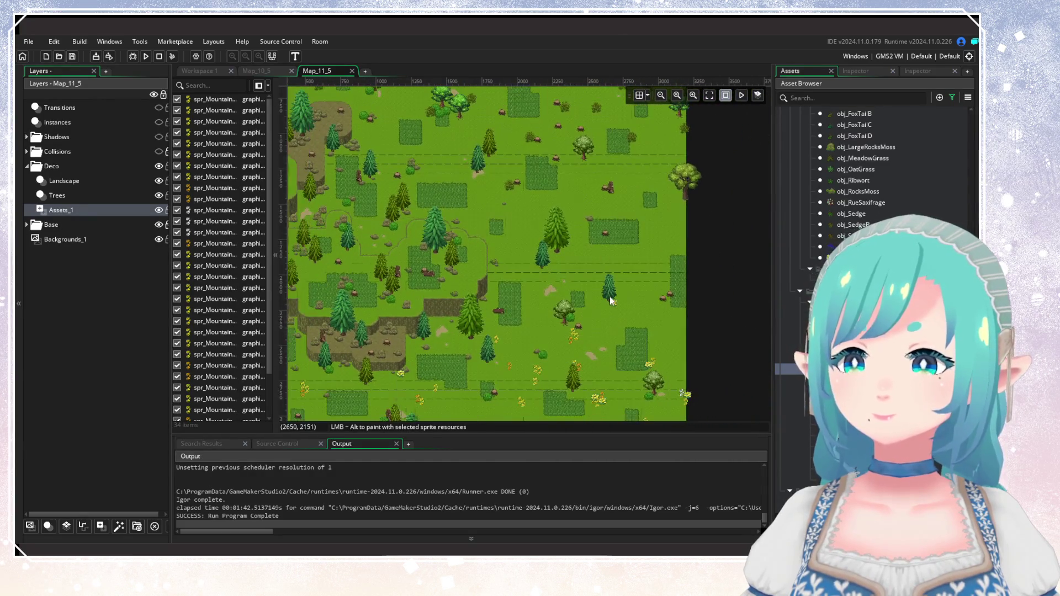
{"action": "scroll", "coordinate": [609, 296], "scroll_direction": "down", "scroll_amount": 2}
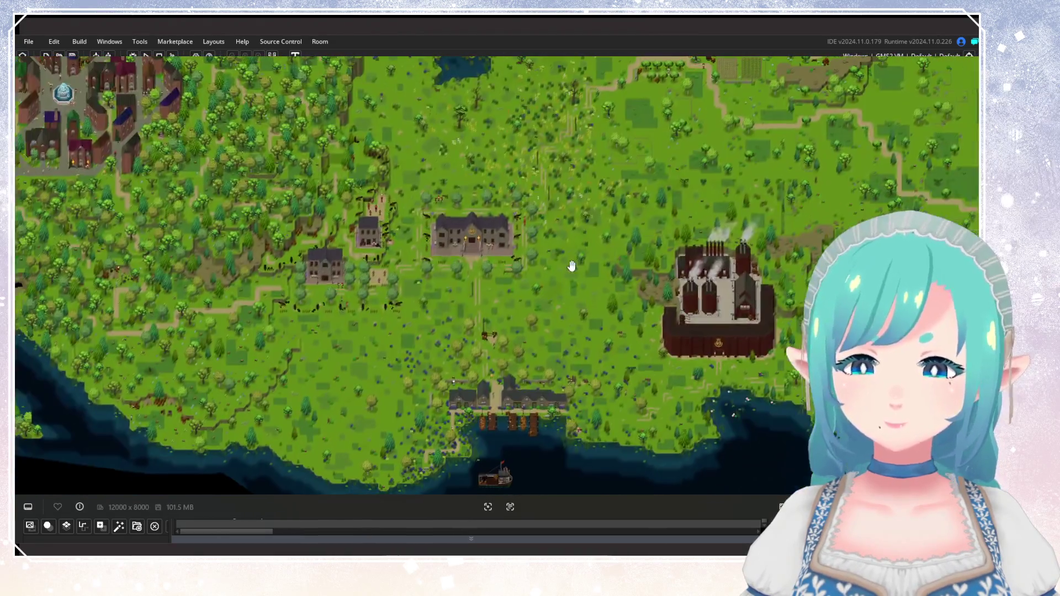
Pan the world map to view the decorated meadow among towns and lake, then close it.
{"action": "left_click_drag", "start_coordinate": [572, 266], "coordinate": [519, 397]}
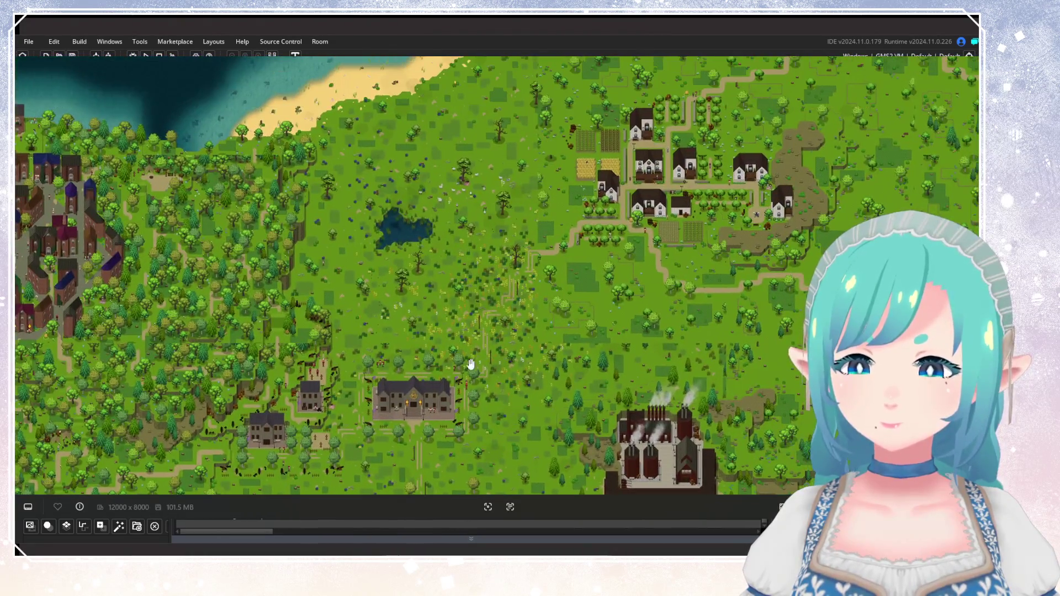
{"action": "left_click_drag", "start_coordinate": [470, 364], "coordinate": [504, 229]}
{"action": "scroll", "coordinate": [439, 342], "scroll_direction": "up", "scroll_amount": 2}
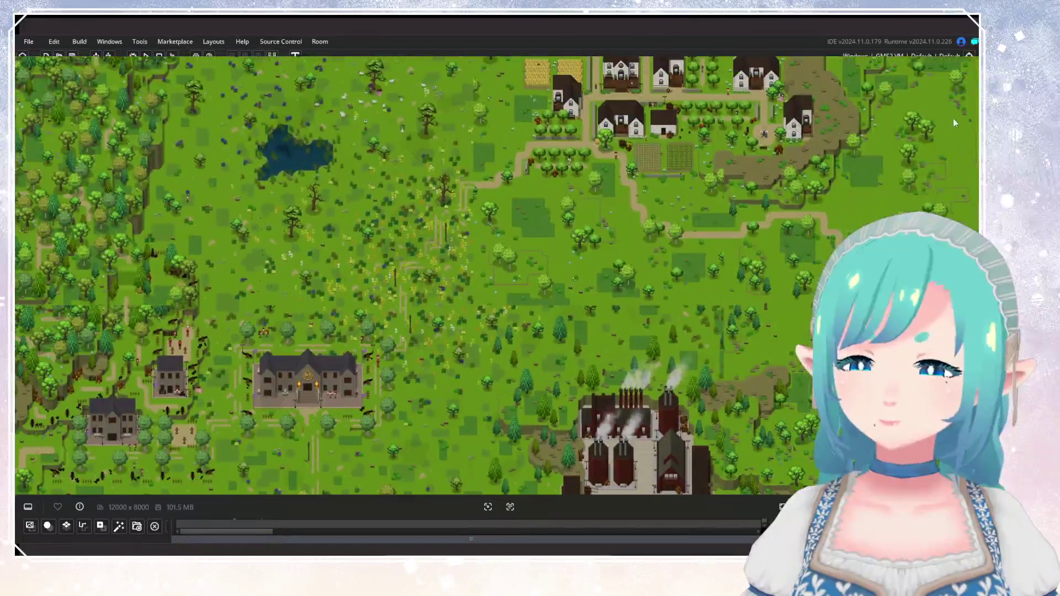
{"action": "key", "text": "Escape"}
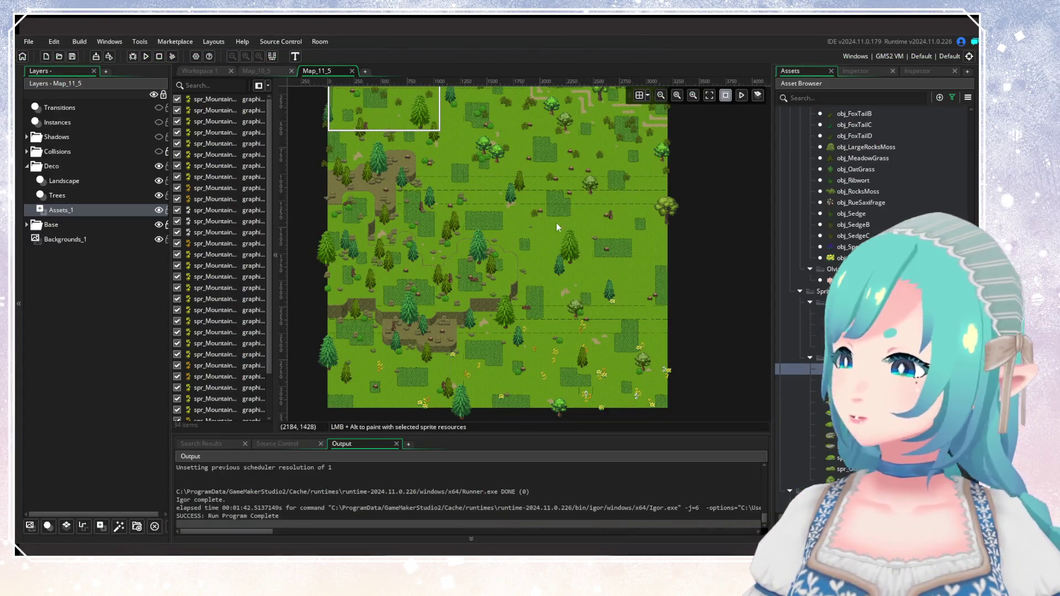
Create a new instance layer, Instances_3, under the Deco layer and select it.
{"action": "scroll", "coordinate": [556, 227], "scroll_direction": "down", "scroll_amount": 1}
{"action": "scroll", "coordinate": [471, 217], "scroll_direction": "up", "scroll_amount": 5}
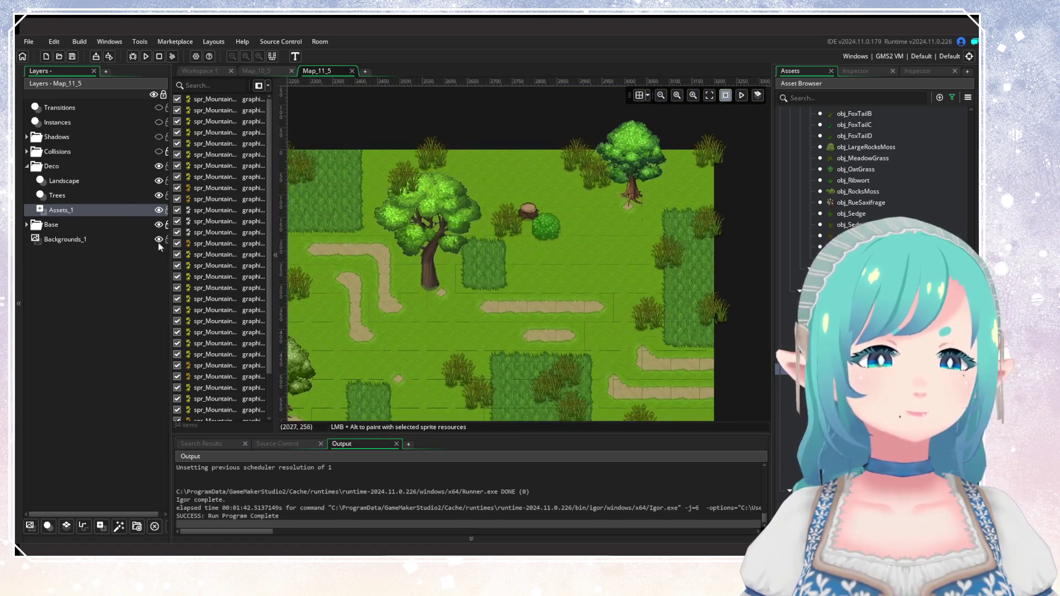
{"action": "left_click", "coordinate": [85, 176]}
{"action": "left_click", "coordinate": [48, 526]}
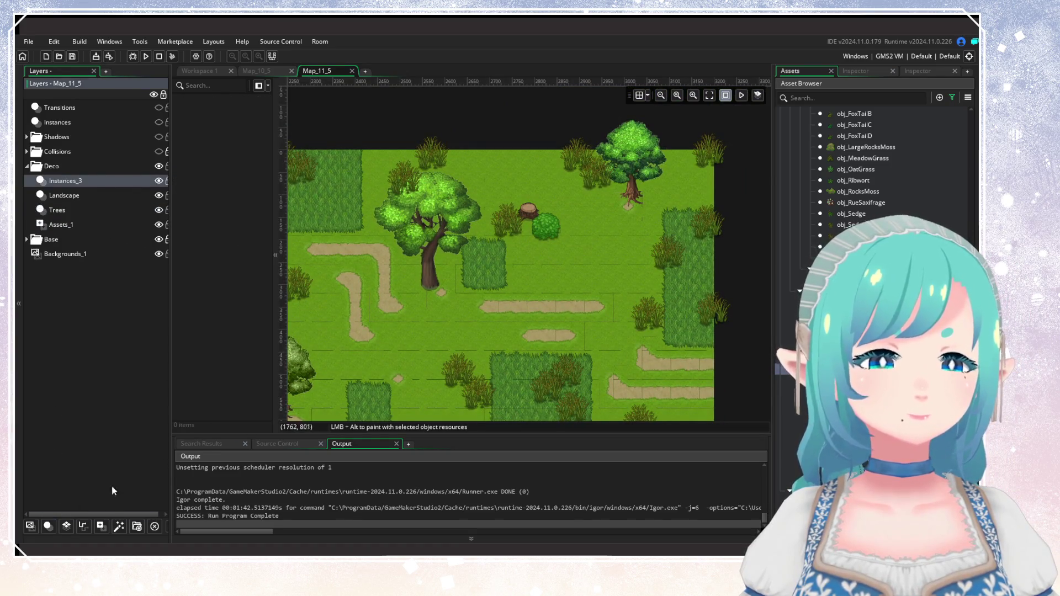
Search the assets for 'fence' and drag obj_WoodenFence into Map_11_5's meadow.
{"action": "left_click", "coordinate": [783, 98]}
{"action": "type", "text": "fence"}
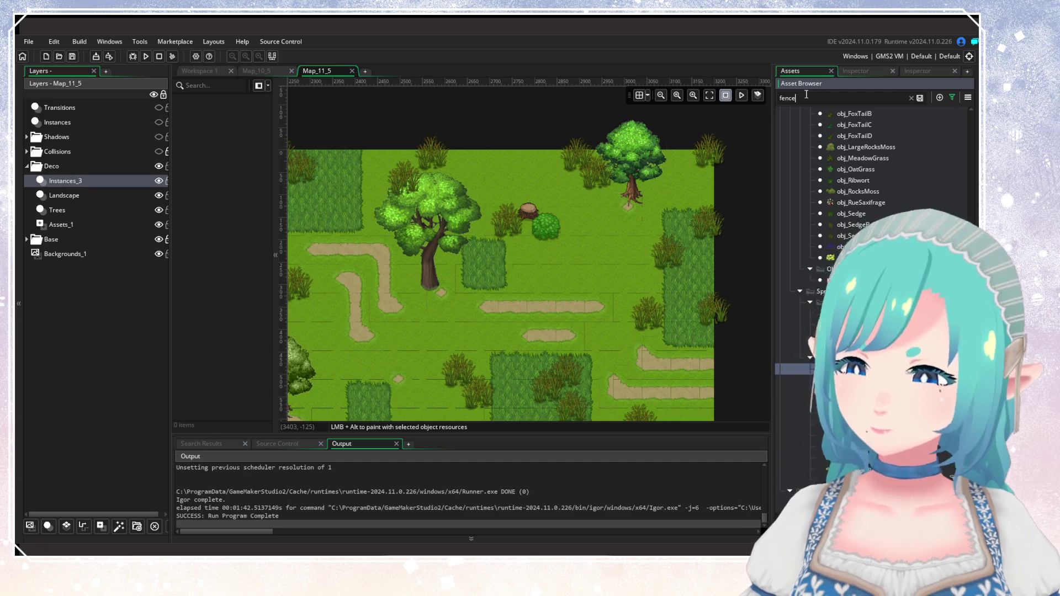
{"action": "left_click", "coordinate": [952, 97]}
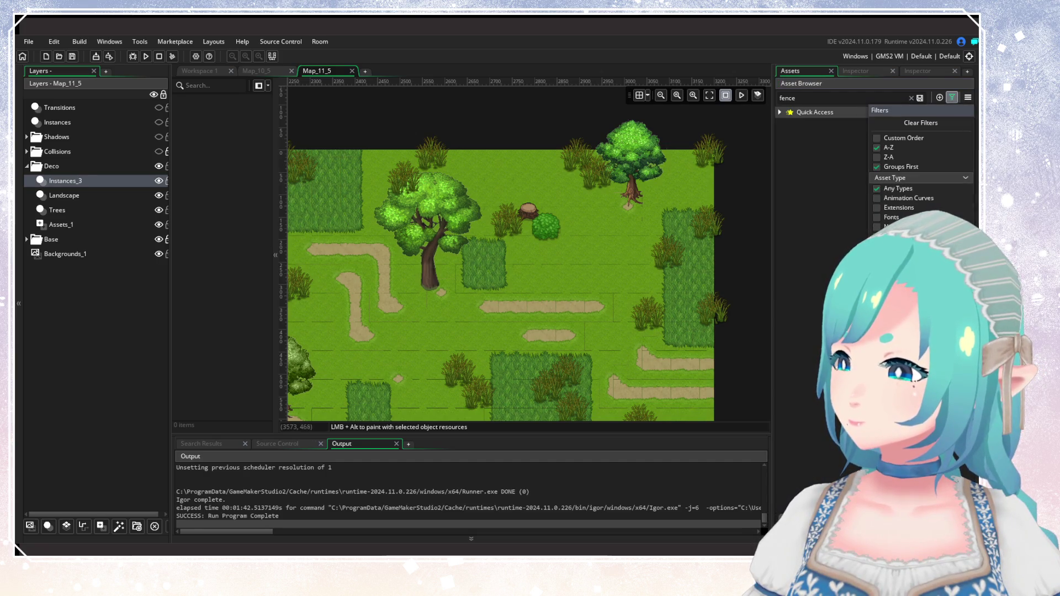
{"action": "left_click", "coordinate": [850, 303]}
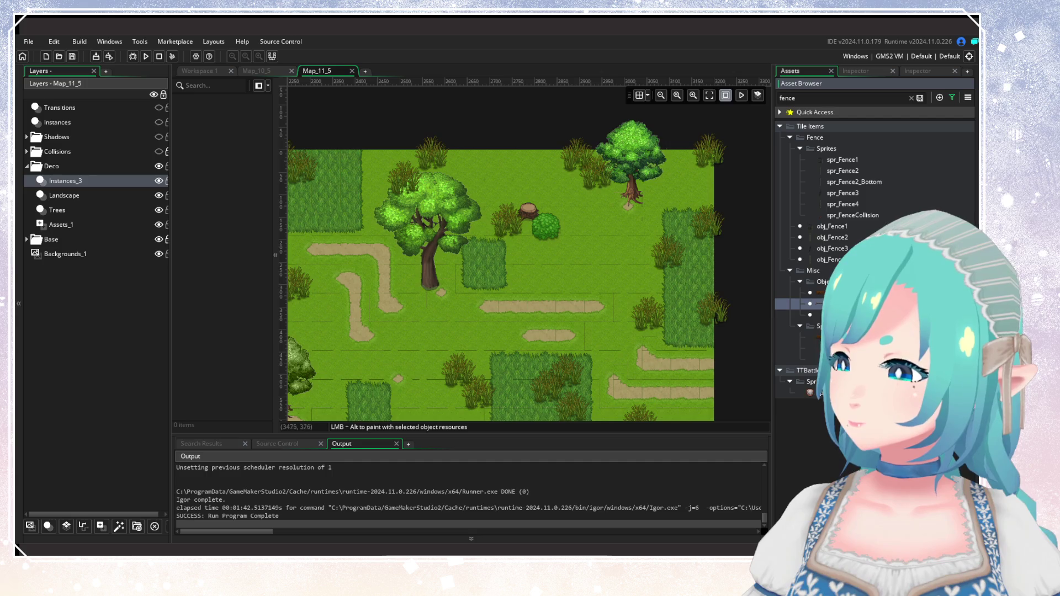
{"action": "mouse_move", "coordinate": [850, 303]}
{"action": "left_mouse_down"}
{"action": "mouse_move", "coordinate": [555, 301]}
{"action": "mouse_move", "coordinate": [580, 291]}
{"action": "mouse_move", "coordinate": [529, 226]}
{"action": "left_mouse_up"}
{"action": "scroll", "coordinate": [558, 238], "scroll_direction": "left", "scroll_amount": 10}
{"action": "left_click", "coordinate": [536, 258]}
Zoom out to view the fenced meadow within the whole world map.
{"action": "scroll", "coordinate": [533, 265], "scroll_direction": "down", "scroll_amount": 5}
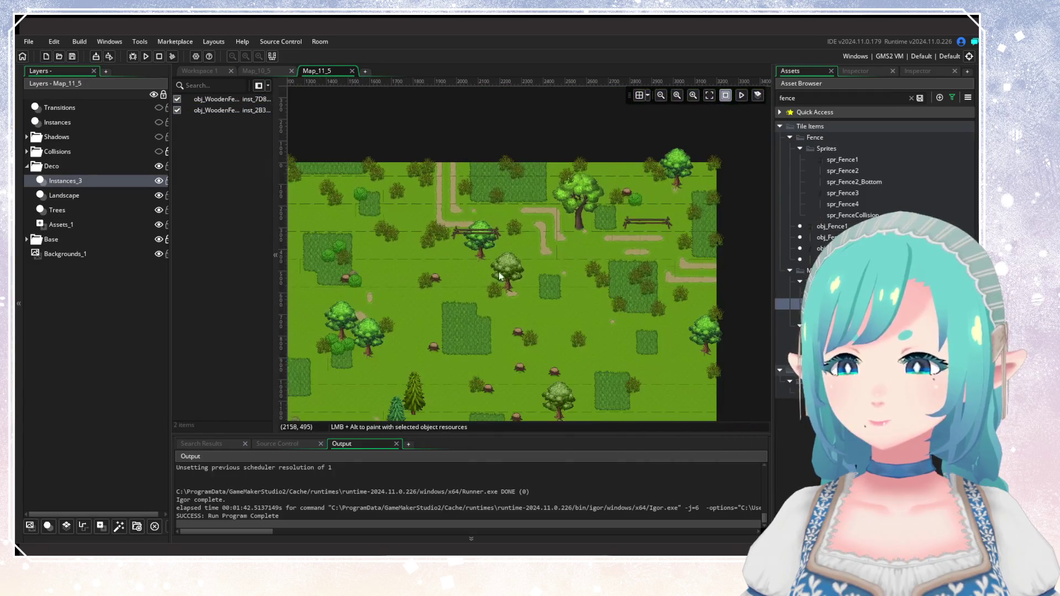
{"action": "scroll", "coordinate": [630, 341], "scroll_direction": "down", "scroll_amount": 3}
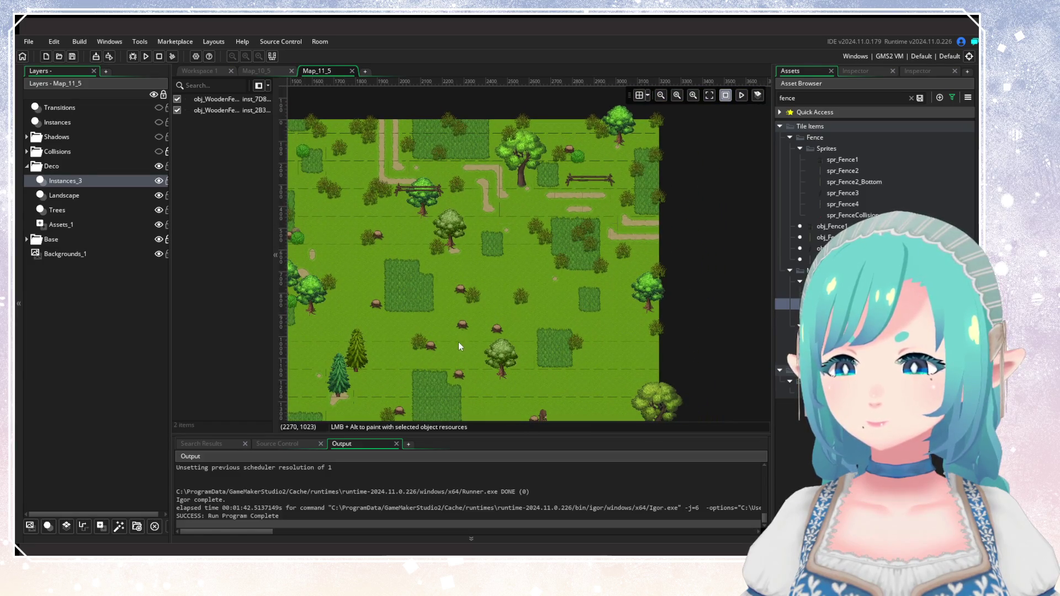
{"action": "scroll", "coordinate": [480, 309], "scroll_direction": "down", "scroll_amount": 2}
{"action": "scroll", "coordinate": [501, 279], "scroll_direction": "down", "scroll_amount": 4}
{"action": "scroll", "coordinate": [565, 217], "scroll_direction": "up", "scroll_amount": 3}
{"action": "scroll", "coordinate": [496, 293], "scroll_direction": "down", "scroll_amount": 1}
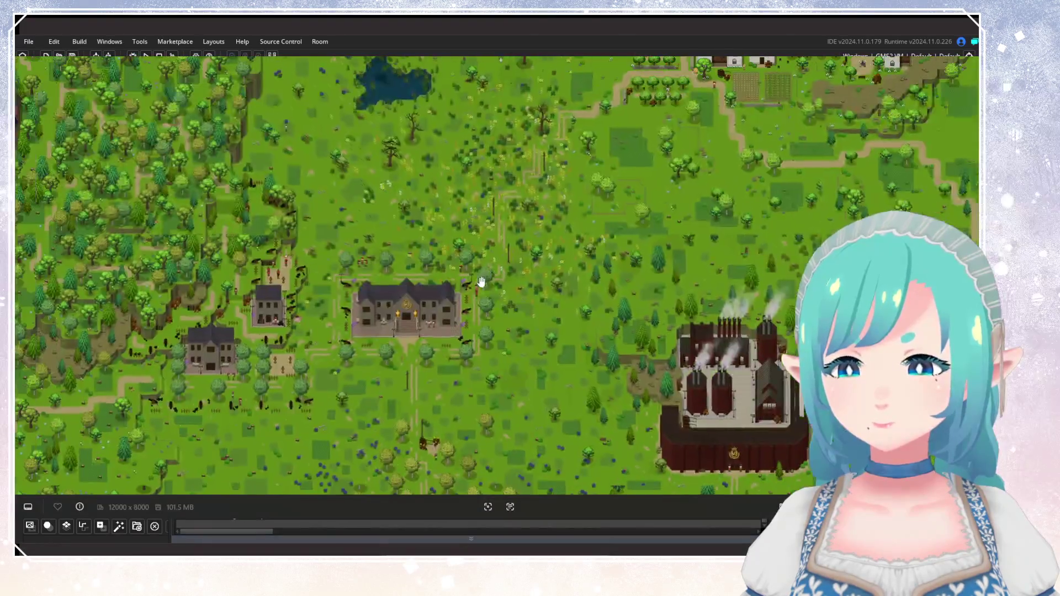
Pan the world map over the coastline, factory and village, then exit back to Map_11_5.
{"action": "scroll", "coordinate": [481, 282], "scroll_direction": "down", "scroll_amount": 2}
{"action": "left_click_drag", "start_coordinate": [551, 190], "coordinate": [564, 176]}
{"action": "scroll", "coordinate": [564, 187], "scroll_direction": "up", "scroll_amount": 2}
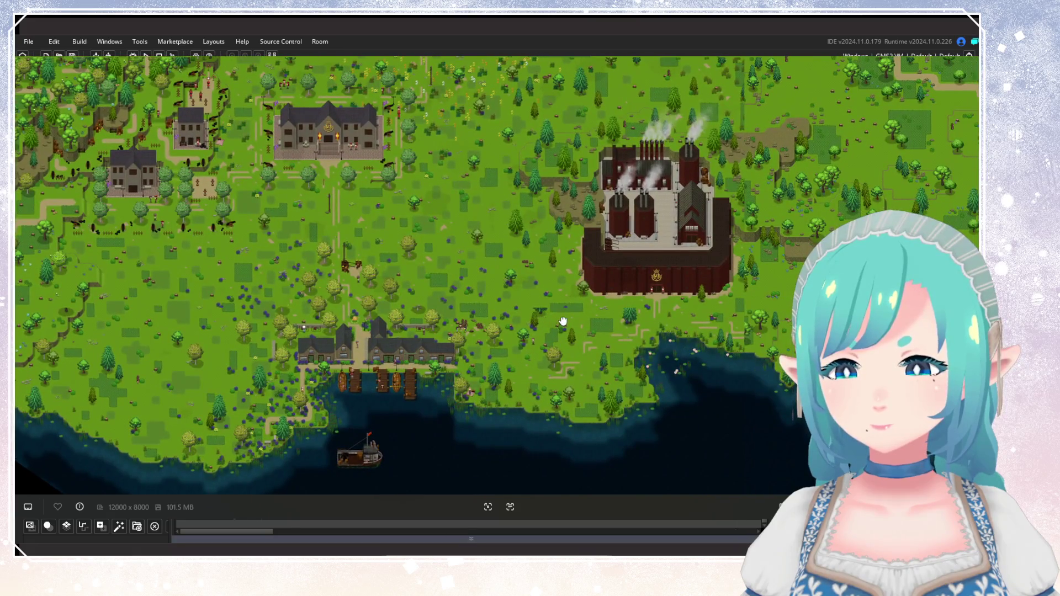
{"action": "left_click_drag", "start_coordinate": [563, 320], "coordinate": [338, 343]}
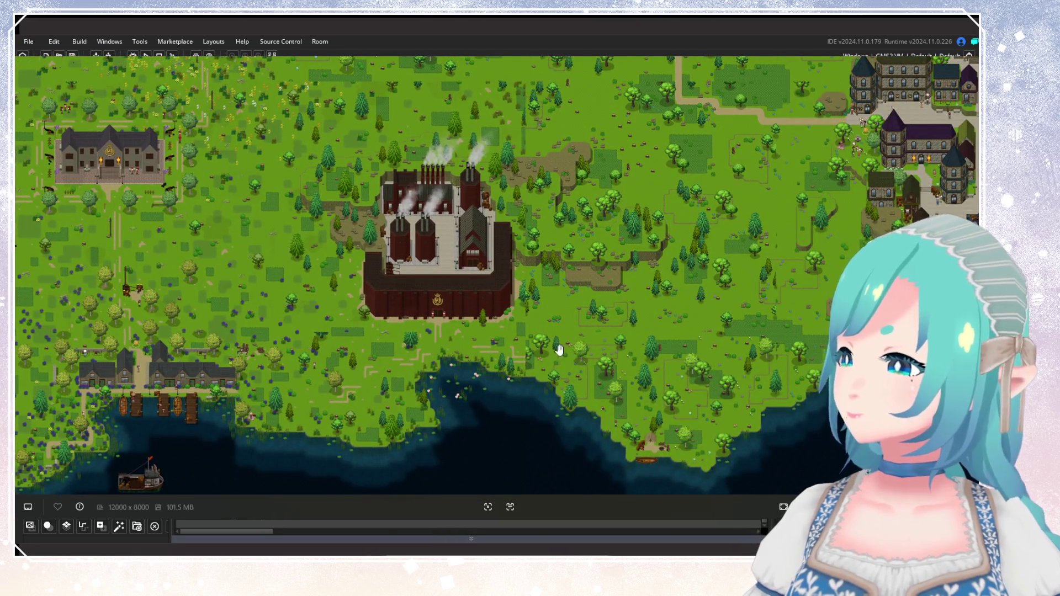
{"action": "left_click_drag", "start_coordinate": [568, 272], "coordinate": [516, 426]}
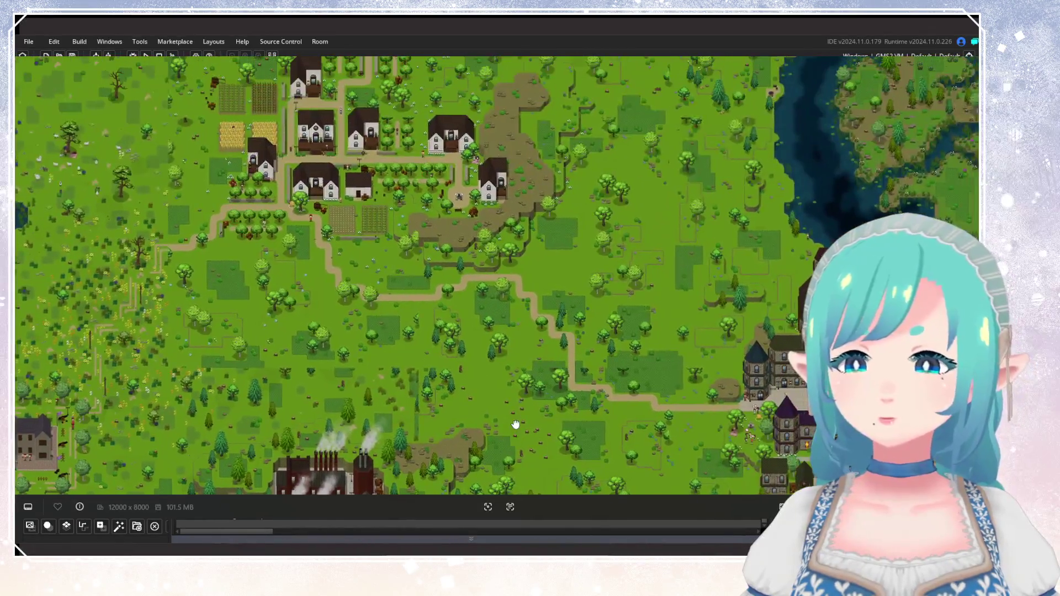
{"action": "key", "text": "Escape"}
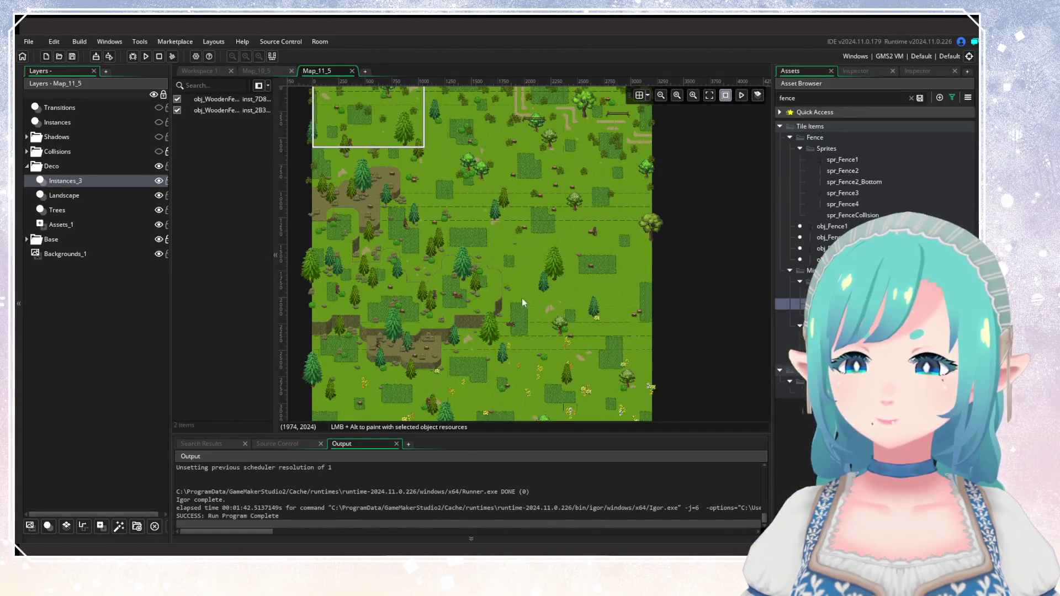
Clear the 'fence' search so the asset list shows all project assets again.
{"action": "scroll", "coordinate": [522, 297], "scroll_direction": "up", "scroll_amount": 1}
{"action": "left_click_drag", "start_coordinate": [511, 266], "coordinate": [504, 336]}
{"action": "left_click", "coordinate": [911, 98]}
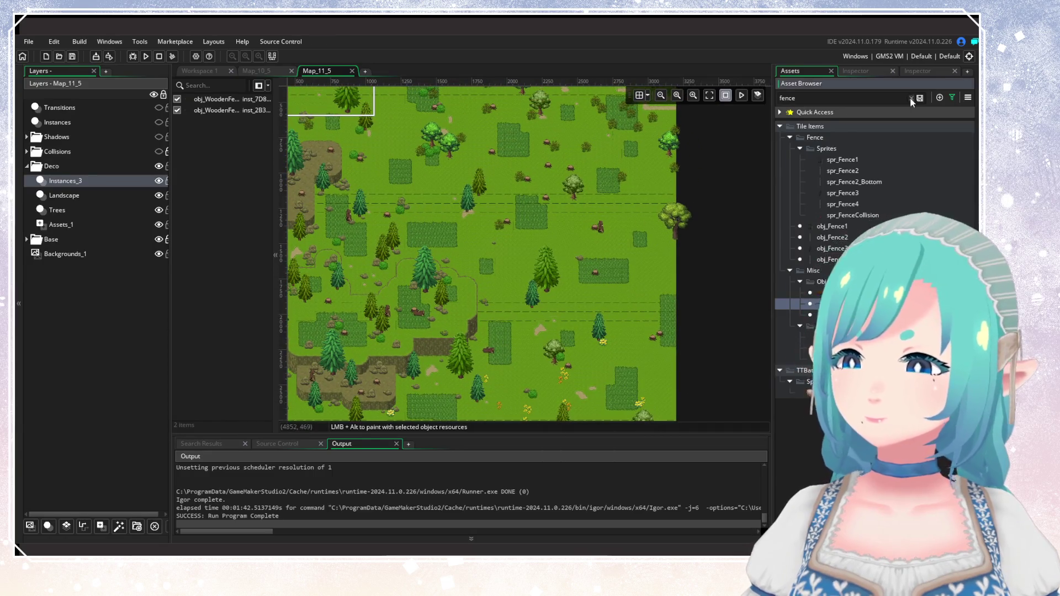
{"action": "left_click", "coordinate": [951, 97]}
Select the Landscape layer and zoom out toward the full world map view.
{"action": "scroll", "coordinate": [817, 292], "scroll_direction": "down", "scroll_amount": 5}
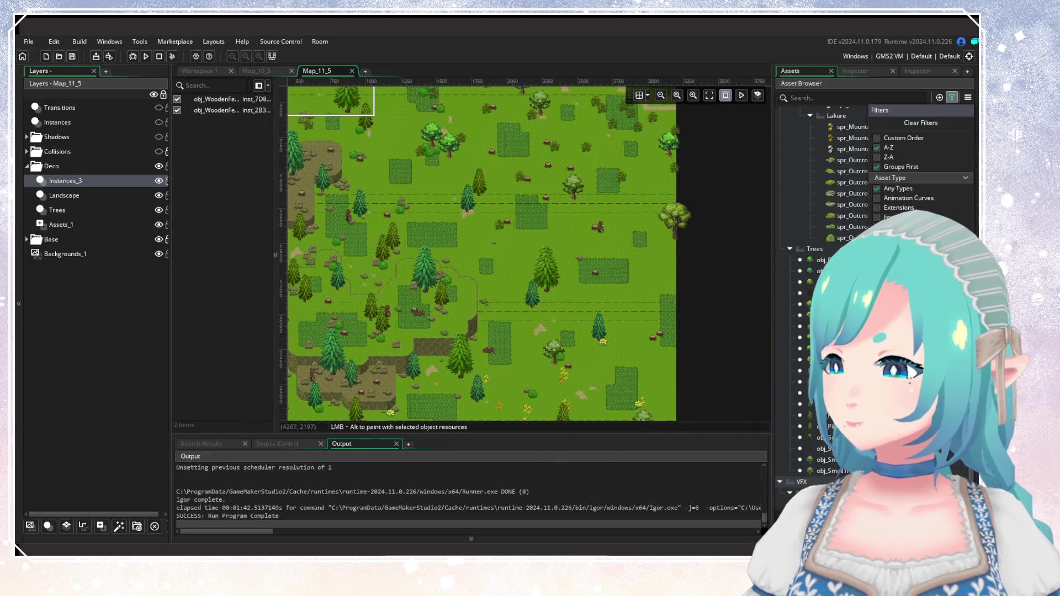
{"action": "left_click", "coordinate": [95, 196]}
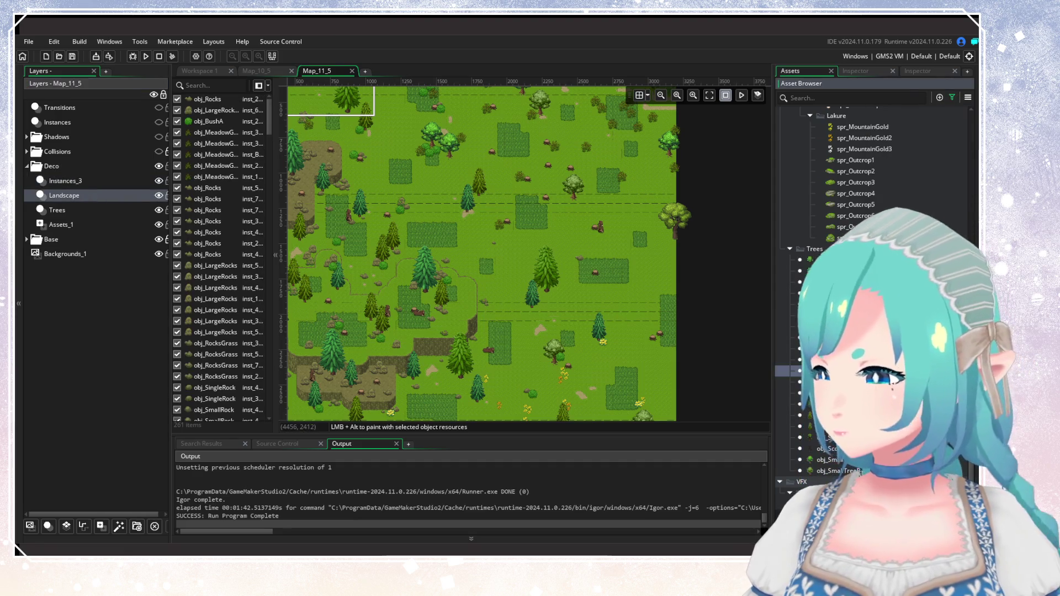
{"action": "scroll", "coordinate": [817, 293], "scroll_direction": "up", "scroll_amount": 4}
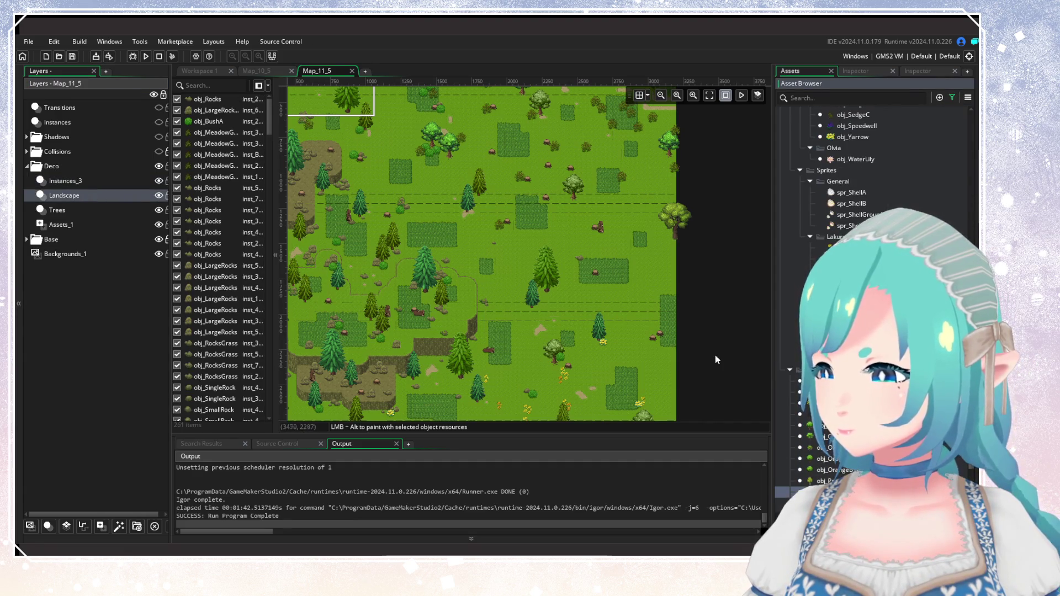
{"action": "scroll", "coordinate": [572, 277], "scroll_direction": "down", "scroll_amount": 3}
{"action": "scroll", "coordinate": [624, 195], "scroll_direction": "left", "scroll_amount": 3}
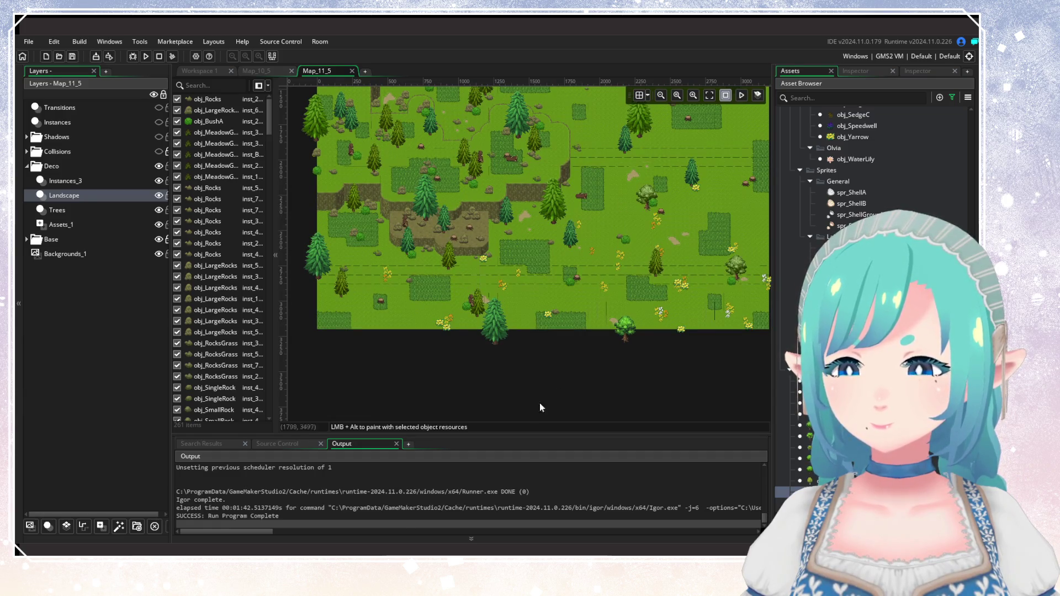
{"action": "scroll", "coordinate": [448, 405], "scroll_direction": "up", "scroll_amount": 3}
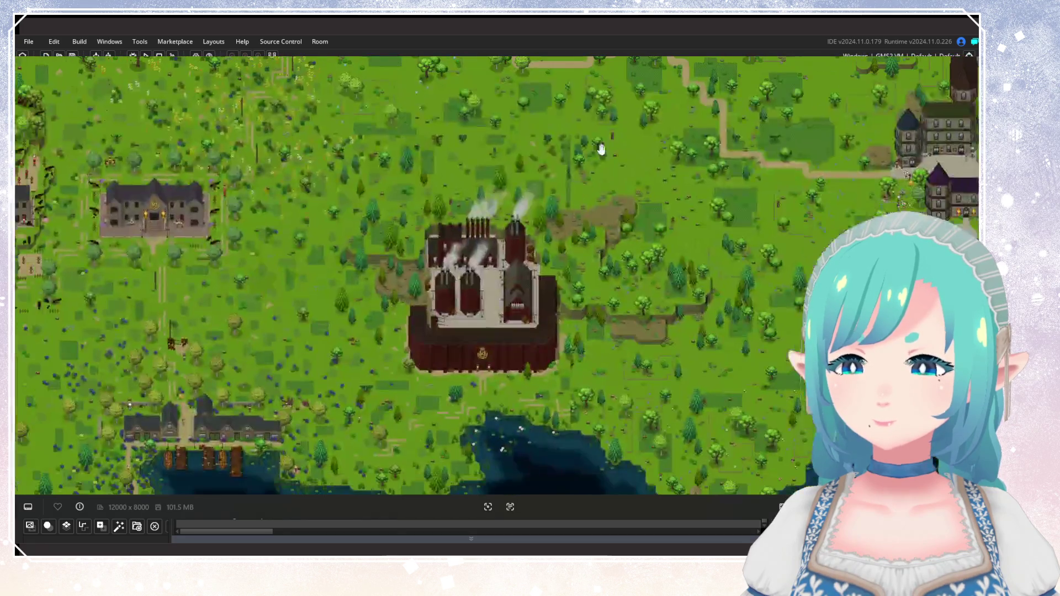
{"action": "scroll", "coordinate": [523, 312], "scroll_direction": "up", "scroll_amount": 2}
{"action": "scroll", "coordinate": [523, 311], "scroll_direction": "up", "scroll_amount": 2}
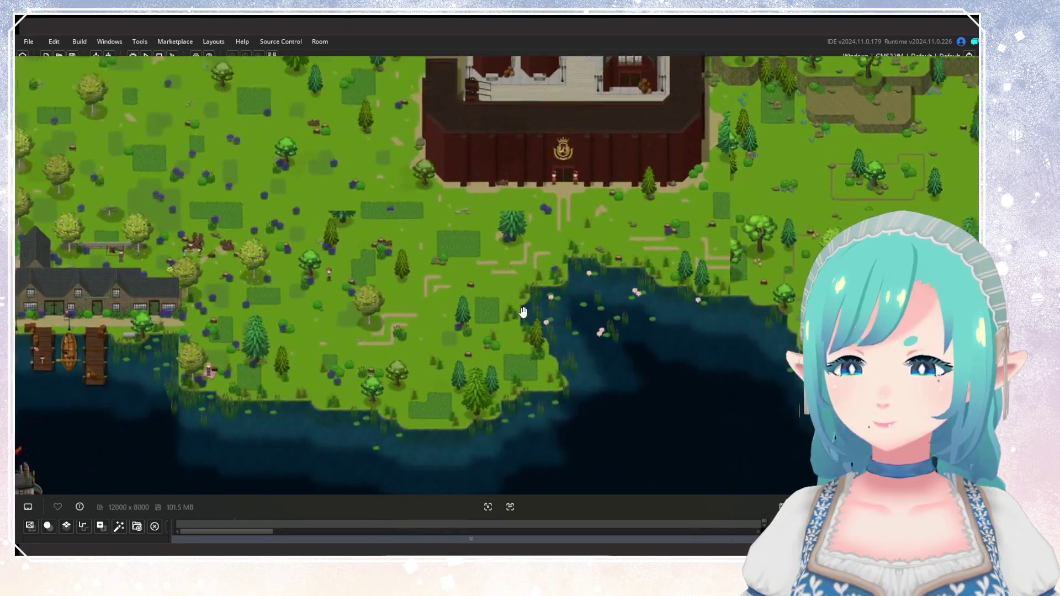
{"action": "scroll", "coordinate": [523, 312], "scroll_direction": "up", "scroll_amount": 1}
{"action": "scroll", "coordinate": [524, 312], "scroll_direction": "down", "scroll_amount": 2}
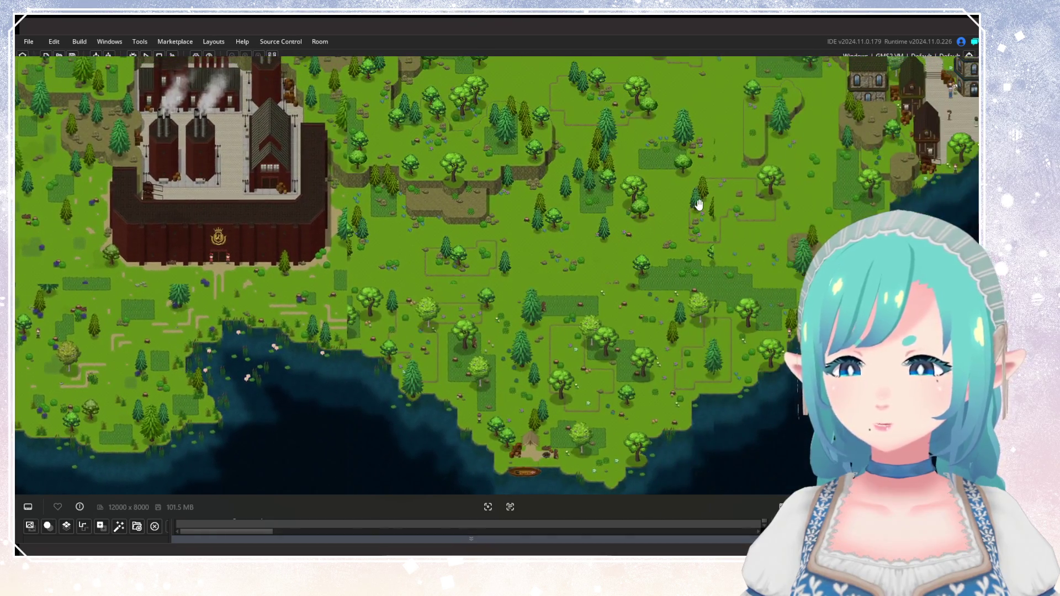
{"action": "left_click_drag", "start_coordinate": [700, 203], "coordinate": [624, 359]}
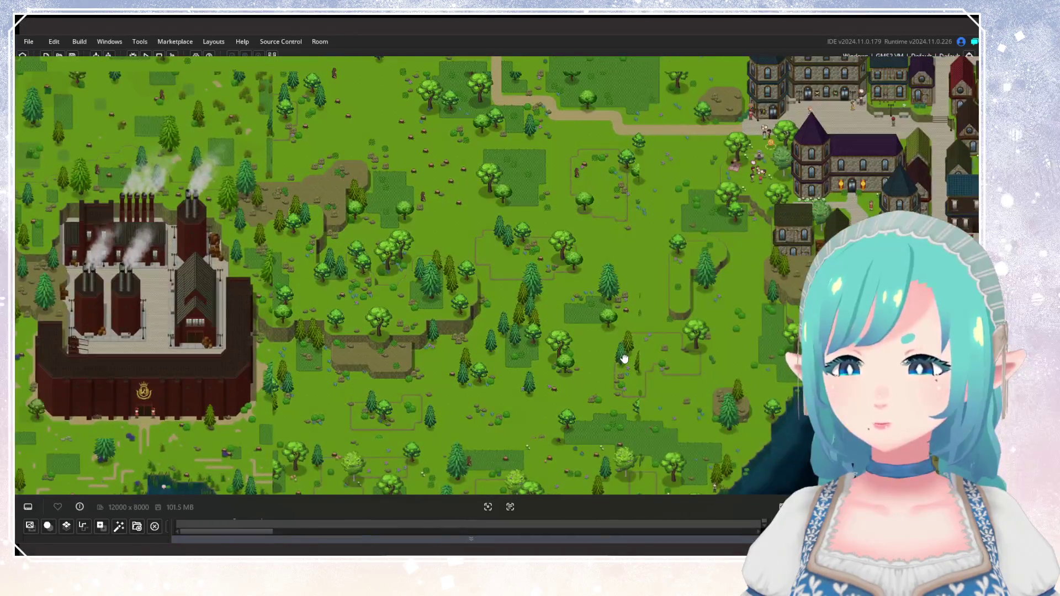
{"action": "scroll", "coordinate": [624, 358], "scroll_direction": "up", "scroll_amount": 3}
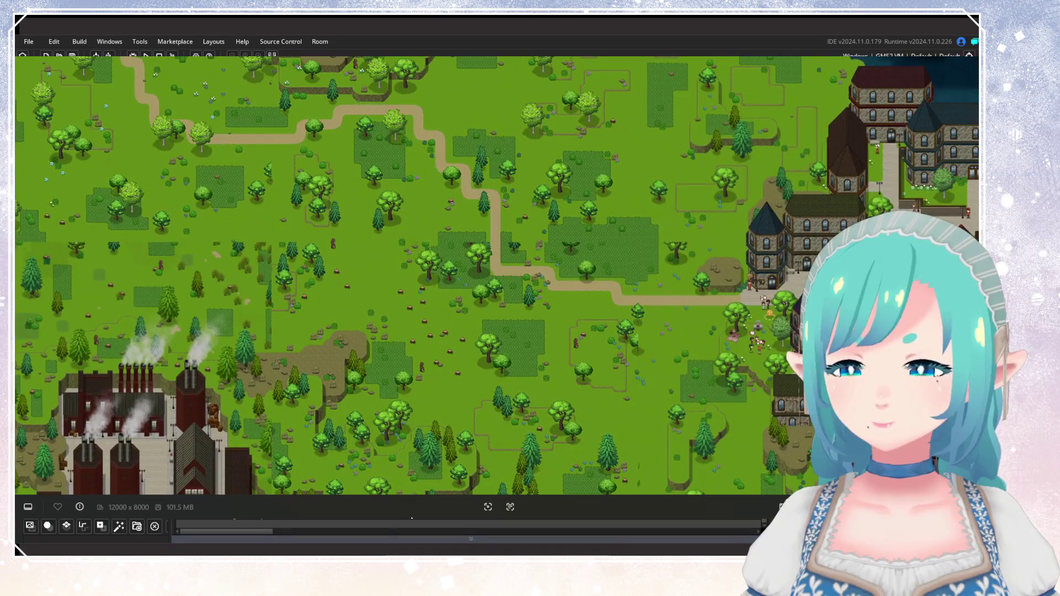
{"action": "key", "text": "Escape"}
{"action": "scroll", "coordinate": [491, 290], "scroll_direction": "up", "scroll_amount": 2}
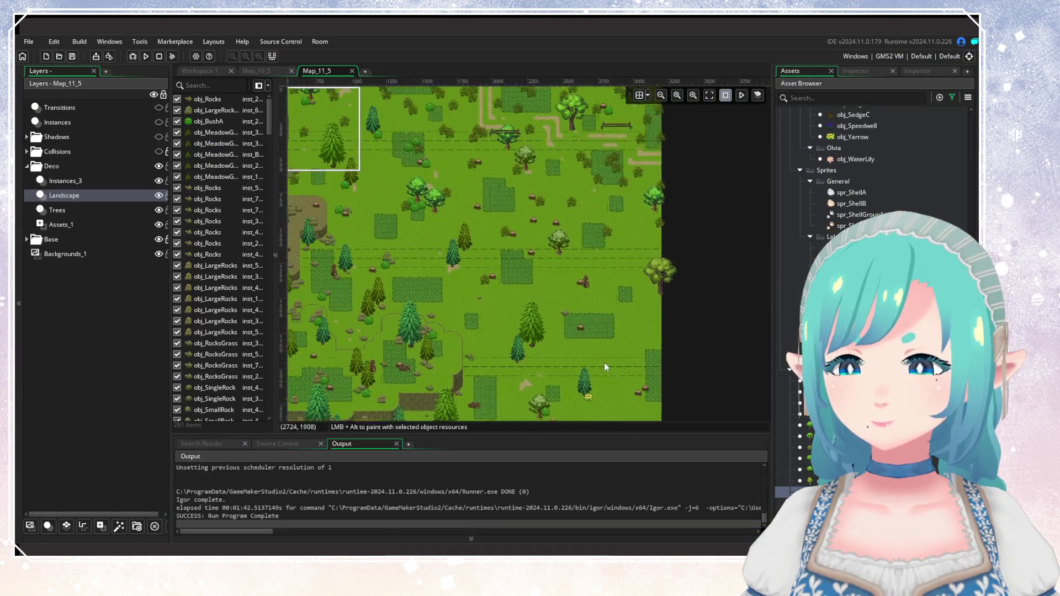
{"action": "scroll", "coordinate": [604, 363], "scroll_direction": "down", "scroll_amount": 3}
{"action": "scroll", "coordinate": [580, 230], "scroll_direction": "up", "scroll_amount": 1}
{"action": "scroll", "coordinate": [505, 353], "scroll_direction": "up", "scroll_amount": 3}
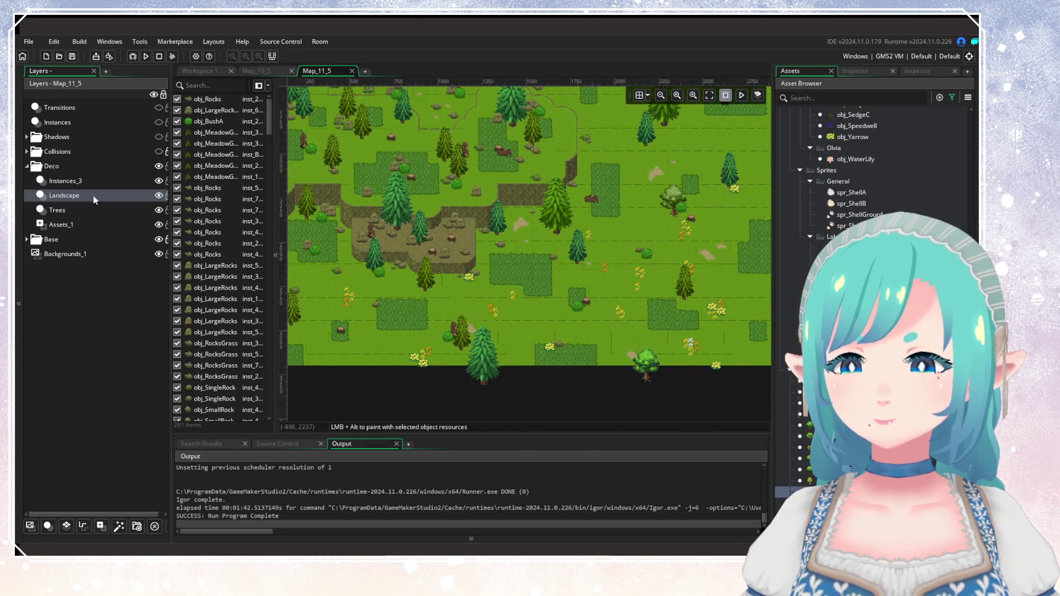
{"action": "left_click", "coordinate": [85, 226]}
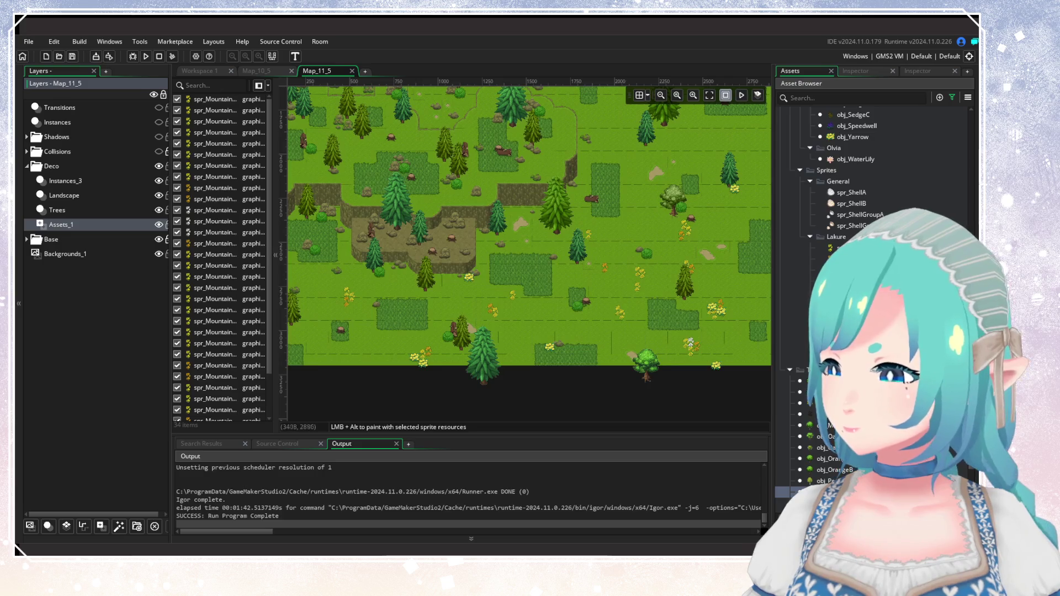
{"action": "left_click_drag", "start_coordinate": [596, 366], "coordinate": [473, 341]}
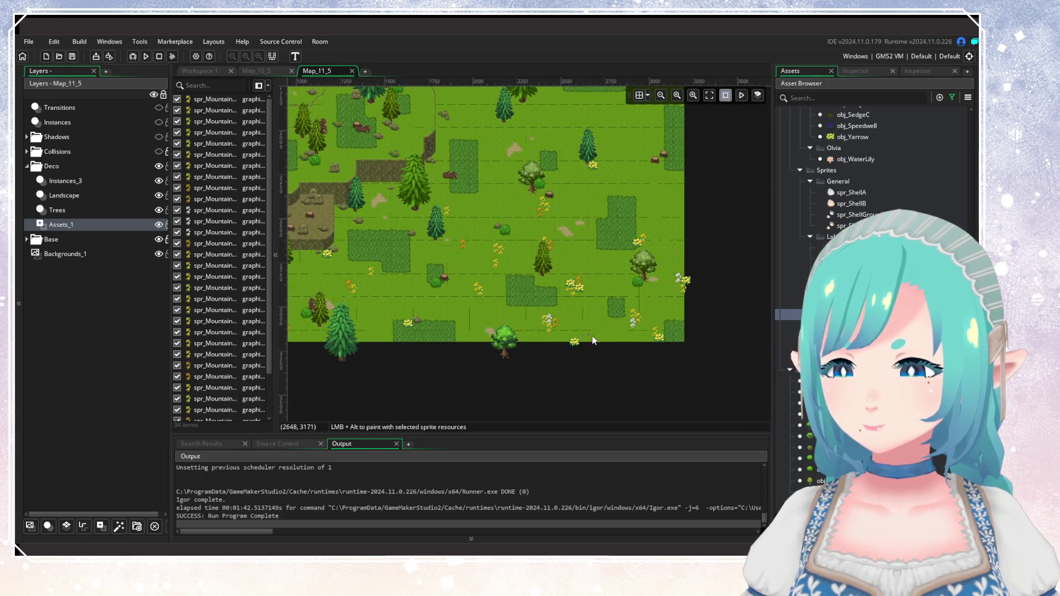
{"action": "scroll", "coordinate": [588, 335], "scroll_direction": "up", "scroll_amount": 2}
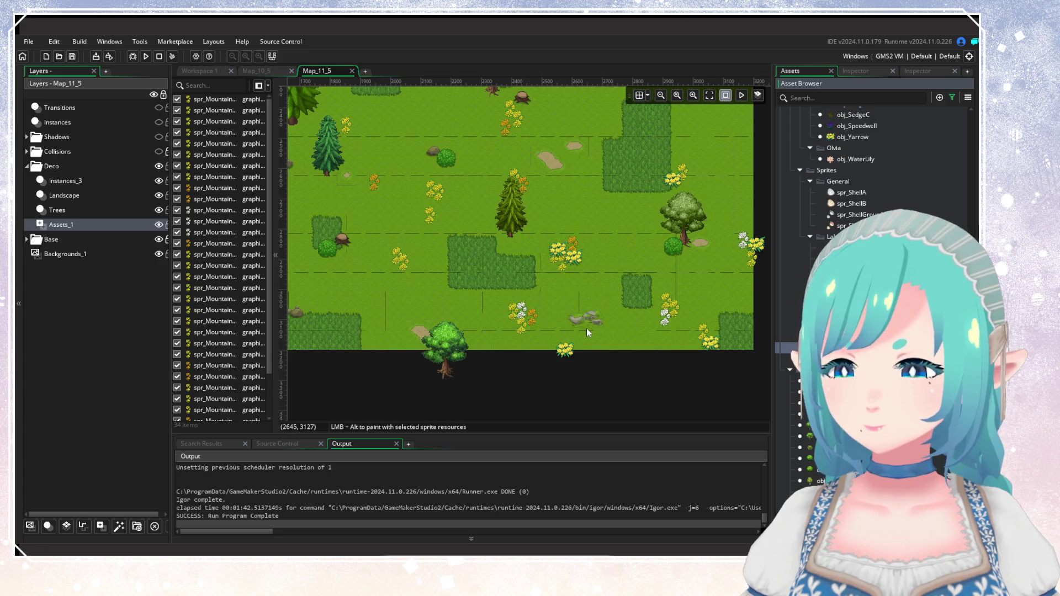
{"action": "mouse_move", "coordinate": [568, 269]}
{"action": "left_mouse_down"}
{"action": "mouse_move", "coordinate": [687, 237]}
{"action": "mouse_move", "coordinate": [703, 240]}
{"action": "mouse_move", "coordinate": [707, 278]}
{"action": "left_mouse_up"}
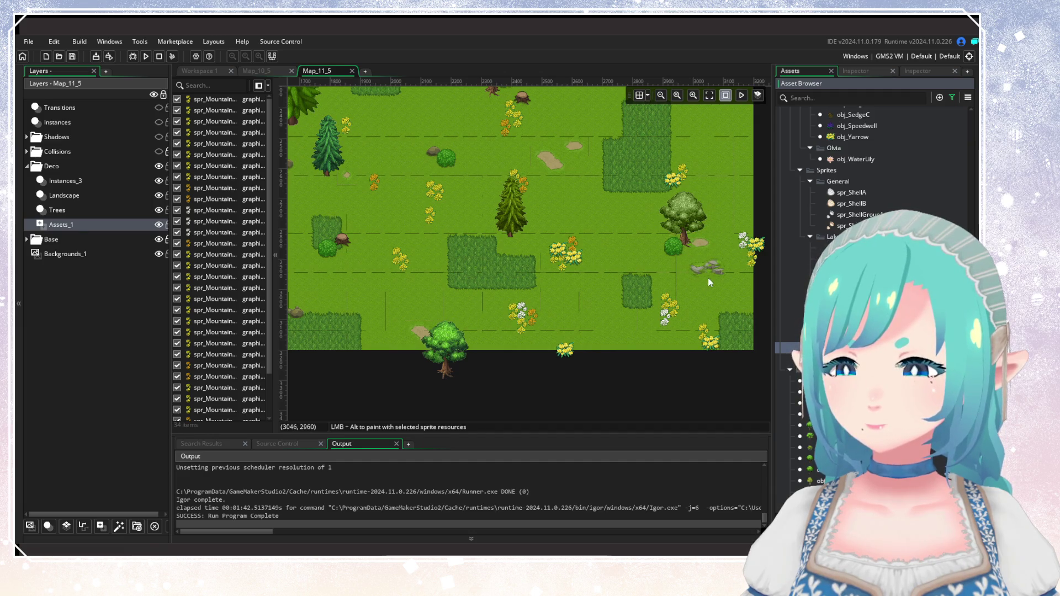
{"action": "scroll", "coordinate": [708, 277], "scroll_direction": "down", "scroll_amount": 3}
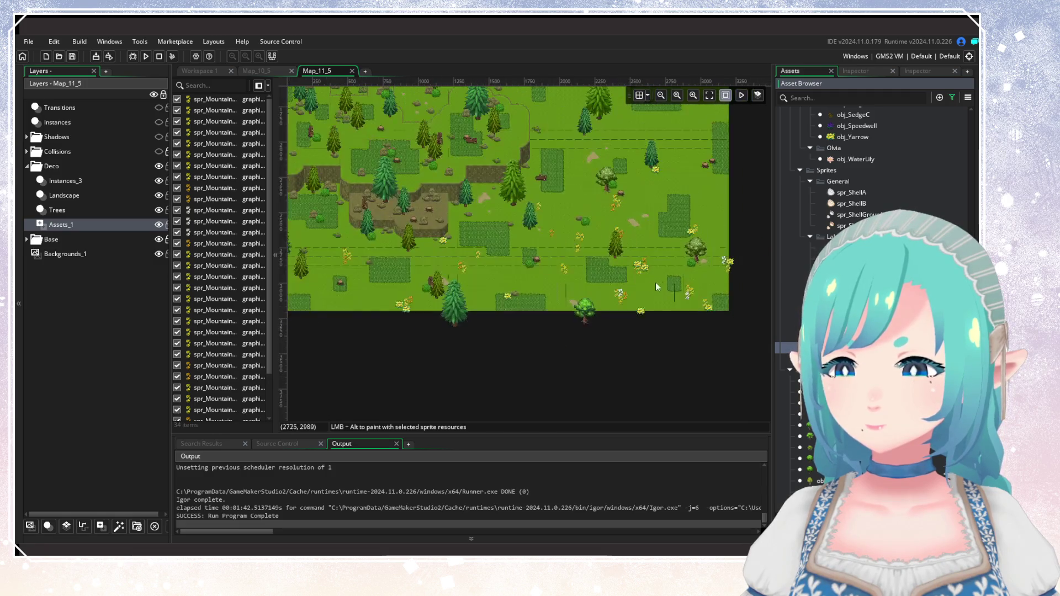
{"action": "scroll", "coordinate": [505, 303], "scroll_direction": "up", "scroll_amount": 3}
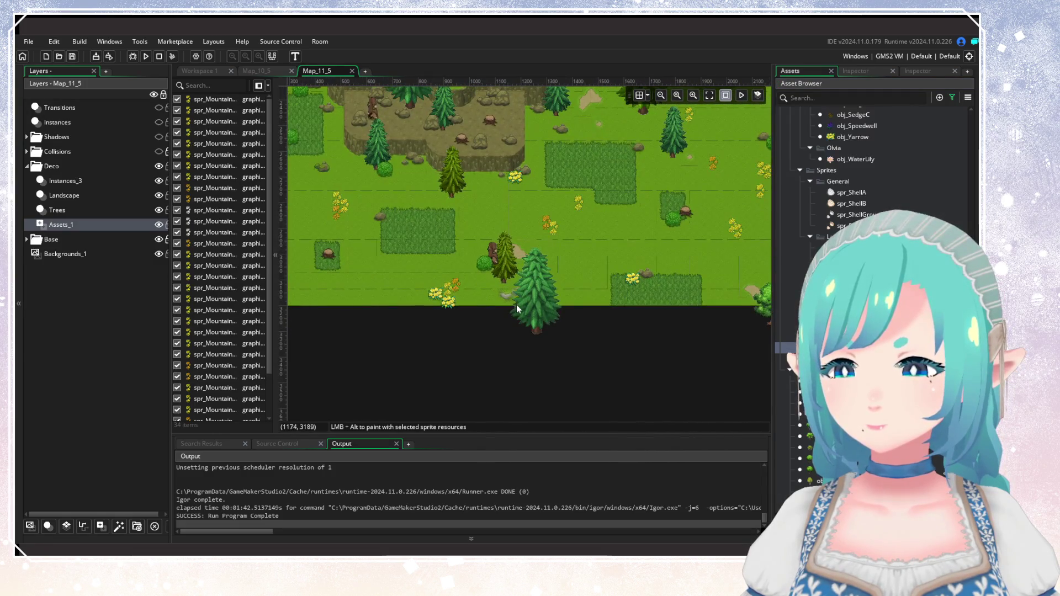
{"action": "scroll", "coordinate": [607, 291], "scroll_direction": "down", "scroll_amount": 5}
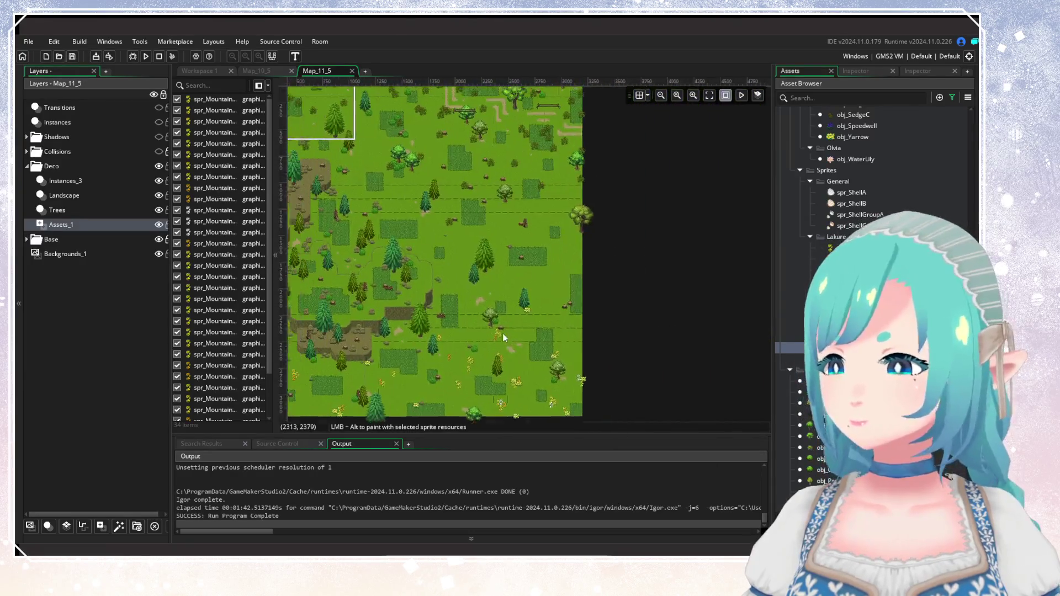
{"action": "left_click_drag", "start_coordinate": [535, 362], "coordinate": [608, 253]}
{"action": "scroll", "coordinate": [608, 253], "scroll_direction": "up", "scroll_amount": 5}
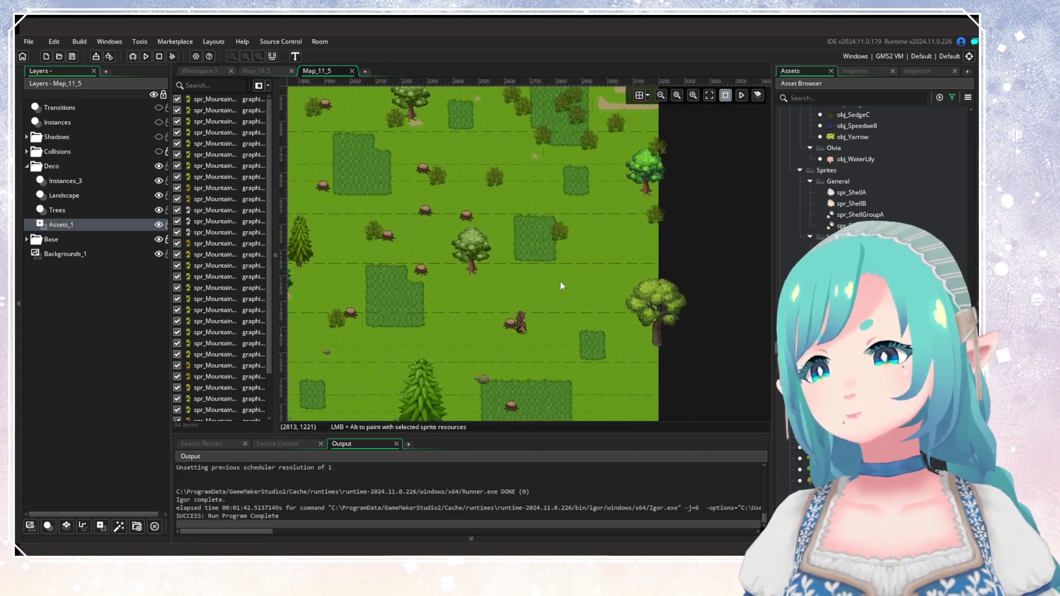
{"action": "scroll", "coordinate": [872, 248], "scroll_direction": "up", "scroll_amount": 5}
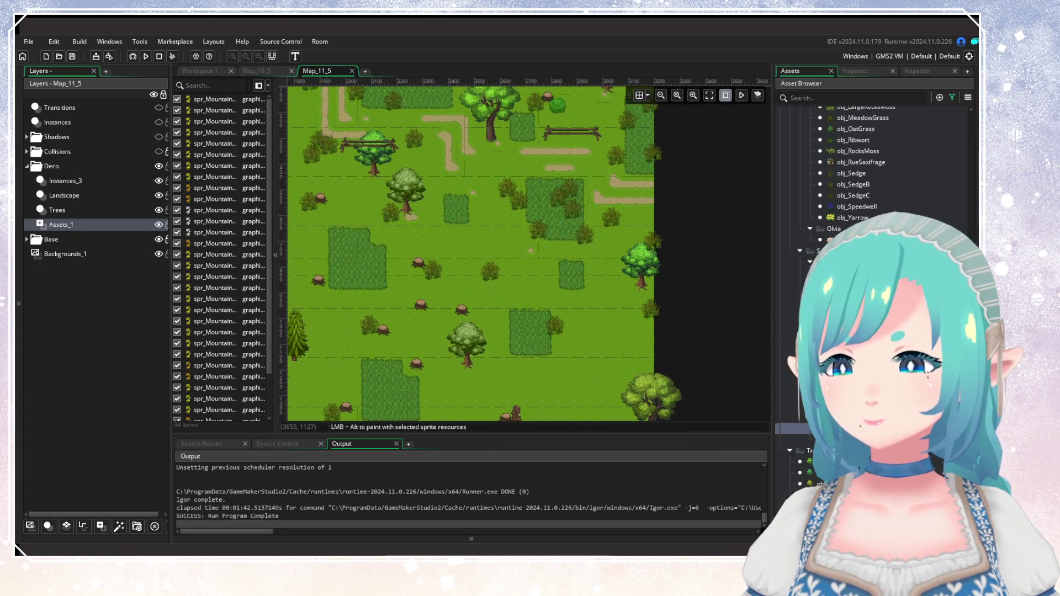
{"action": "scroll", "coordinate": [872, 177], "scroll_direction": "up", "scroll_amount": 6}
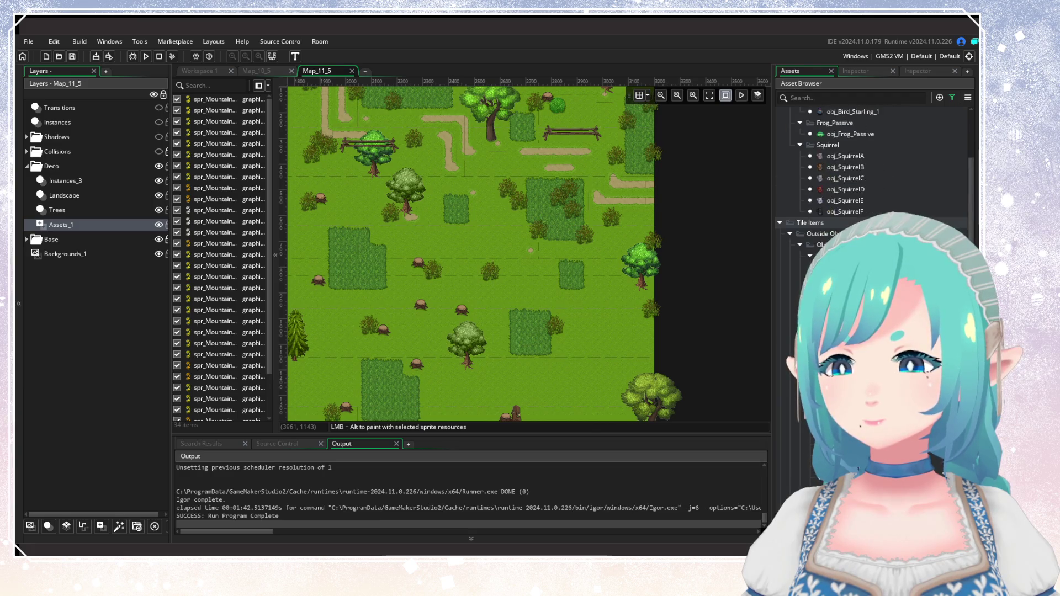
Check the instances on the Instances_3 and Landscape layers, zooming over the room.
{"action": "left_click", "coordinate": [72, 181]}
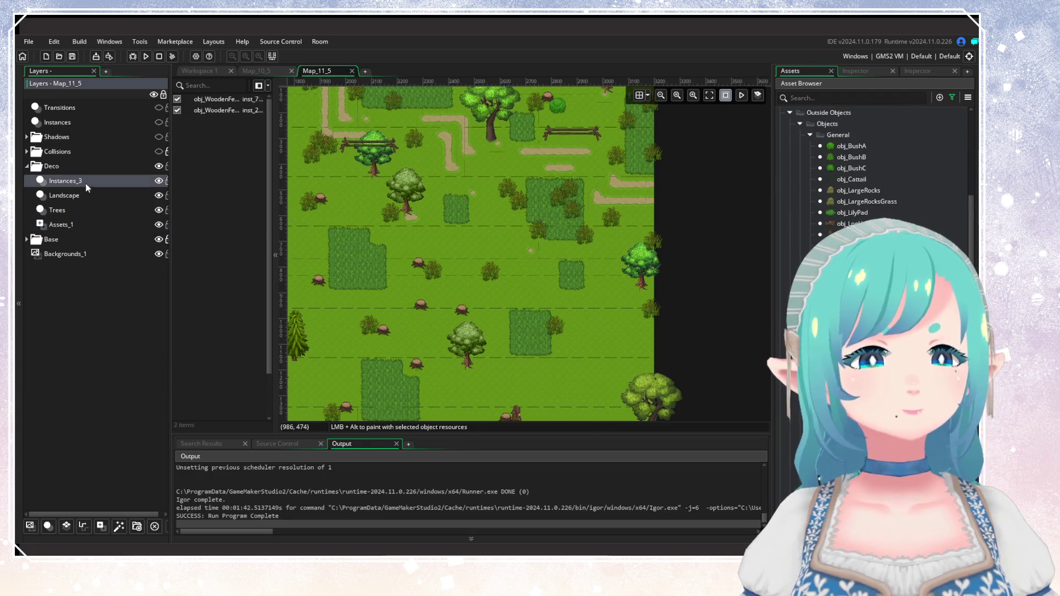
{"action": "left_click", "coordinate": [64, 195]}
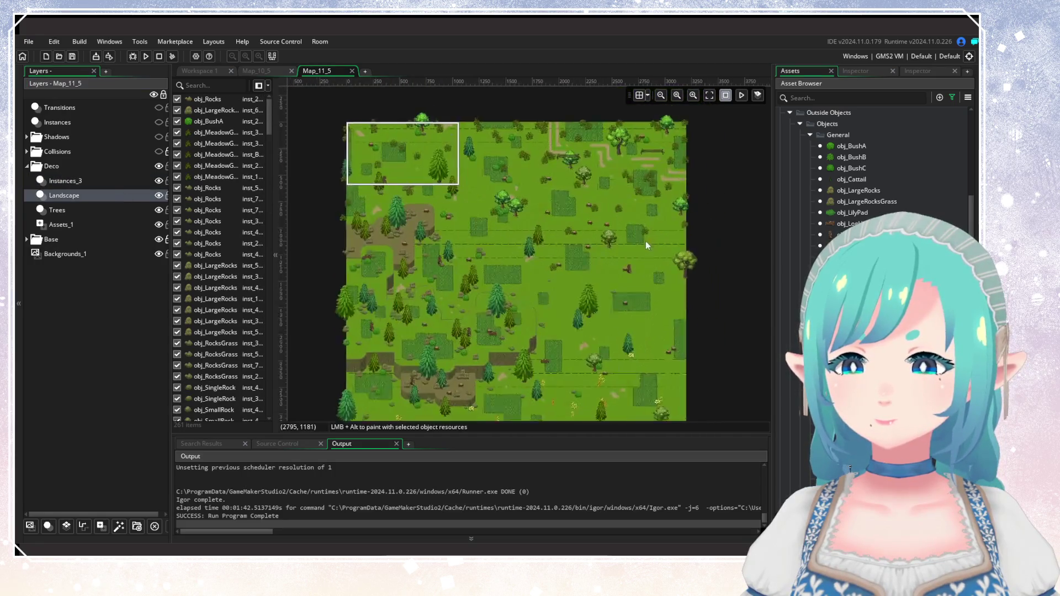
{"action": "scroll", "coordinate": [586, 315], "scroll_direction": "up", "scroll_amount": 1}
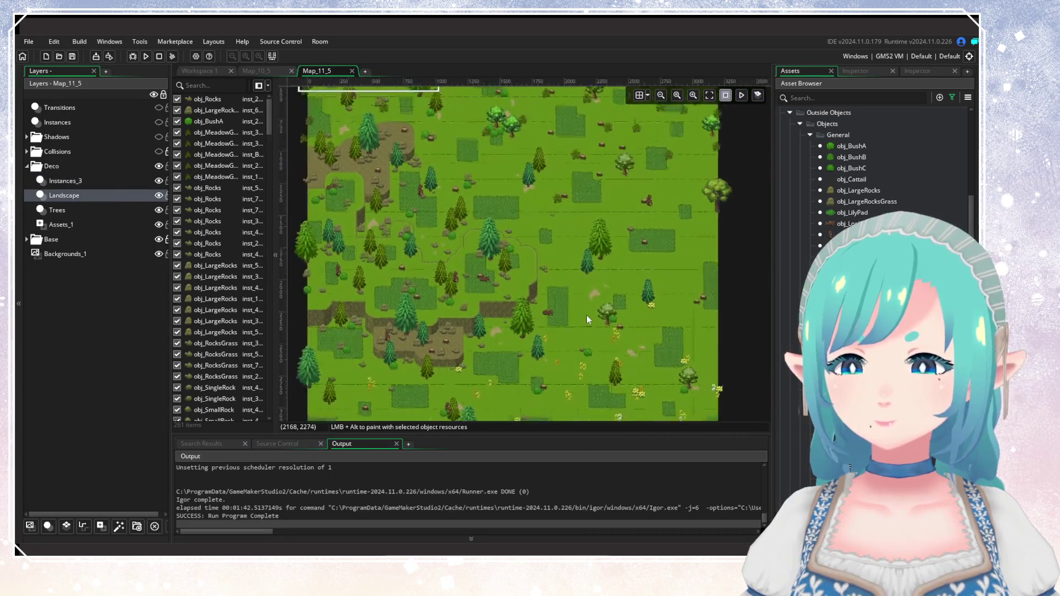
{"action": "scroll", "coordinate": [586, 316], "scroll_direction": "down", "scroll_amount": 3}
{"action": "scroll", "coordinate": [586, 316], "scroll_direction": "up", "scroll_amount": 2}
{"action": "scroll", "coordinate": [571, 328], "scroll_direction": "down", "scroll_amount": 2}
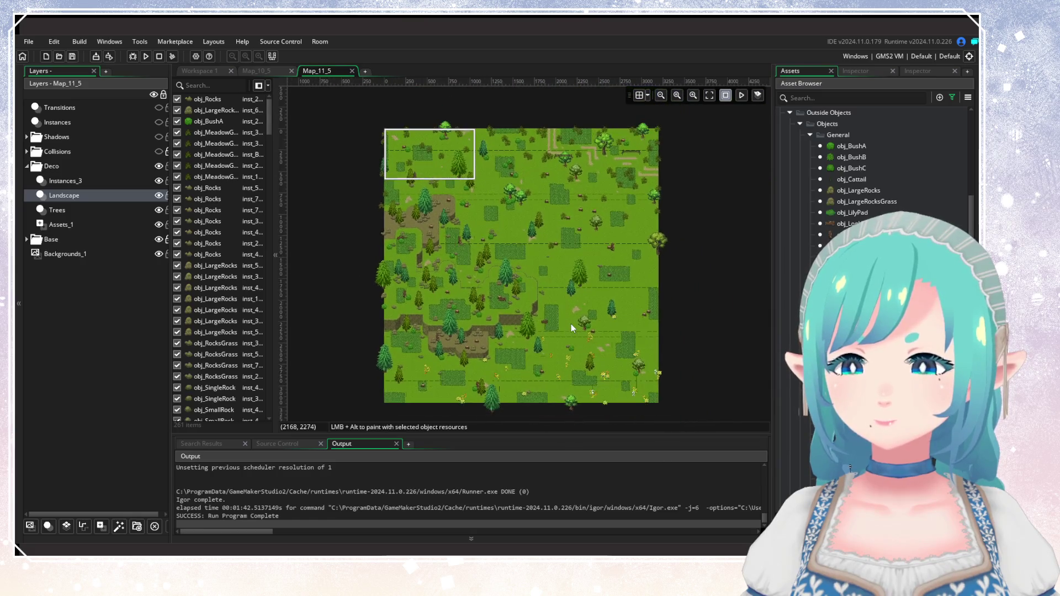
{"action": "scroll", "coordinate": [565, 318], "scroll_direction": "up", "scroll_amount": 2}
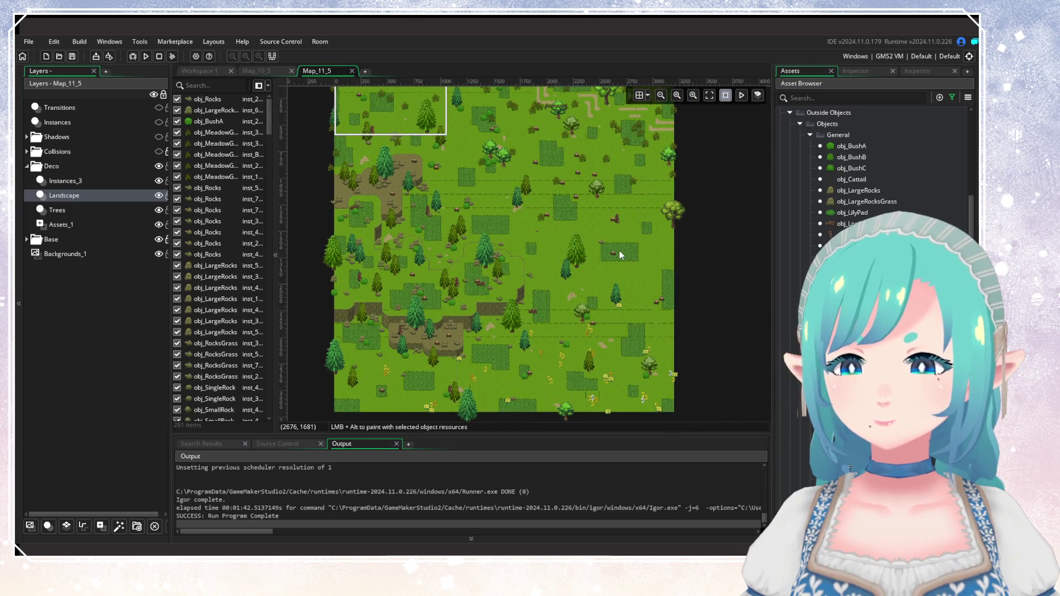
Zoom and pan across Map_11_5 to inspect the tall grass, stumps, rocks and pines.
{"action": "scroll", "coordinate": [875, 338], "scroll_direction": "down", "scroll_amount": 5}
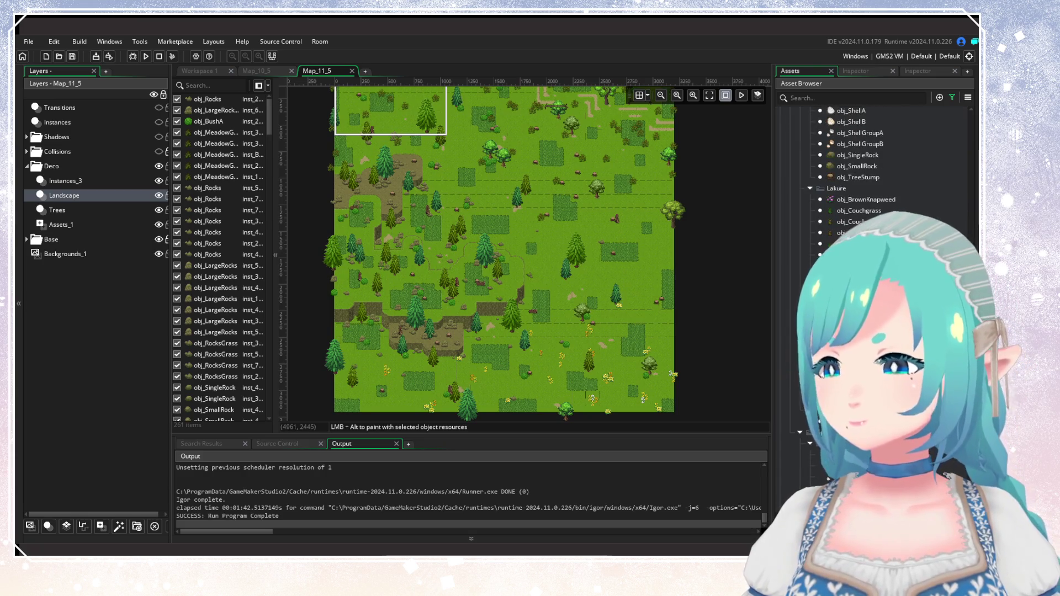
{"action": "scroll", "coordinate": [874, 331], "scroll_direction": "down", "scroll_amount": 3}
{"action": "scroll", "coordinate": [875, 331], "scroll_direction": "up", "scroll_amount": 3}
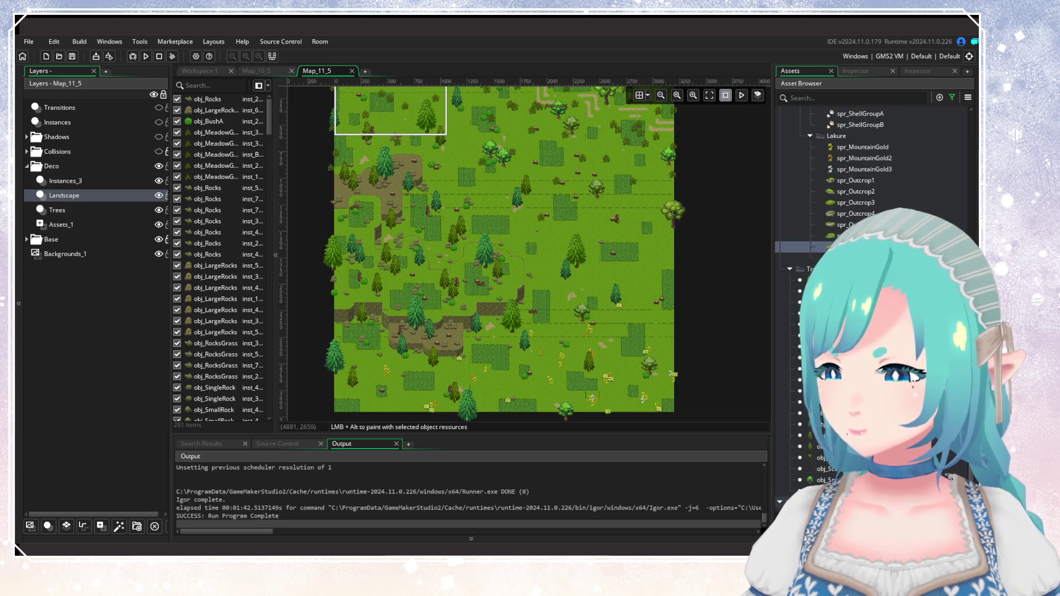
{"action": "left_click_drag", "start_coordinate": [543, 313], "coordinate": [552, 331]}
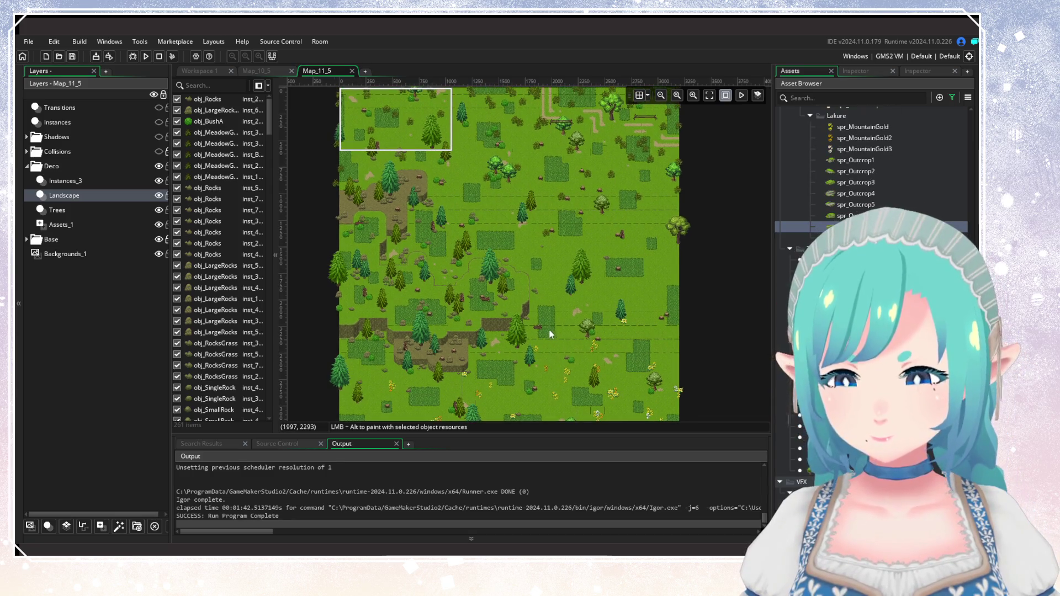
{"action": "scroll", "coordinate": [559, 302], "scroll_direction": "down", "scroll_amount": 1}
{"action": "scroll", "coordinate": [566, 270], "scroll_direction": "up", "scroll_amount": 3}
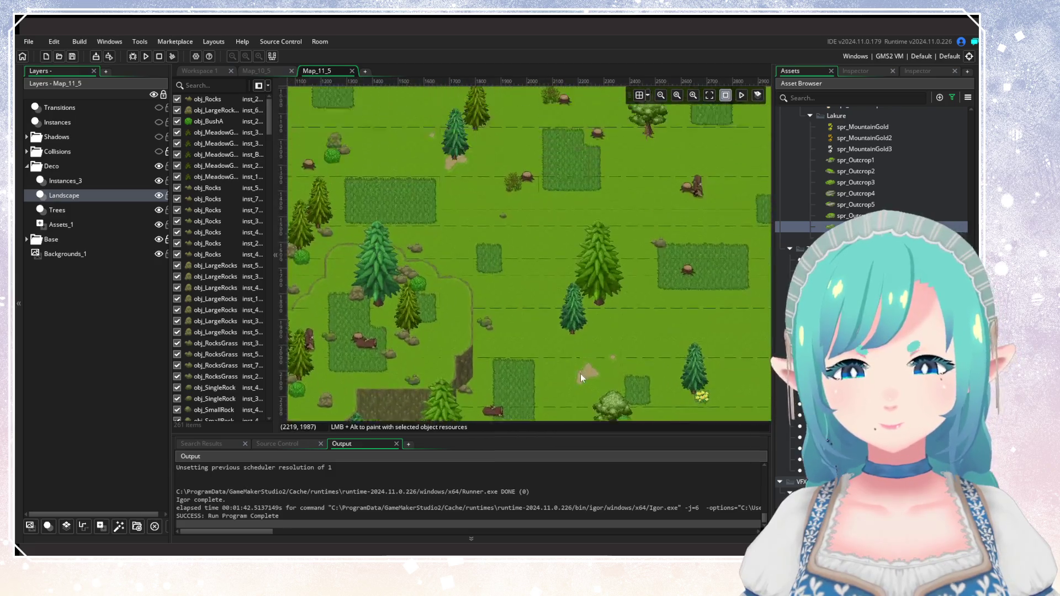
{"action": "scroll", "coordinate": [581, 373], "scroll_direction": "up", "scroll_amount": 3}
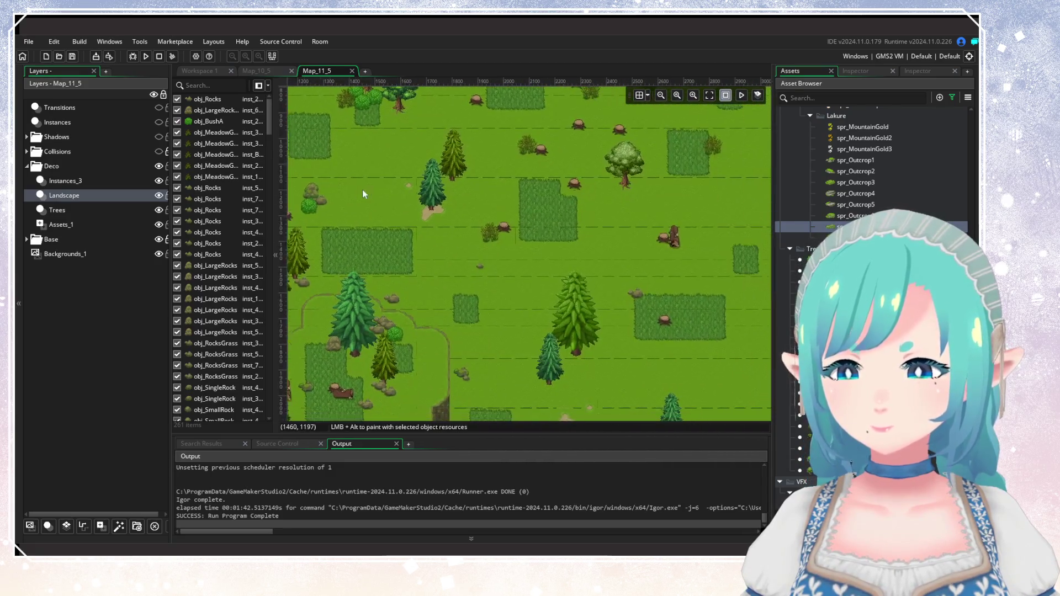
{"action": "scroll", "coordinate": [542, 298], "scroll_direction": "up", "scroll_amount": 2}
{"action": "scroll", "coordinate": [470, 298], "scroll_direction": "up", "scroll_amount": 2}
{"action": "scroll", "coordinate": [470, 309], "scroll_direction": "up", "scroll_amount": 3}
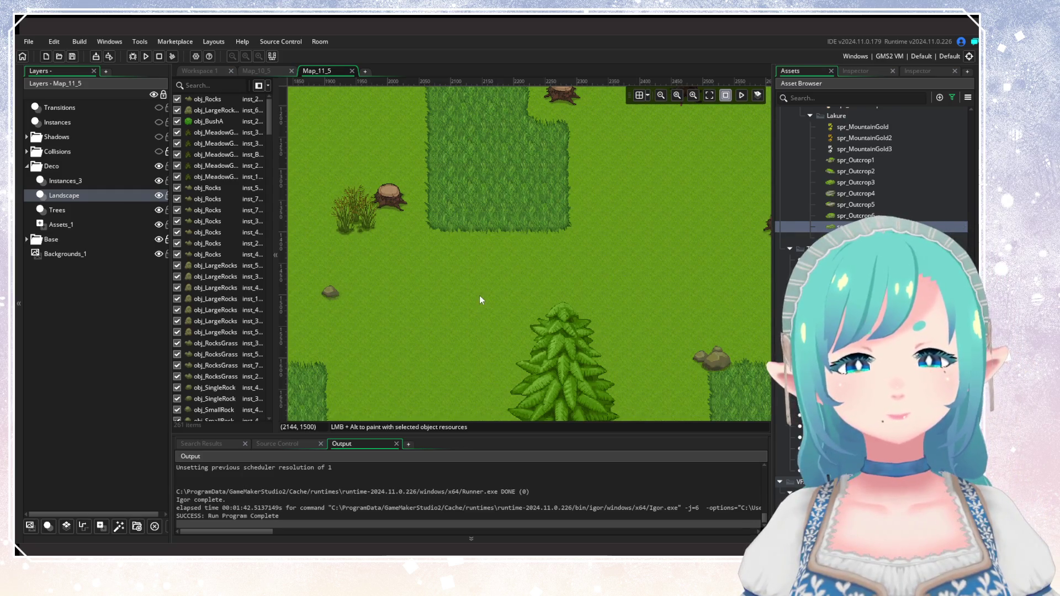
In scr_ContinueGame on Workspace 1, set nextPlayerX to 2144 and nextPlayerY to 1500.
{"action": "left_click", "coordinate": [215, 72]}
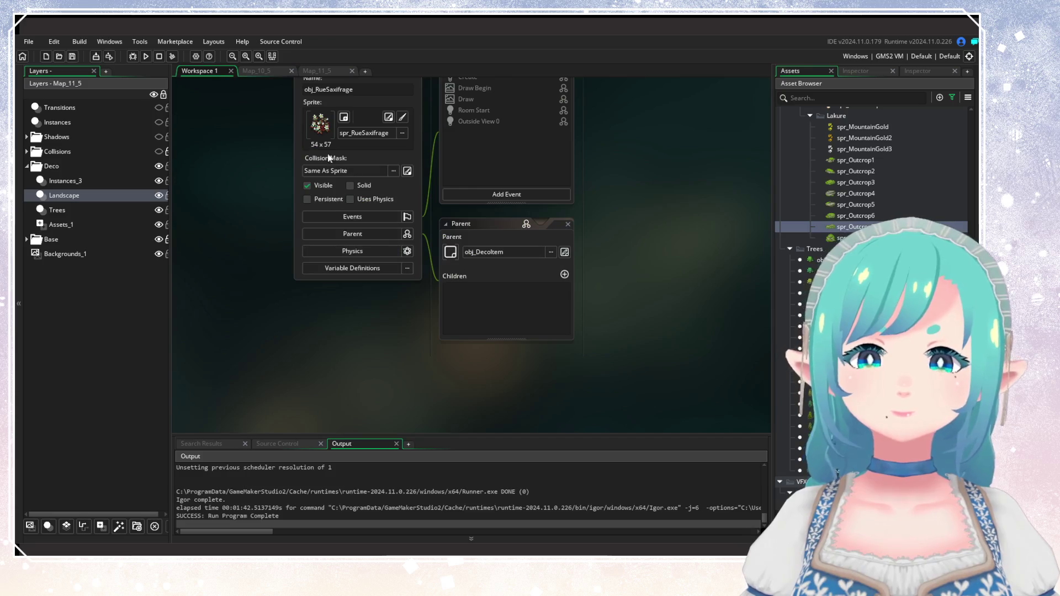
{"action": "scroll", "coordinate": [396, 299], "scroll_direction": "down", "scroll_amount": 10}
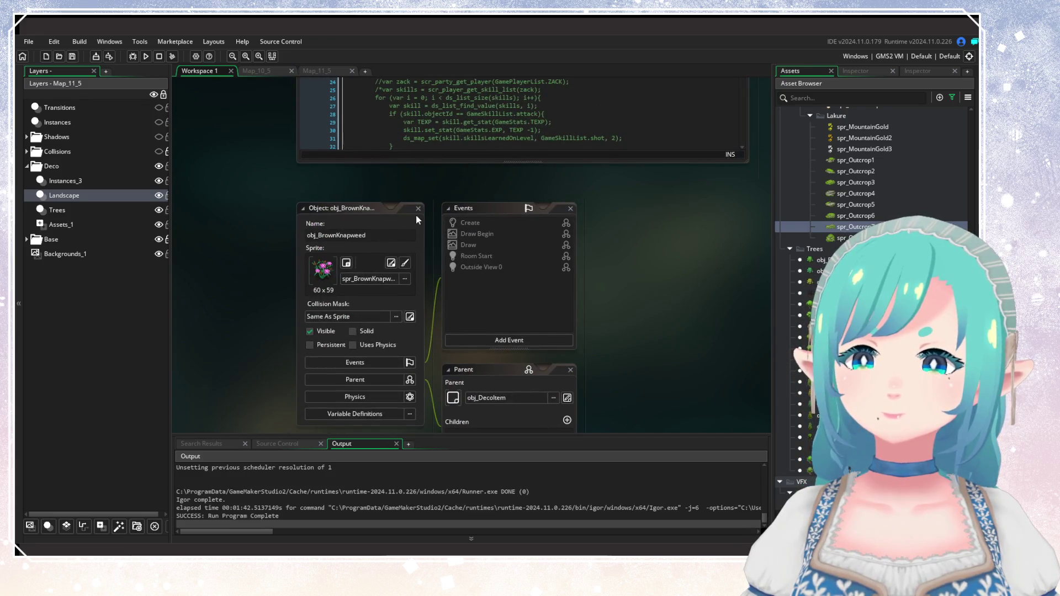
{"action": "scroll", "coordinate": [505, 329], "scroll_direction": "down", "scroll_amount": 15}
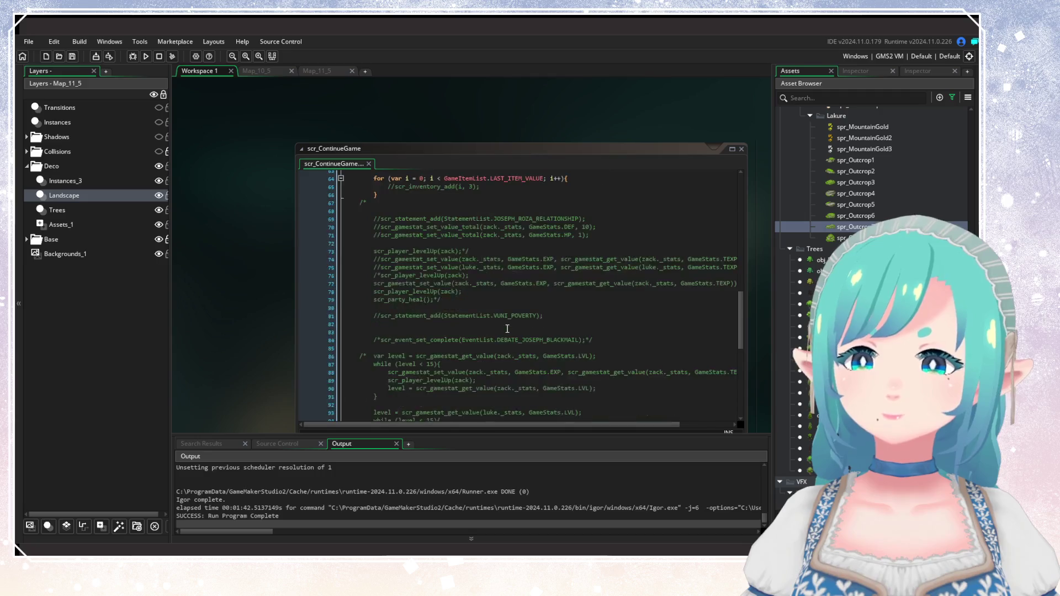
{"action": "scroll", "coordinate": [505, 329], "scroll_direction": "up", "scroll_amount": 1}
{"action": "left_click", "coordinate": [456, 332]}
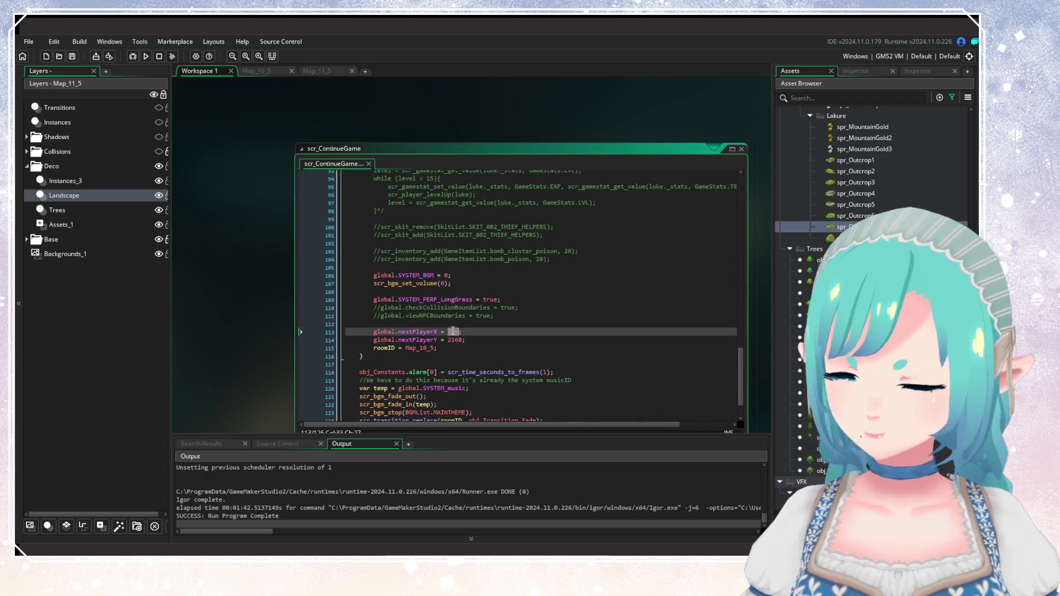
{"action": "key", "text": "BackSpace"}
{"action": "type", "text": "144"}
{"action": "left_click", "coordinate": [452, 339]}
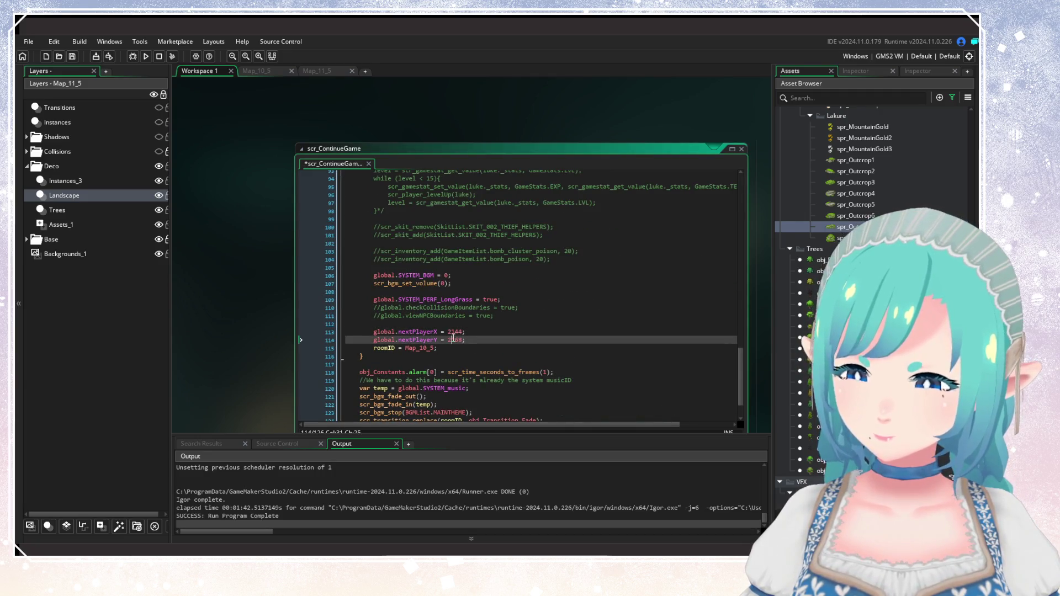
{"action": "key", "text": "BackSpace"}
{"action": "type", "text": "500"}
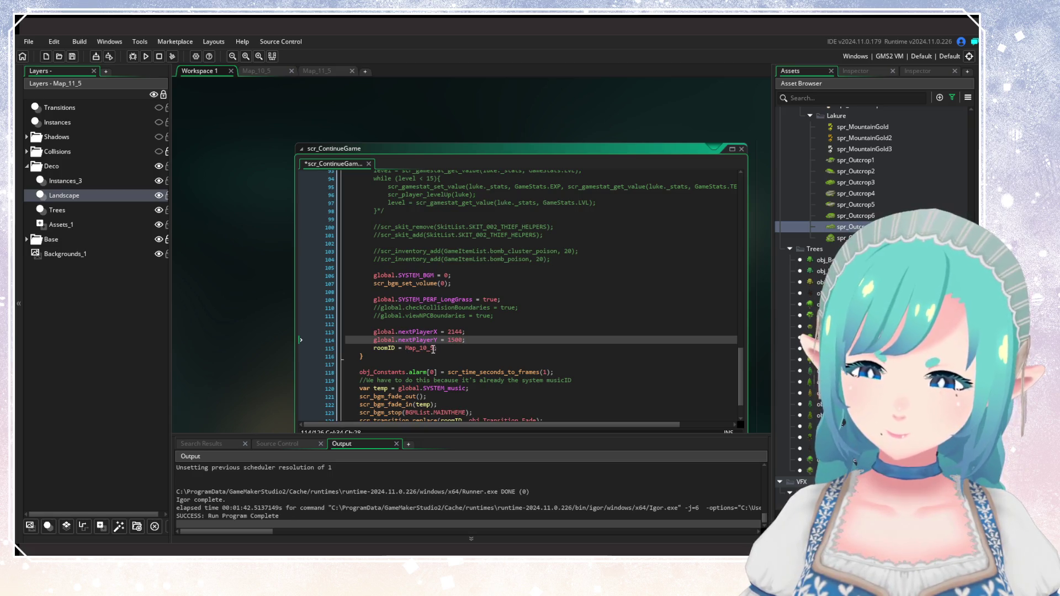
Set roomID to Map_11_5 and build and run the game.
{"action": "left_click", "coordinate": [436, 349]}
{"action": "type", "text": "1"}
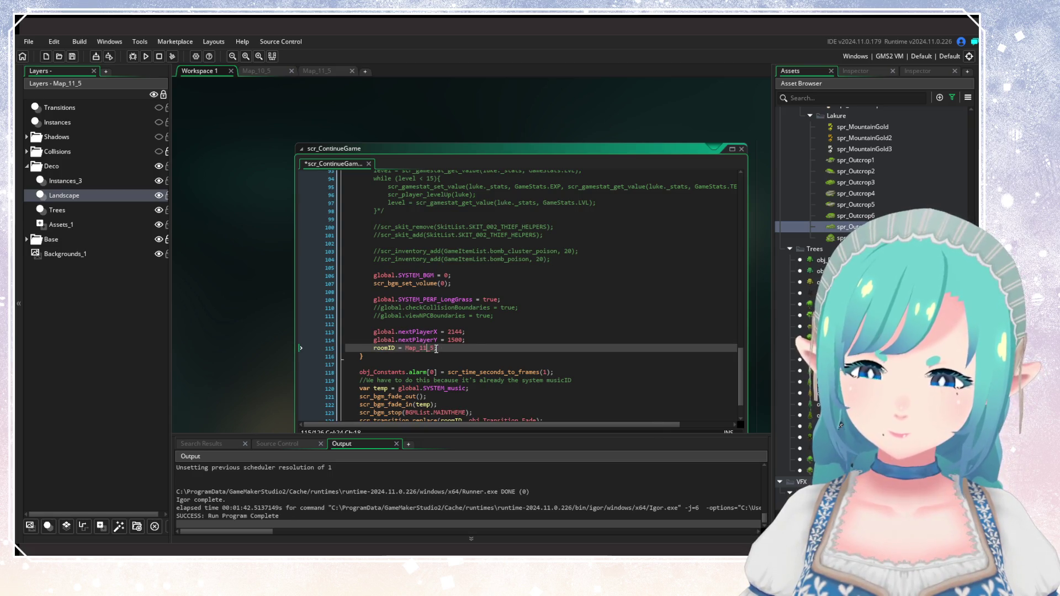
{"action": "left_click", "coordinate": [509, 258]}
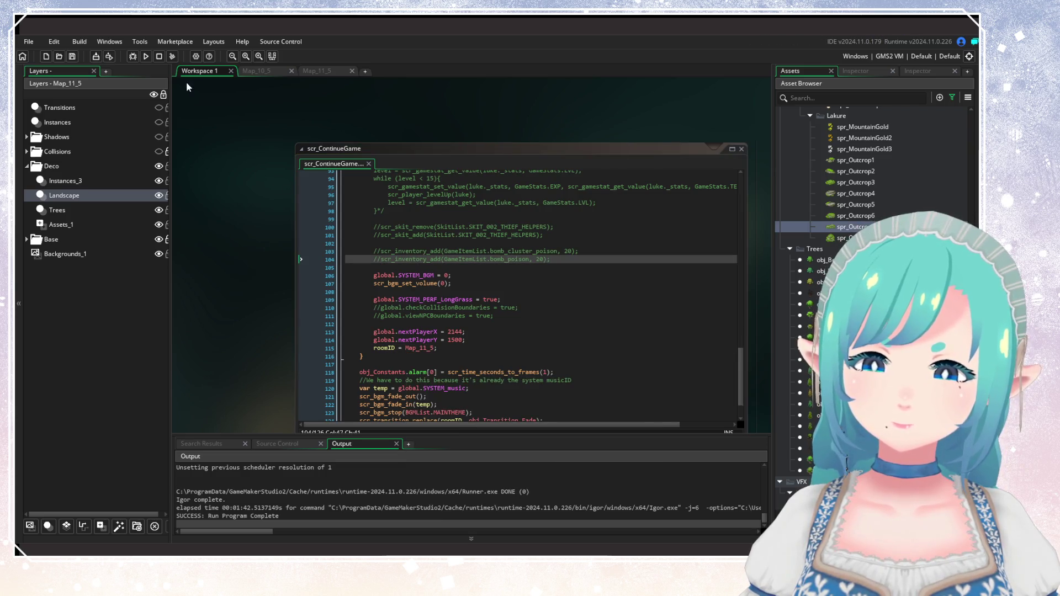
{"action": "left_click", "coordinate": [146, 56]}
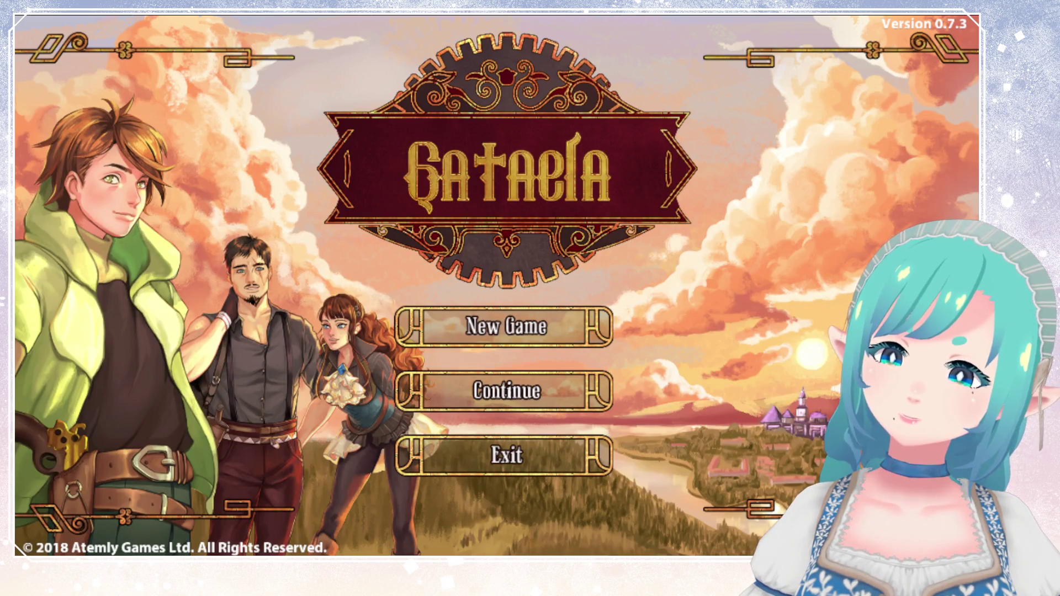
Choose Continue on the title screen and load the first save file.
{"action": "key", "text": "Down"}
{"action": "key", "text": "Return"}
{"action": "key", "text": "Return"}
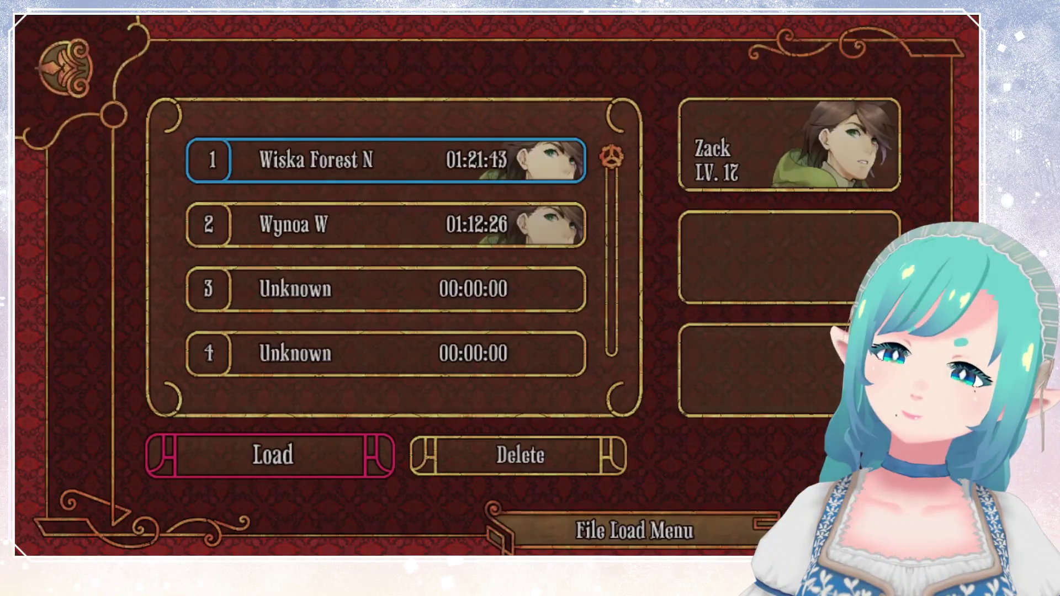
{"action": "key", "text": "Return"}
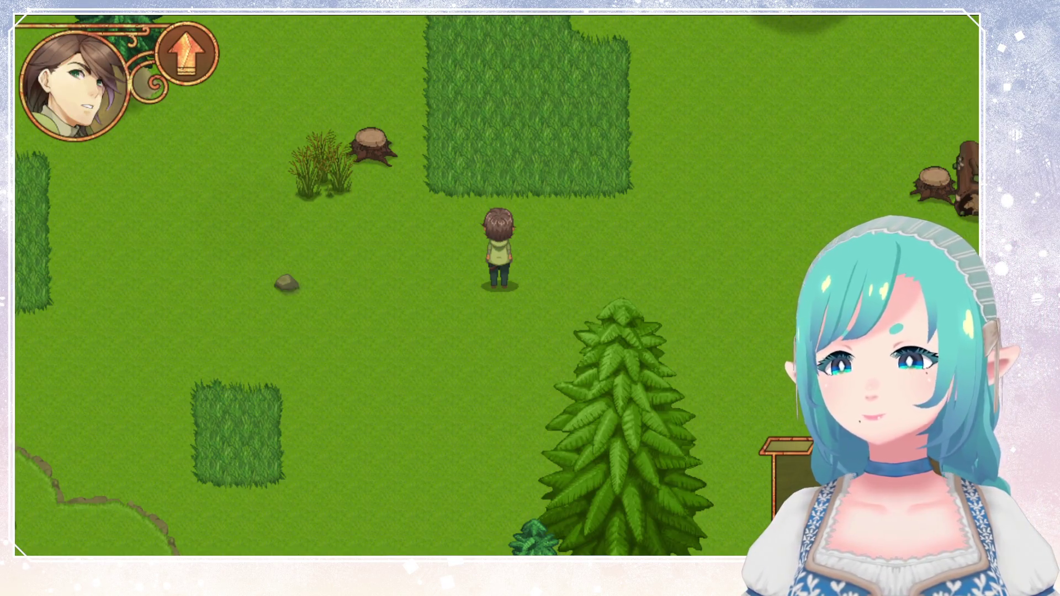
Walk the hero north and west through the forest, passing behind a pine.
{"action": "key", "text": "Up"}
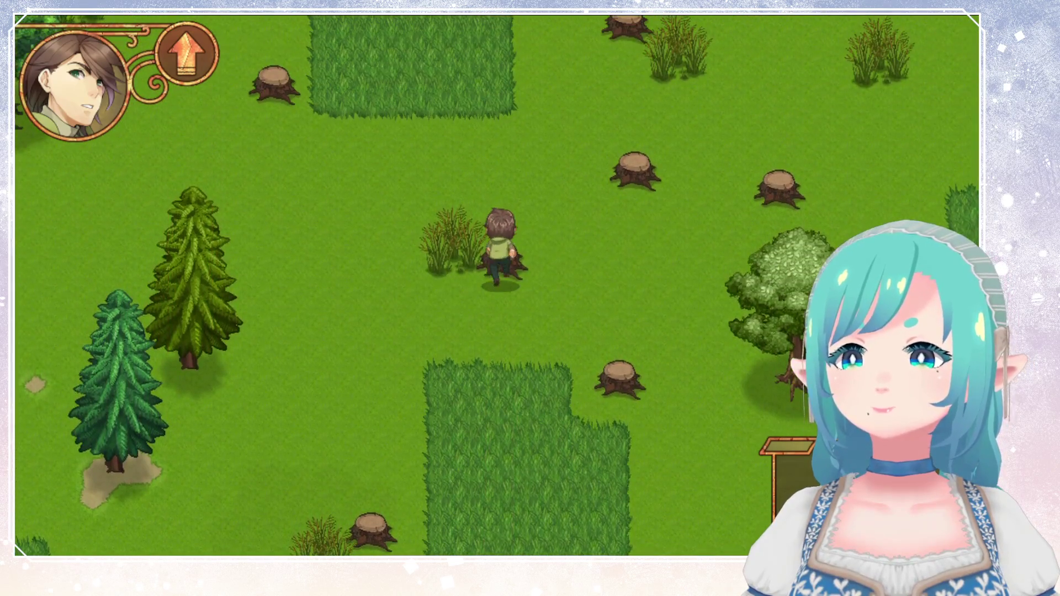
{"action": "key", "text": "Left"}
{"action": "key", "text": "Down"}
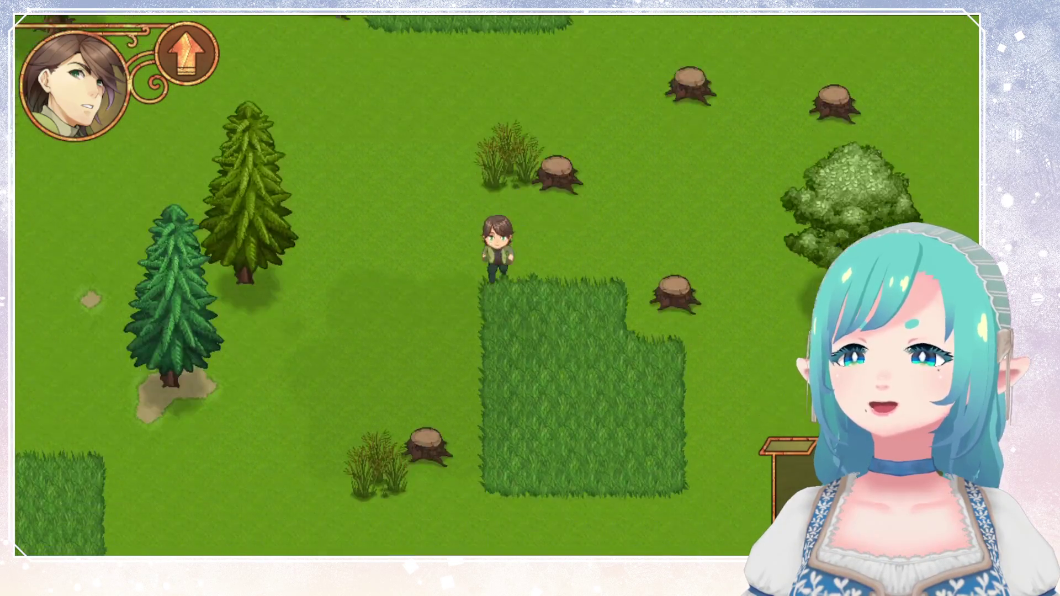
{"action": "key", "text": "Left"}
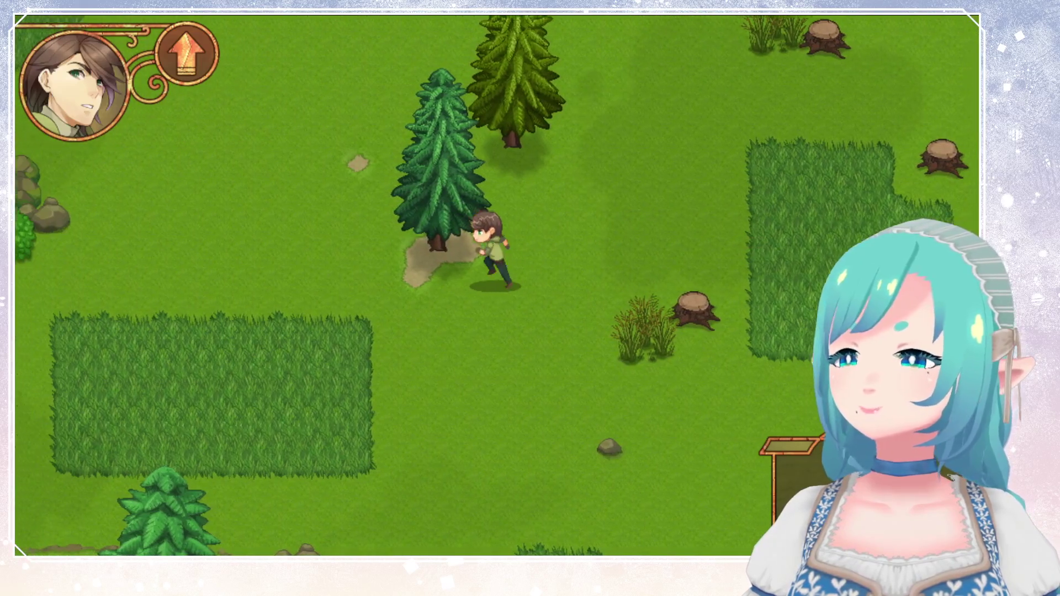
{"action": "key", "text": "Left"}
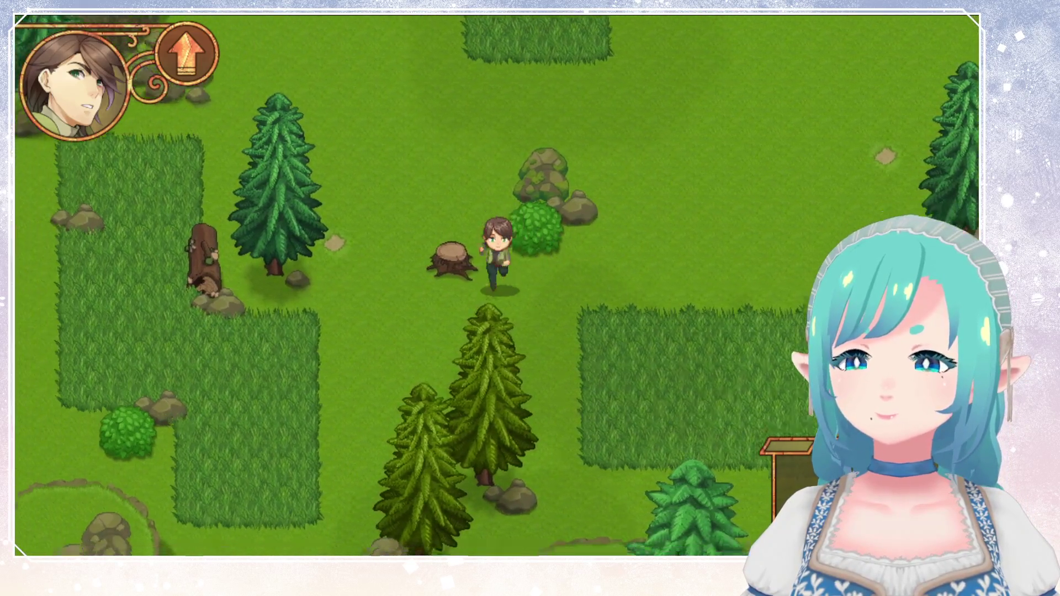
{"action": "key", "text": "Down"}
{"action": "key", "text": "Left"}
{"action": "key", "text": "Up"}
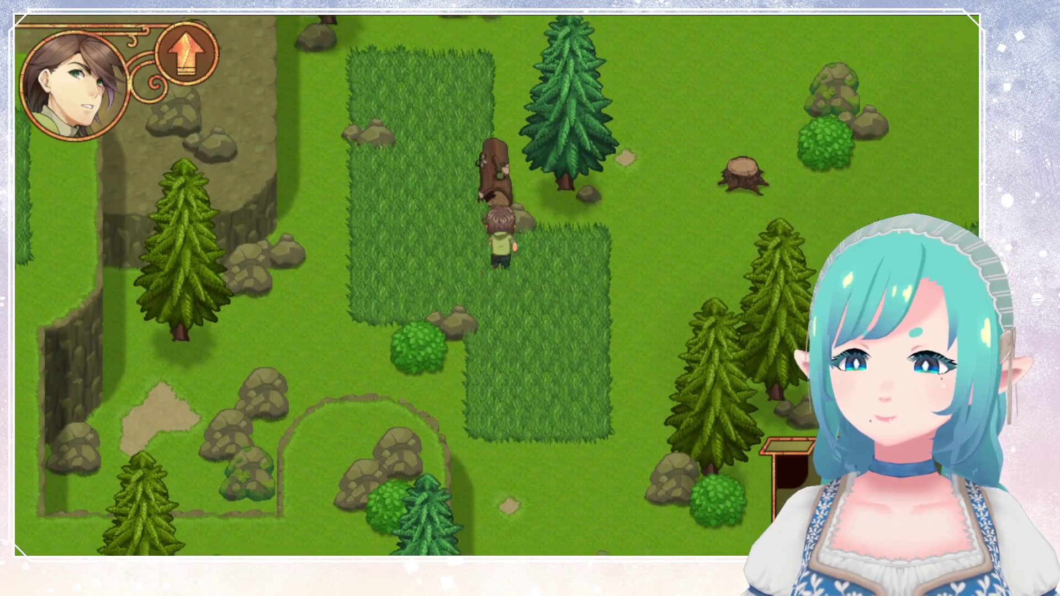
{"action": "key", "text": "Left"}
{"action": "key", "text": "Up"}
{"action": "key", "text": "Right"}
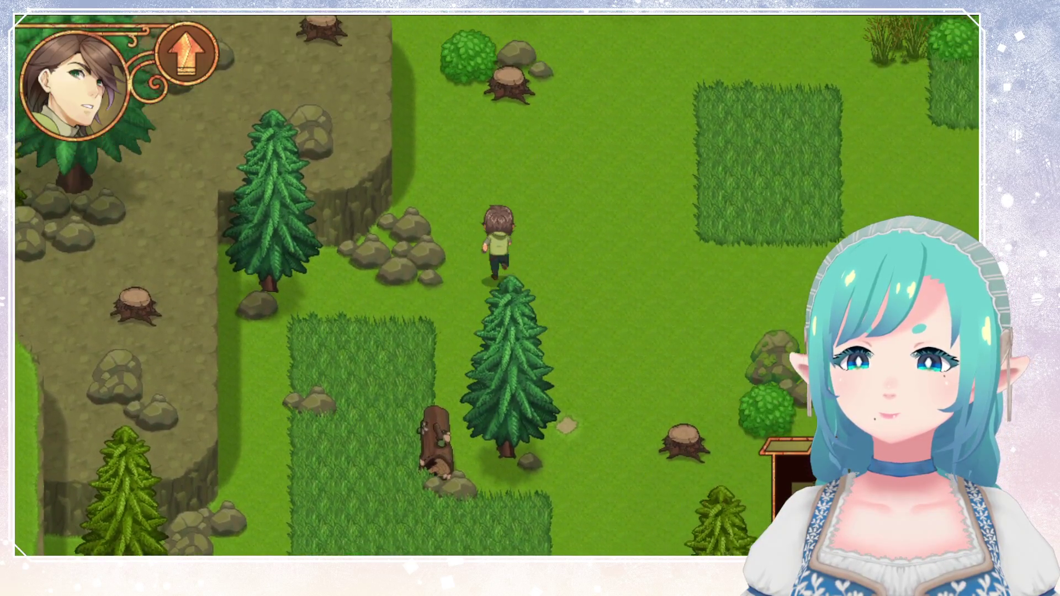
Walk the hero north past a tree, stepping in and out of the tall grass.
{"action": "key", "text": "Left"}
{"action": "key", "text": "Up"}
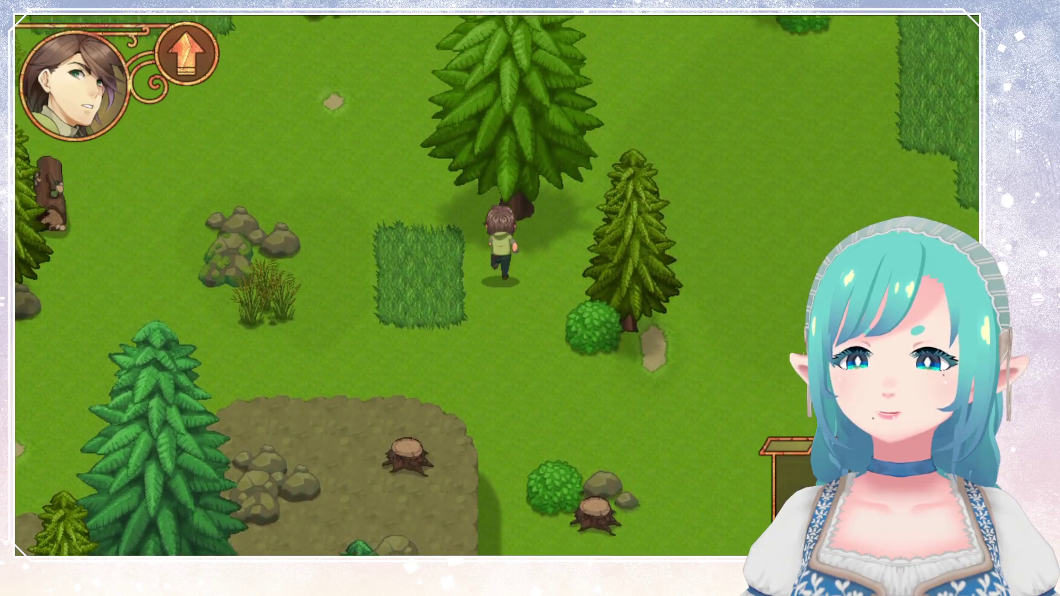
{"action": "key", "text": "Left"}
{"action": "key", "text": "Left"}
{"action": "key", "text": "Up"}
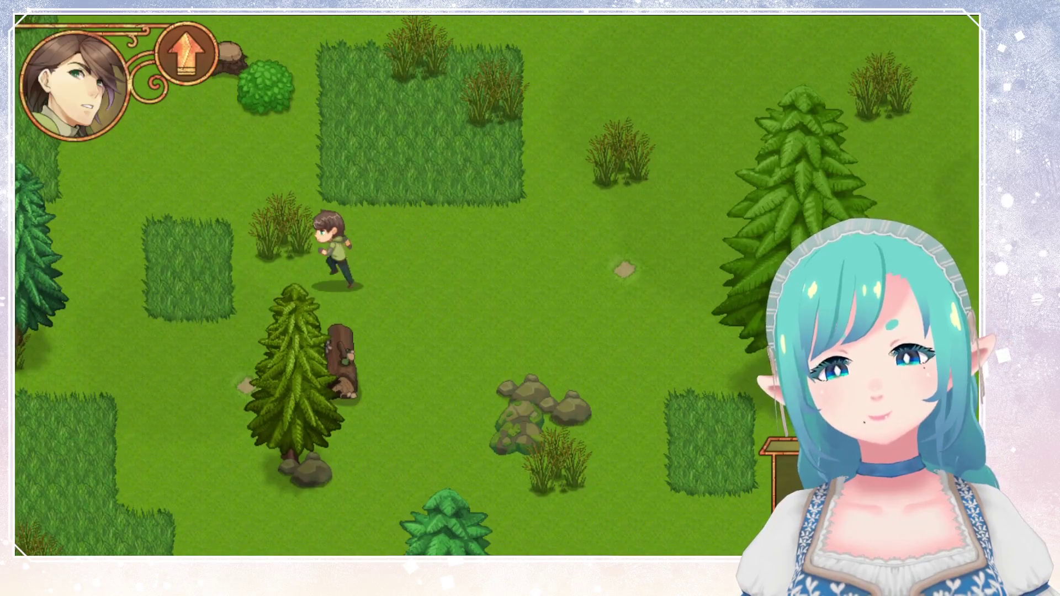
{"action": "key", "text": "Up"}
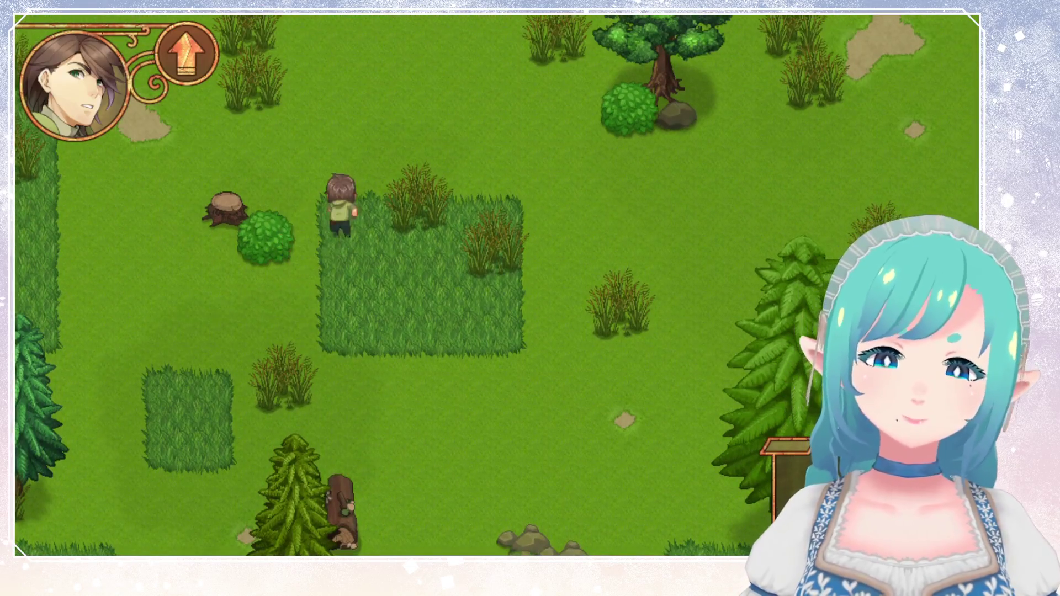
{"action": "key", "text": "Right"}
{"action": "key", "text": "Down"}
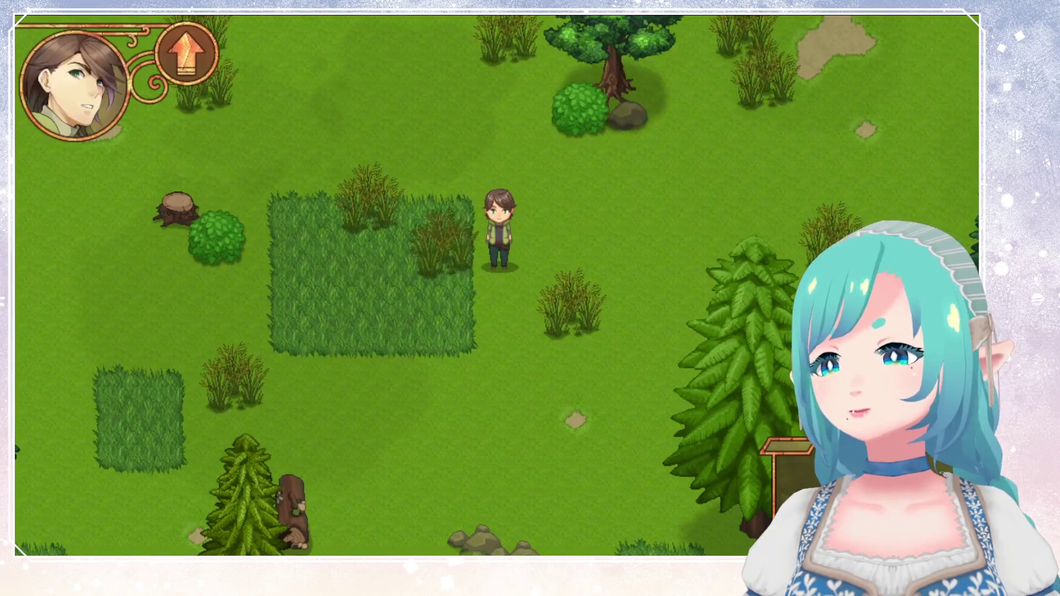
{"action": "key", "text": "Left"}
{"action": "key", "text": "Down"}
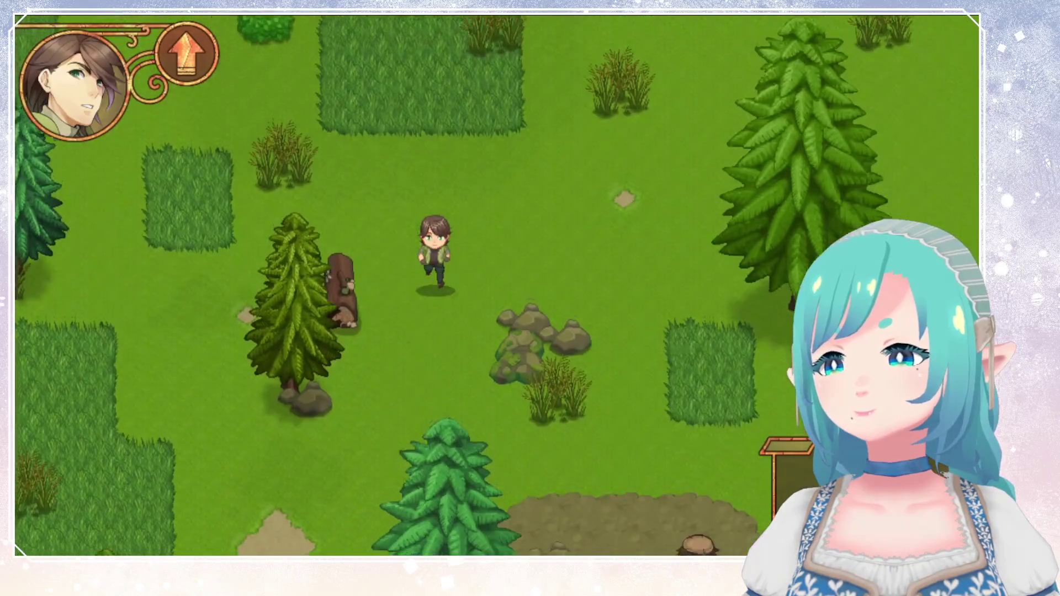
{"action": "key", "text": "Up"}
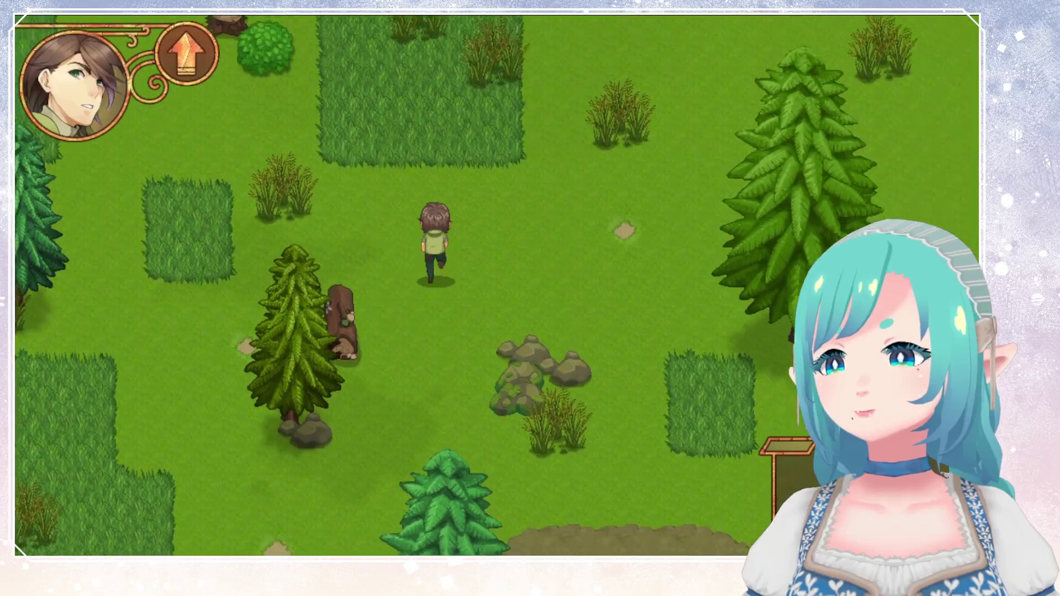
{"action": "key", "text": "Down"}
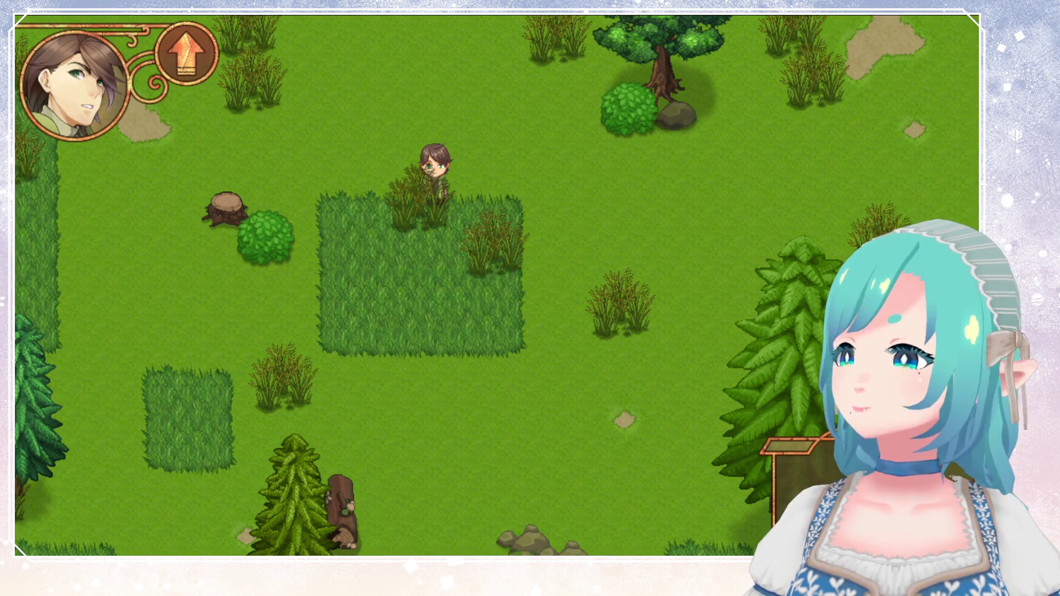
Run the hero right across the field past the dirt paths and wooden fence.
{"action": "key", "text": "Down"}
{"action": "key", "text": "Right"}
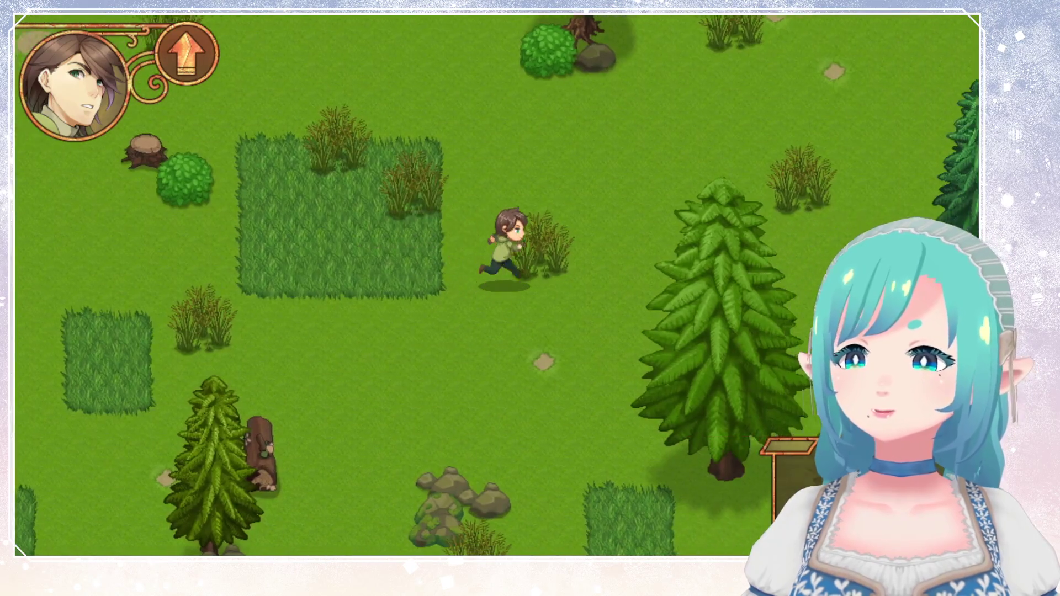
{"action": "key", "text": "Up"}
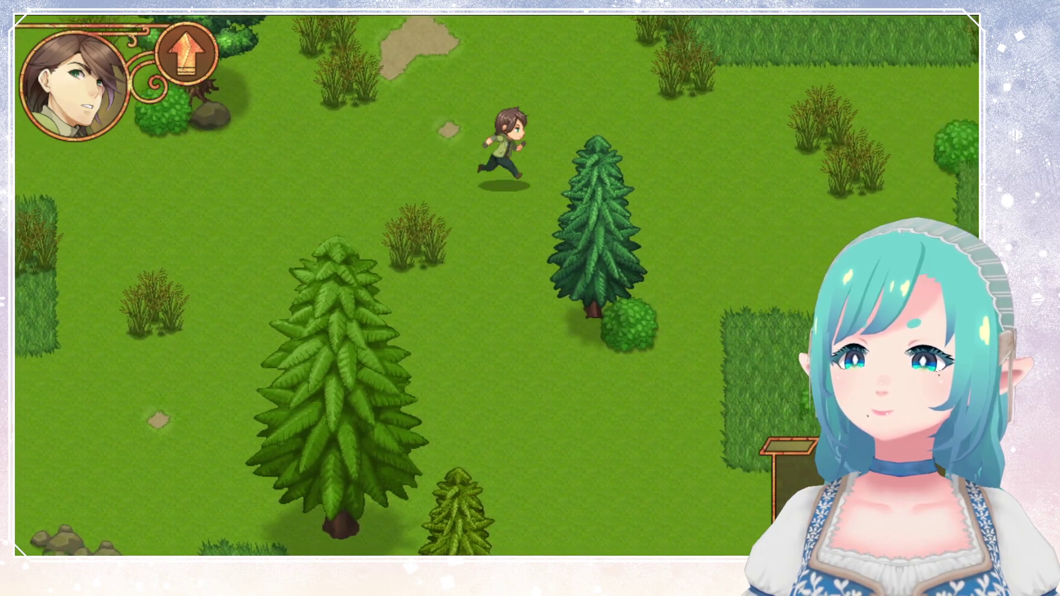
{"action": "key", "text": "Right"}
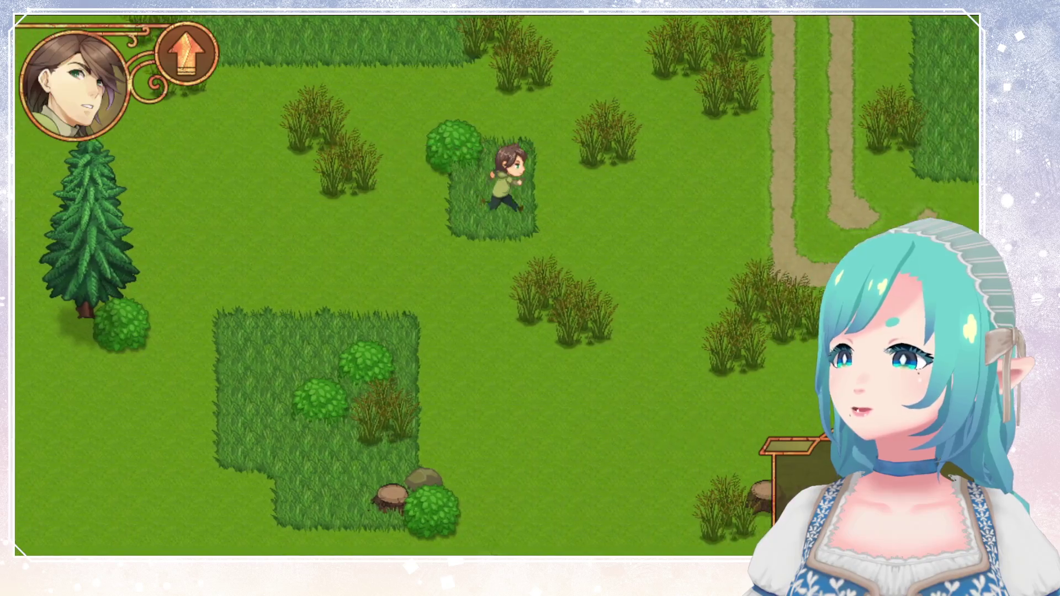
{"action": "key", "text": "Right"}
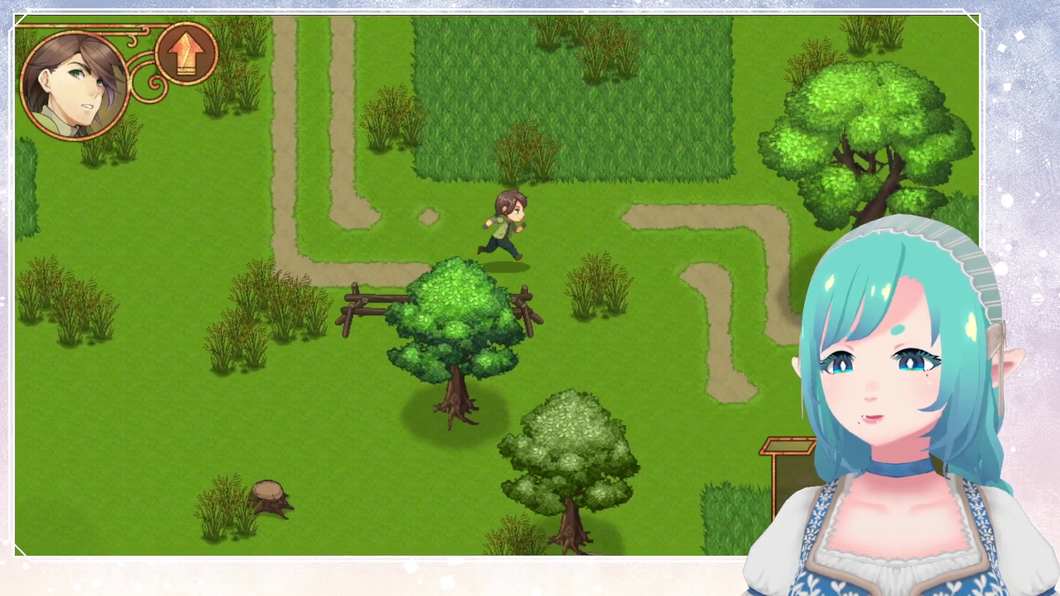
{"action": "key", "text": "Down"}
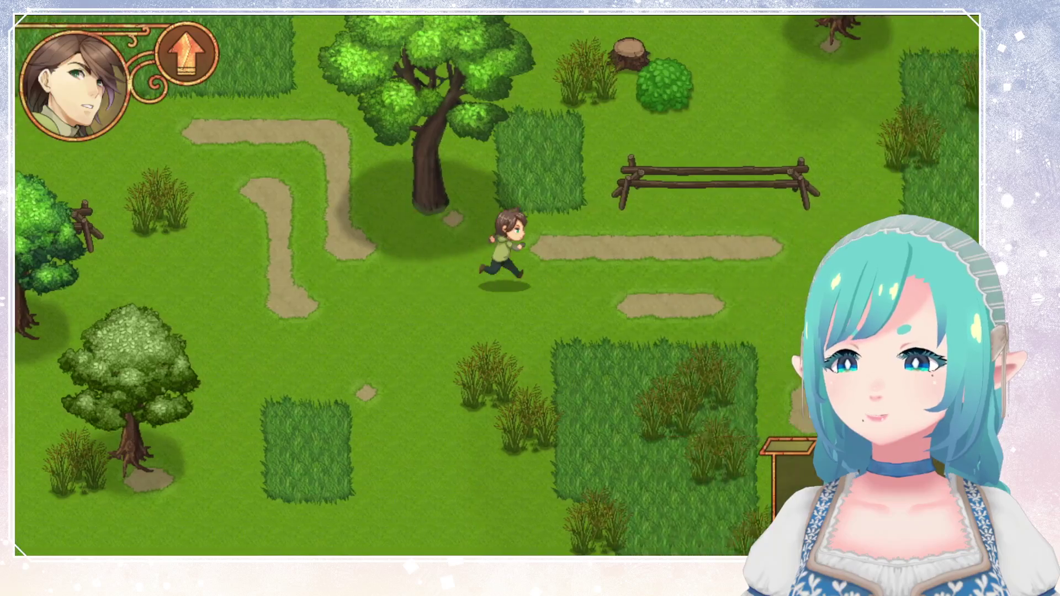
{"action": "key", "text": "Down"}
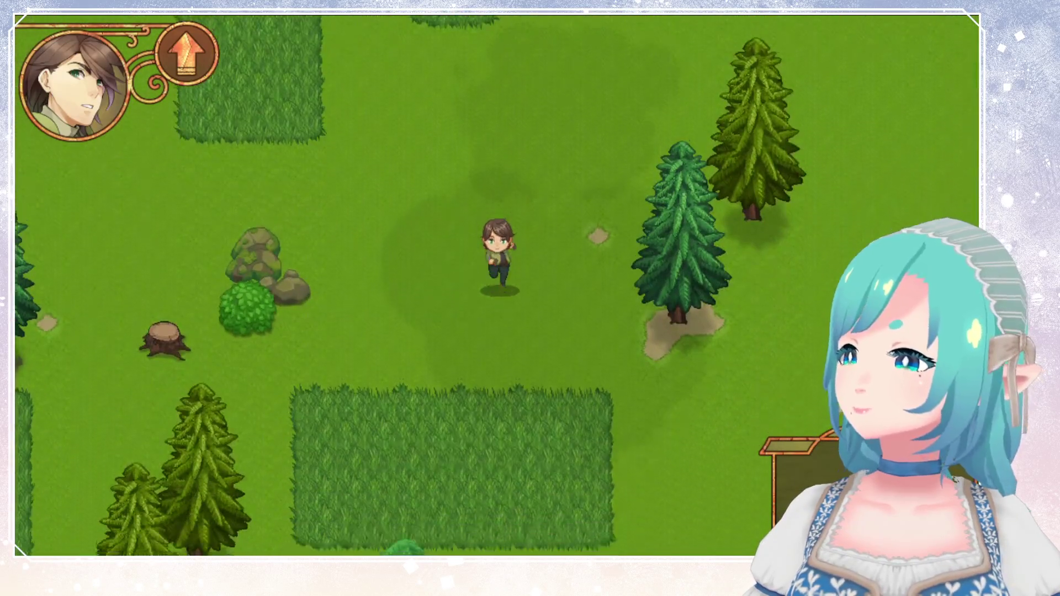
Walk the hero down beside the cliff edge, then run left below the cliffs.
{"action": "key", "text": "Down"}
{"action": "key", "text": "Right"}
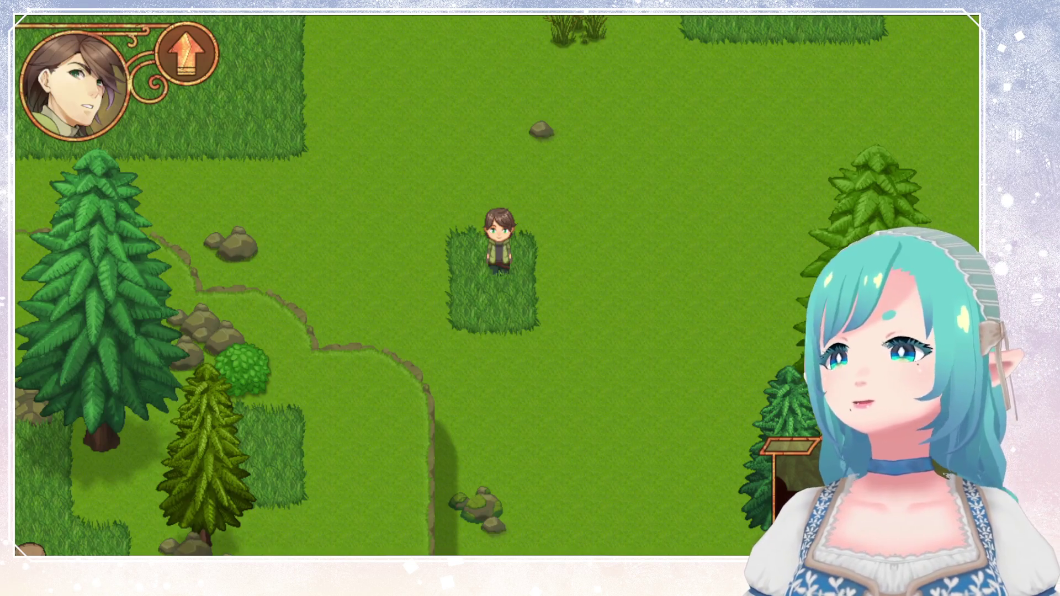
{"action": "key", "text": "Down"}
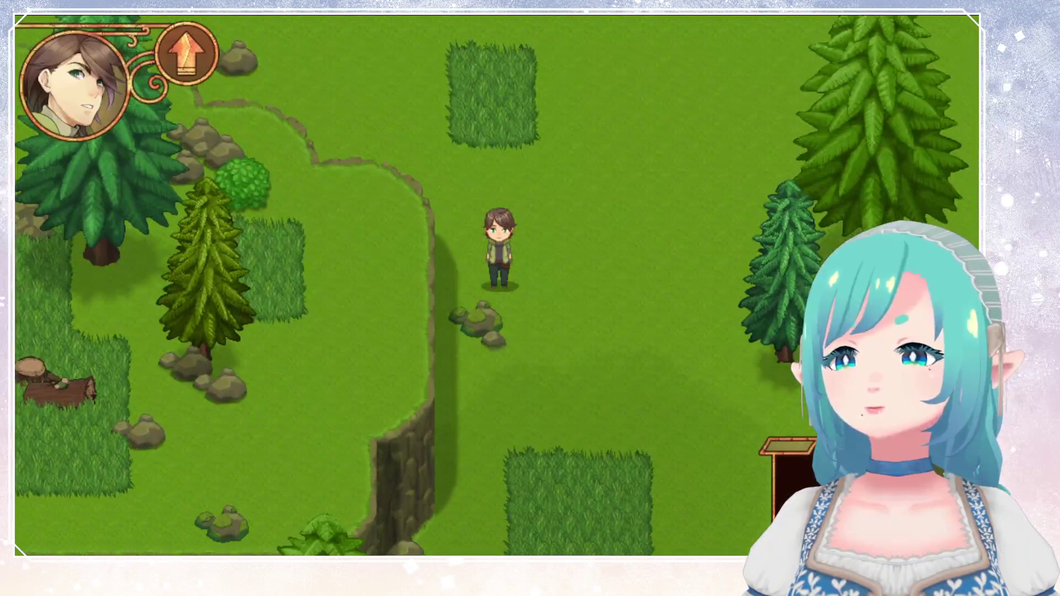
{"action": "key", "text": "Right"}
{"action": "key", "text": "Down"}
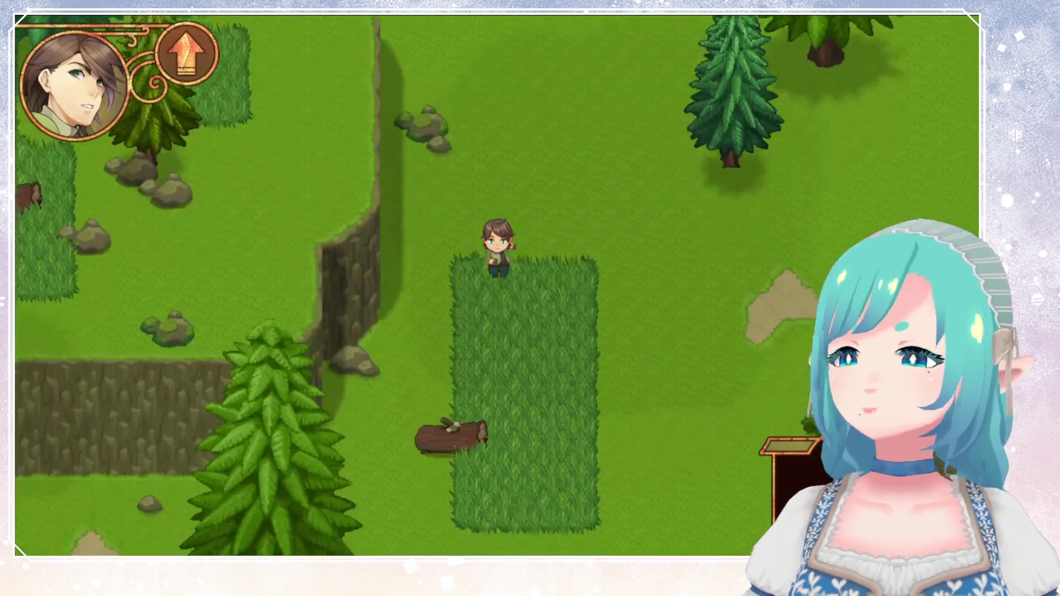
{"action": "key", "text": "Right"}
{"action": "key", "text": "Left"}
{"action": "key", "text": "Down"}
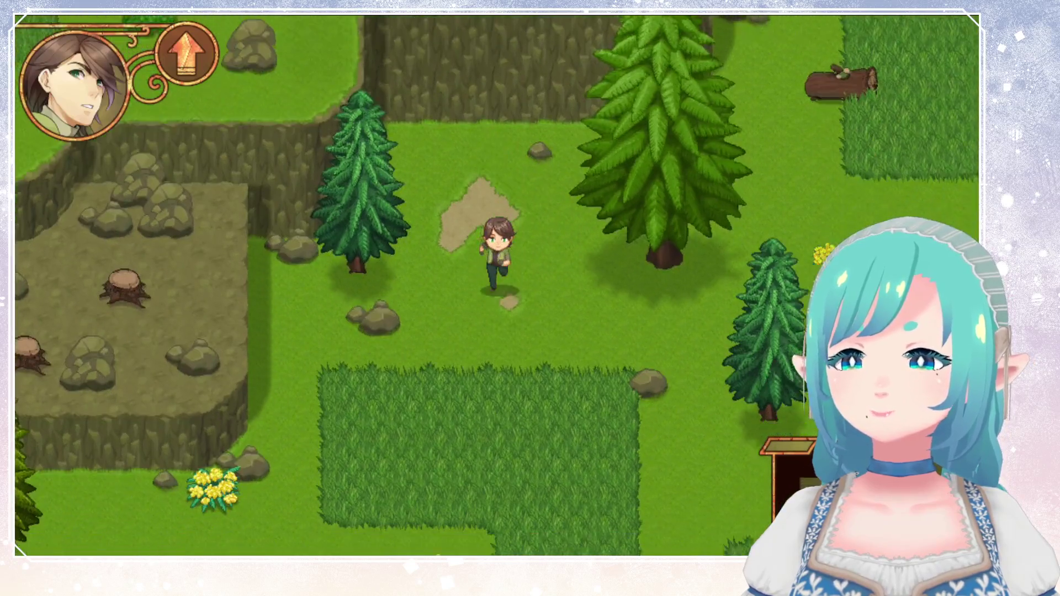
{"action": "key", "text": "Down"}
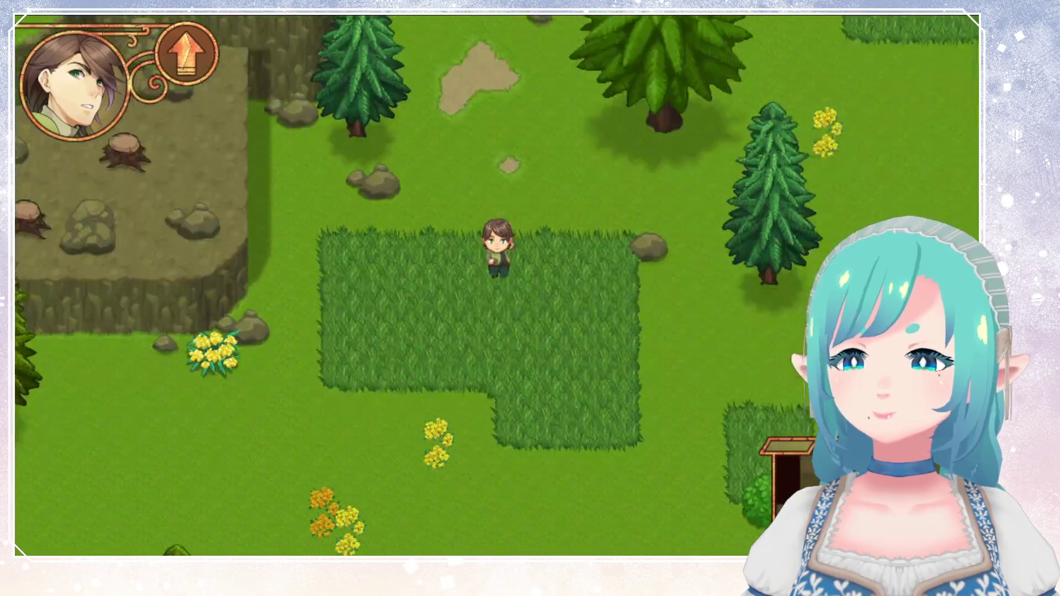
{"action": "key", "text": "Left"}
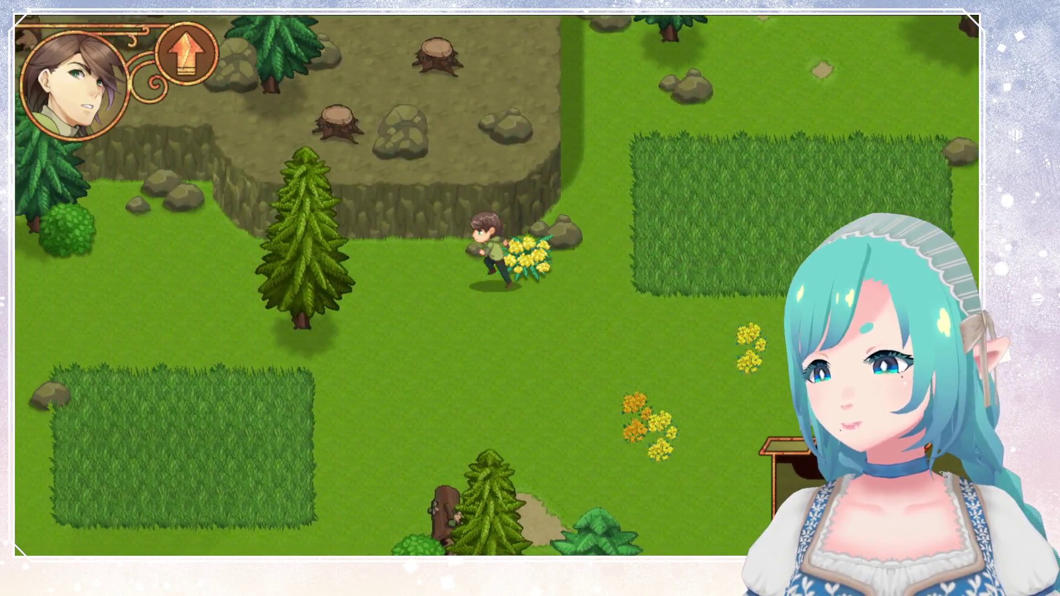
{"action": "key", "text": "Left"}
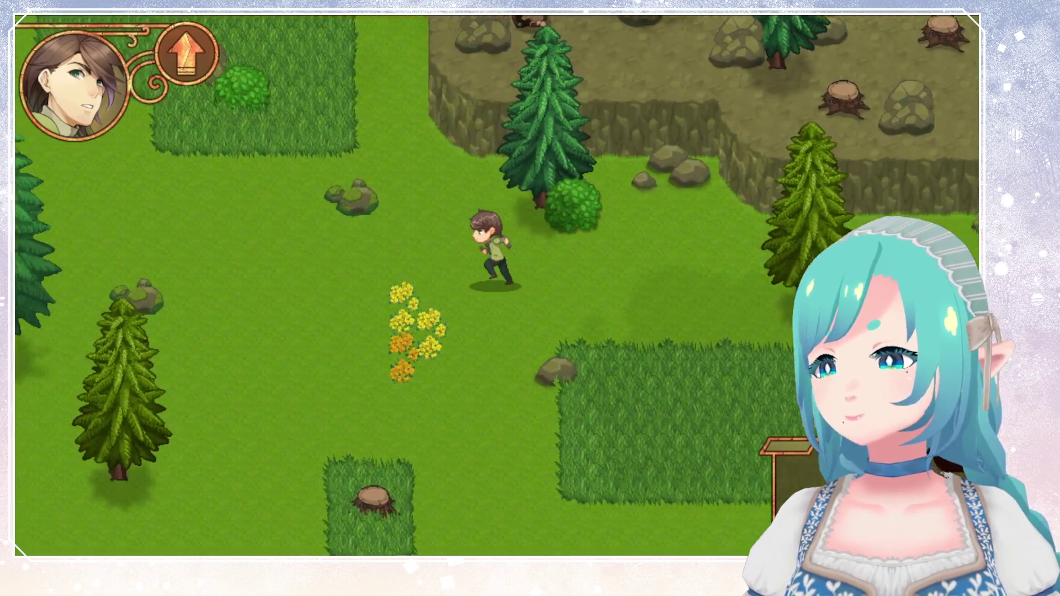
{"action": "key", "text": "Left"}
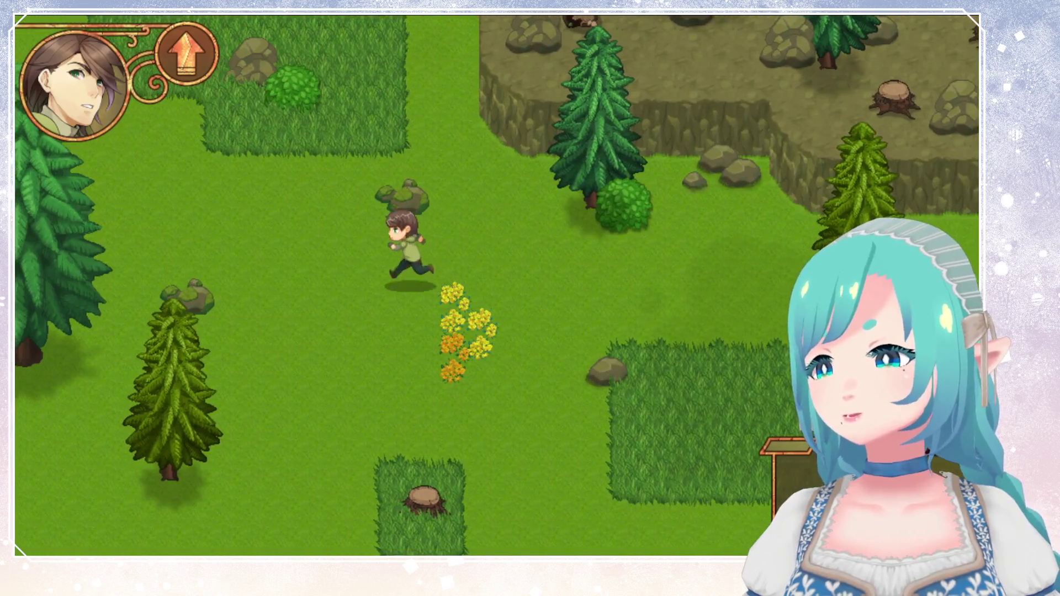
{"action": "key", "text": "Left"}
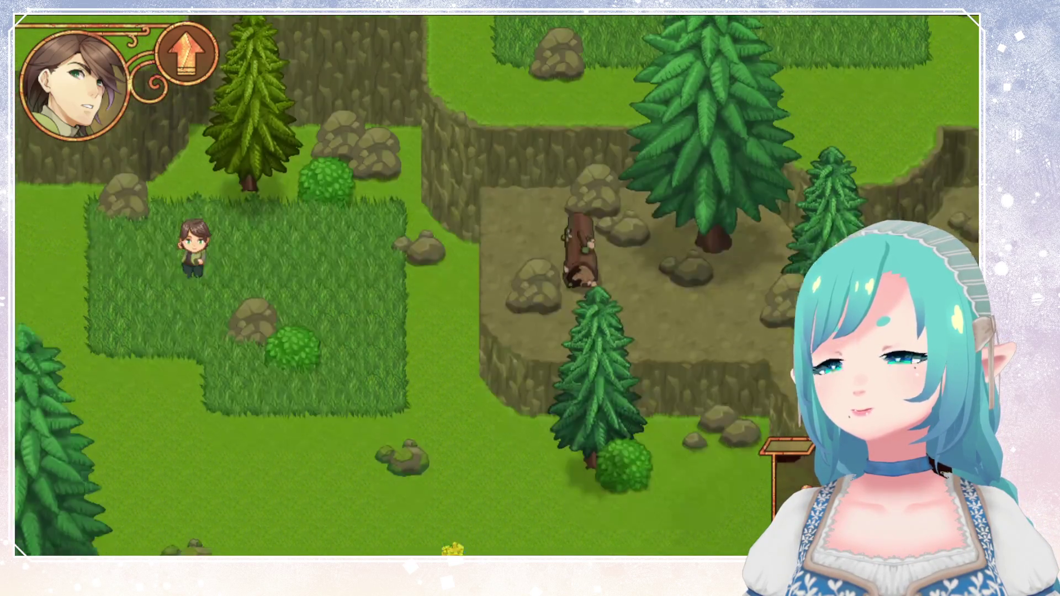
Run the hero down and right past the flowers, then up into the tall grass.
{"action": "key", "text": "Down"}
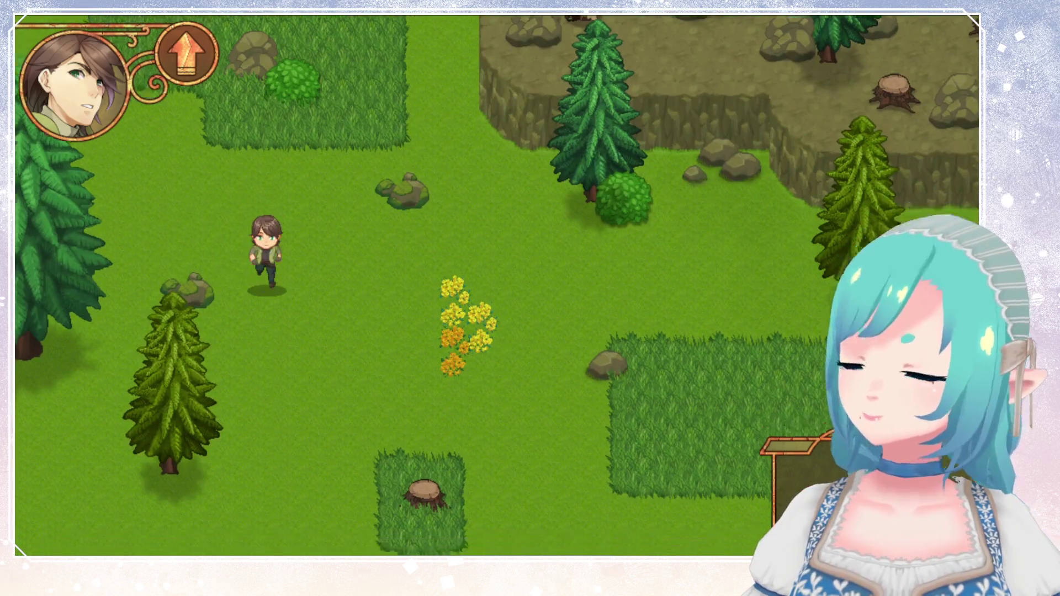
{"action": "key", "text": "Down"}
{"action": "key", "text": "Right"}
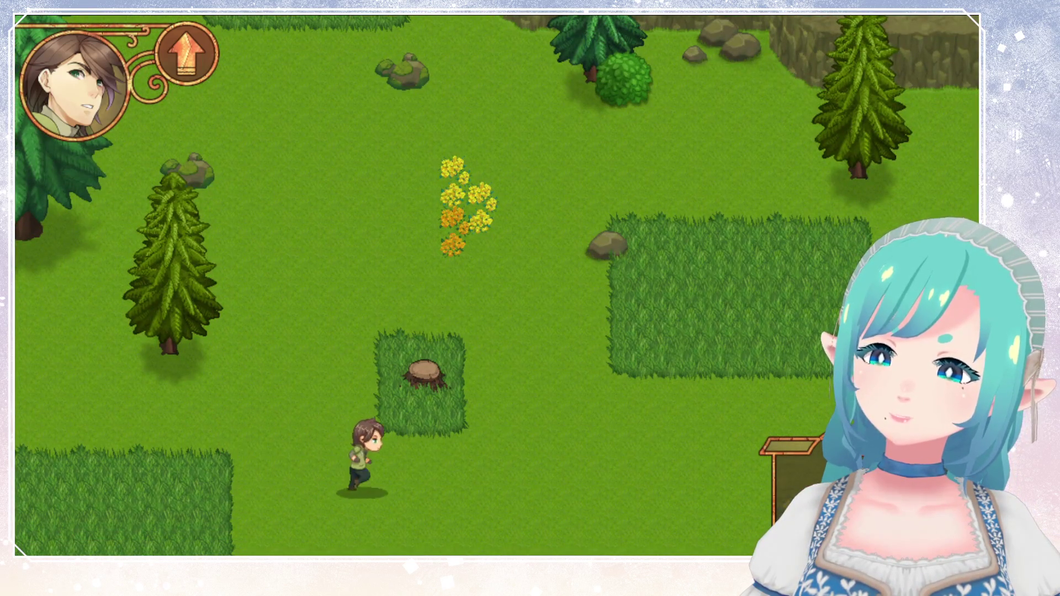
{"action": "key", "text": "Right"}
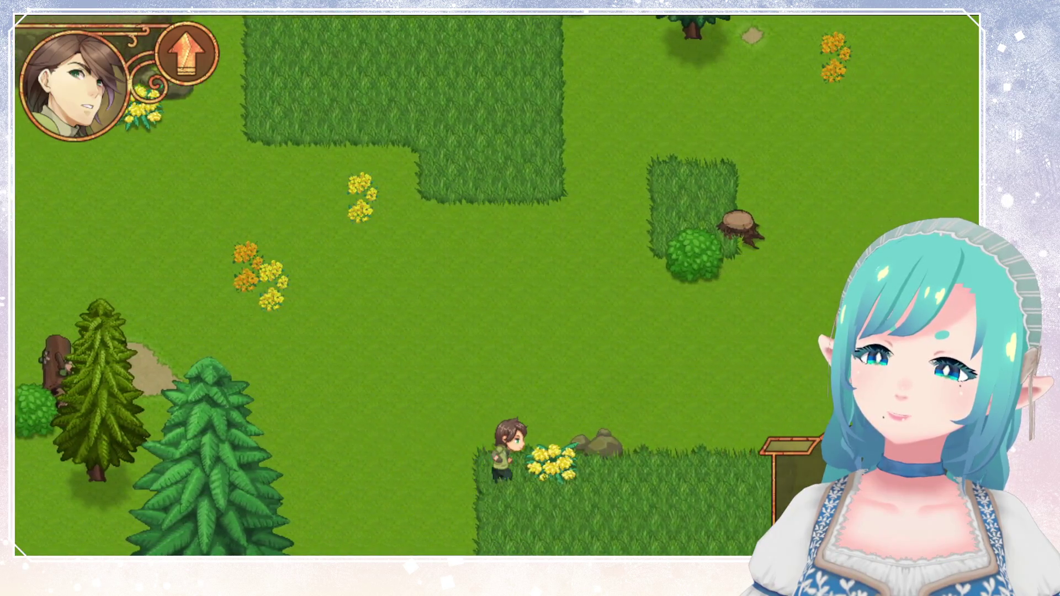
{"action": "key", "text": "Up"}
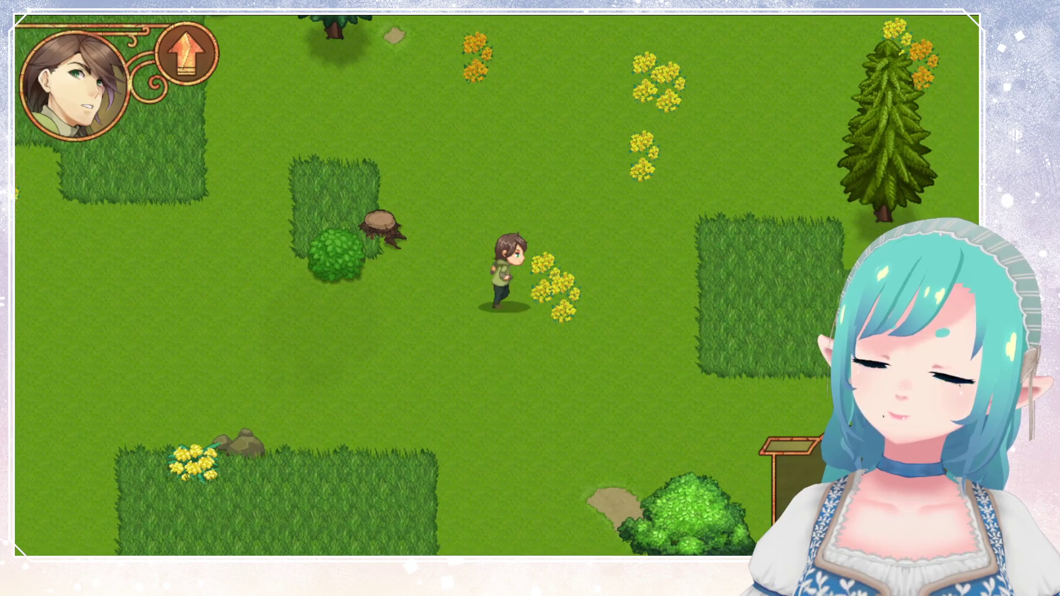
{"action": "key", "text": "Right"}
{"action": "key", "text": "Up"}
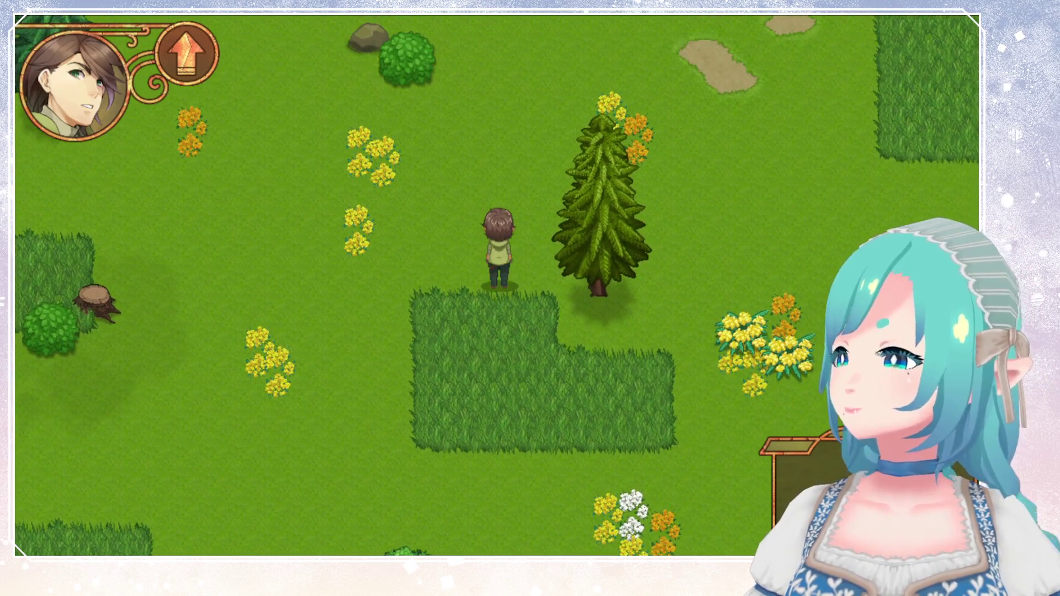
{"action": "key", "text": "Right"}
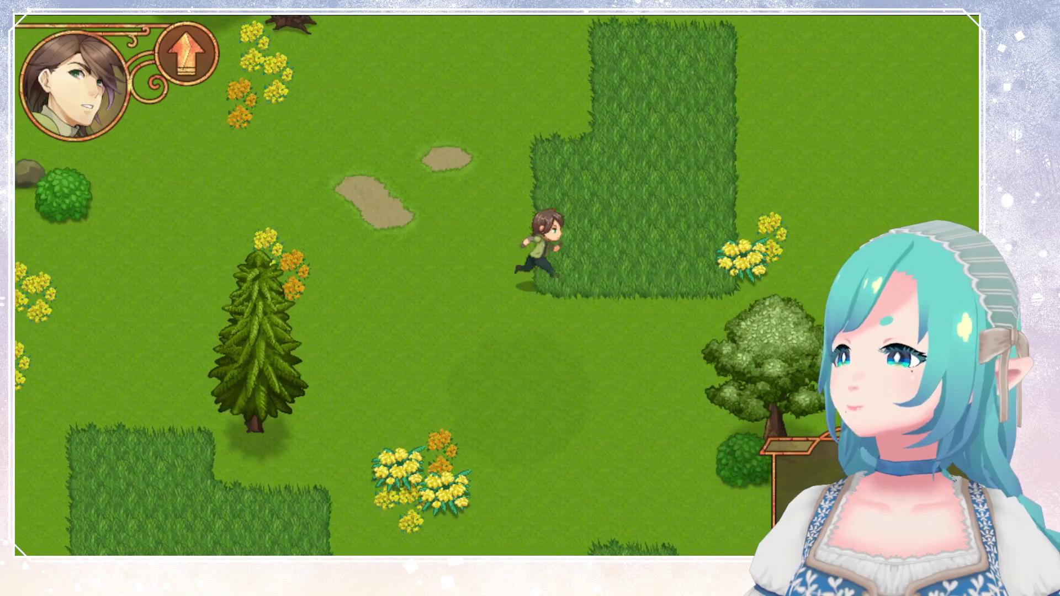
{"action": "key", "text": "Up"}
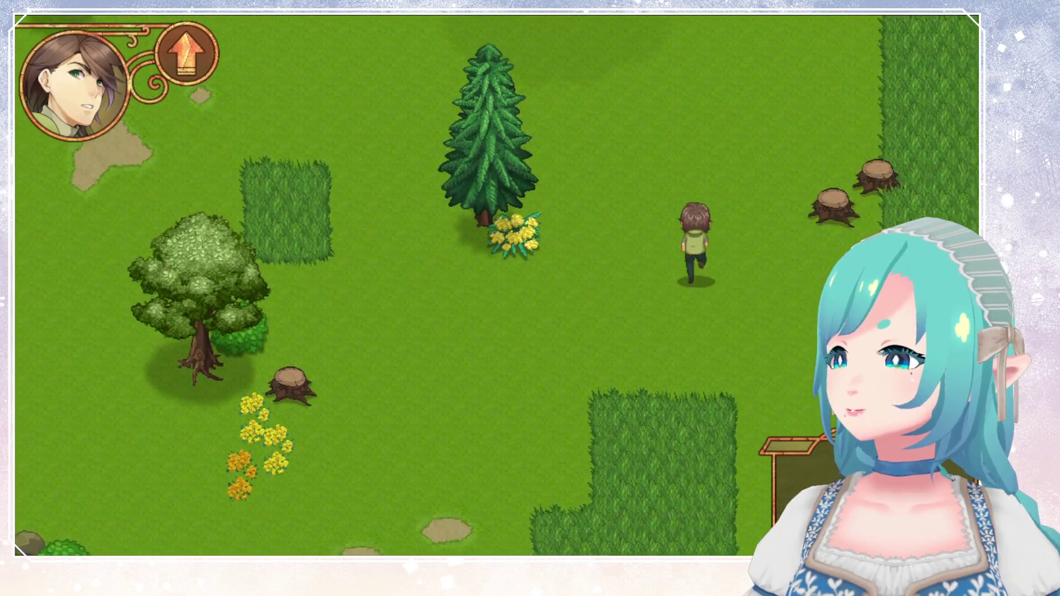
{"action": "key", "text": "Right"}
{"action": "key", "text": "Left"}
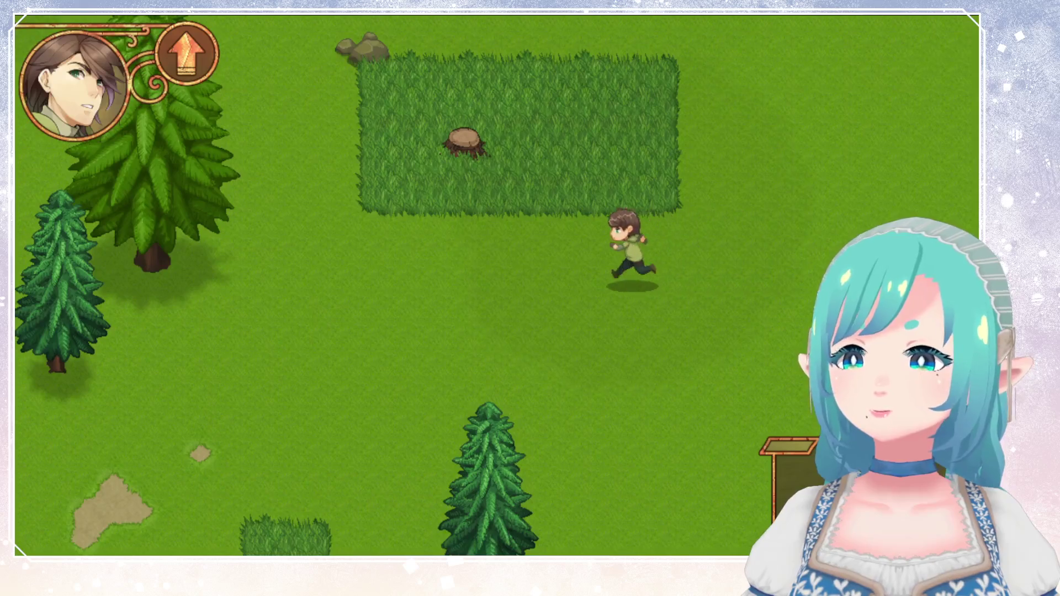
{"action": "key", "text": "Up"}
{"action": "key", "text": "Down"}
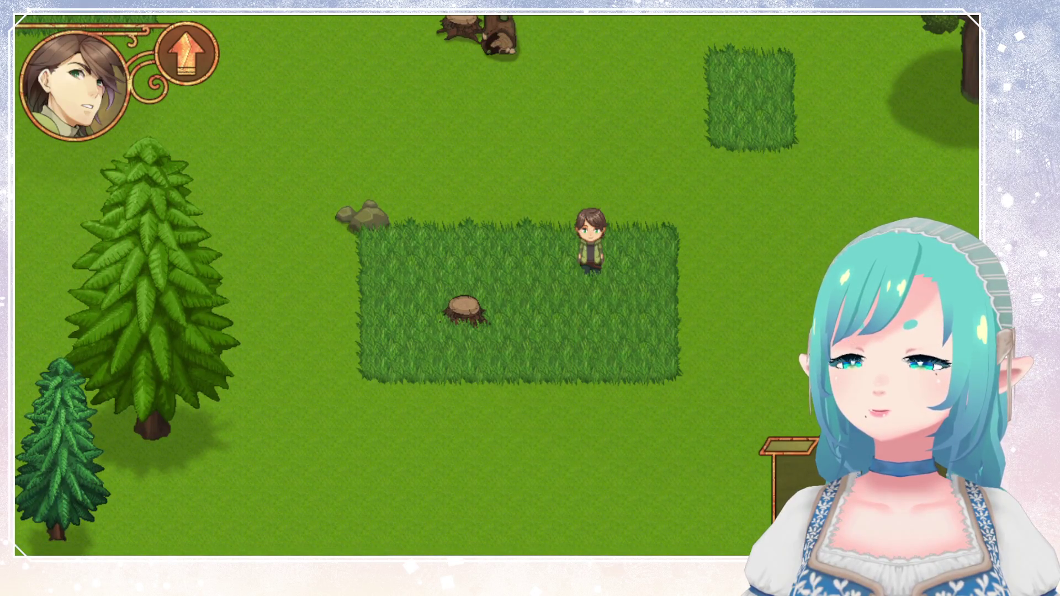
Weave through the grass patch, then head up through the map exit to the next area.
{"action": "key", "text": "Up"}
{"action": "key", "text": "Right"}
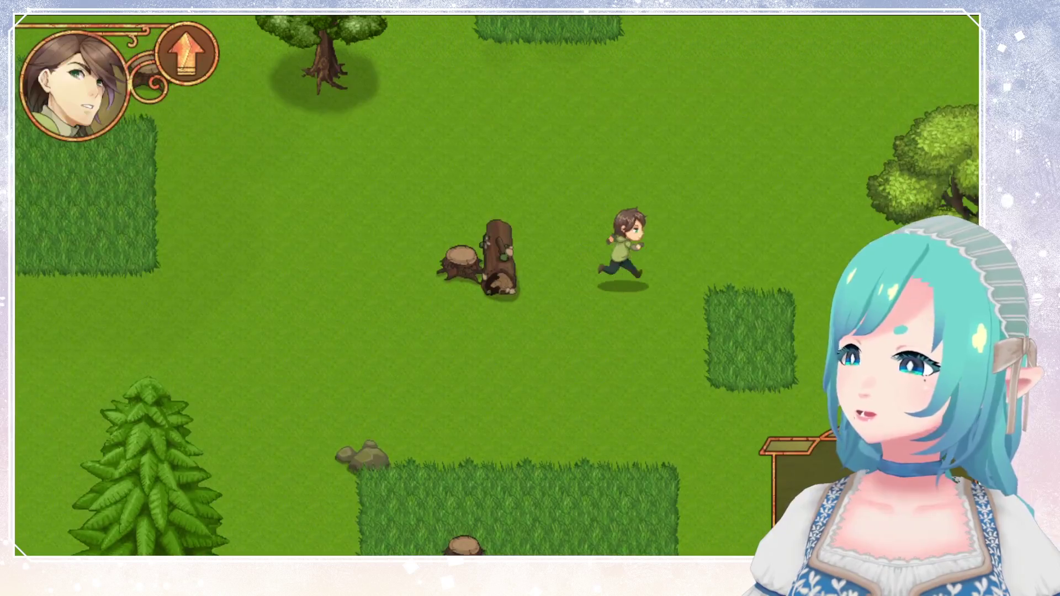
{"action": "key", "text": "Down"}
{"action": "key", "text": "Up"}
{"action": "key", "text": "Down"}
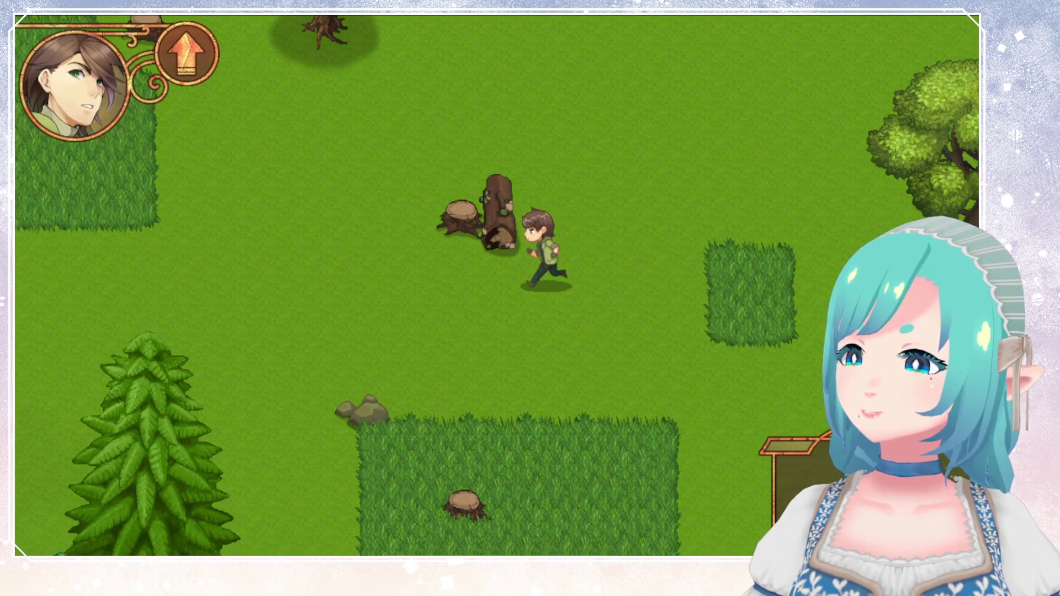
{"action": "key", "text": "Left"}
{"action": "key", "text": "Up"}
{"action": "key", "text": "Left"}
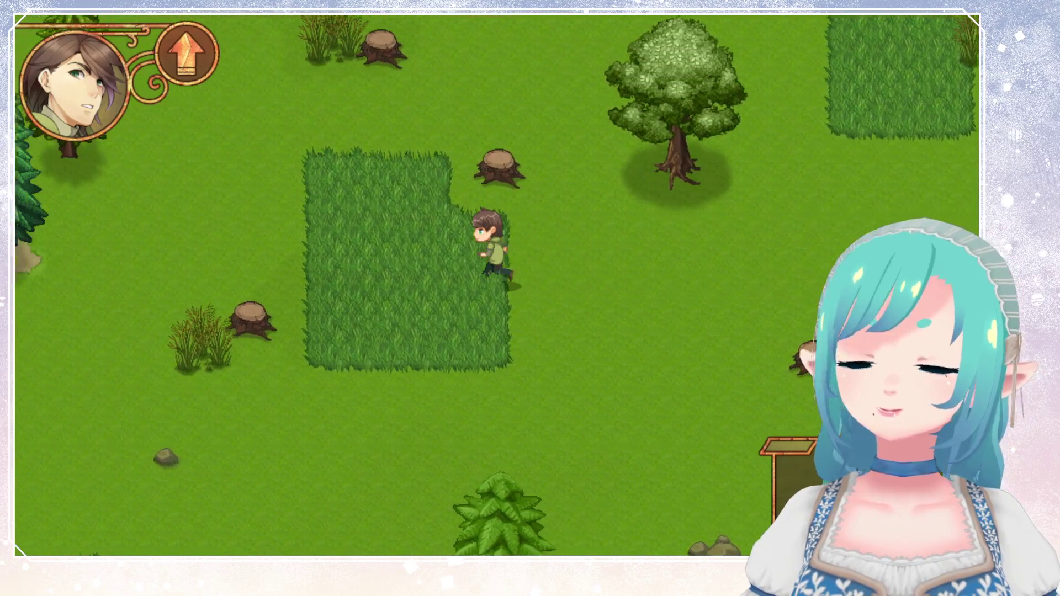
{"action": "key", "text": "Up"}
{"action": "key", "text": "Right"}
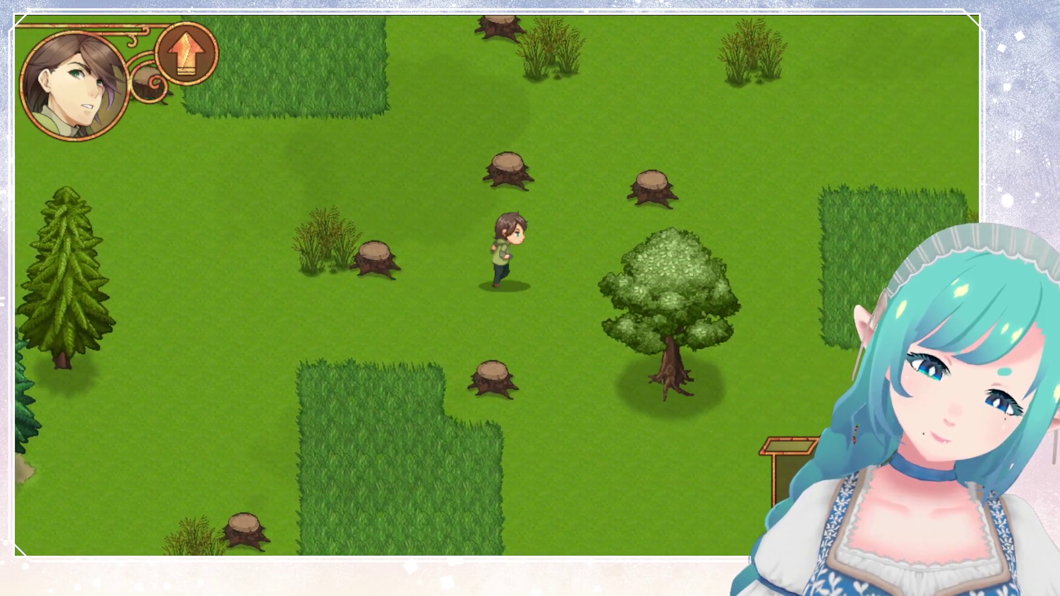
{"action": "key", "text": "Up"}
{"action": "key", "text": "Right"}
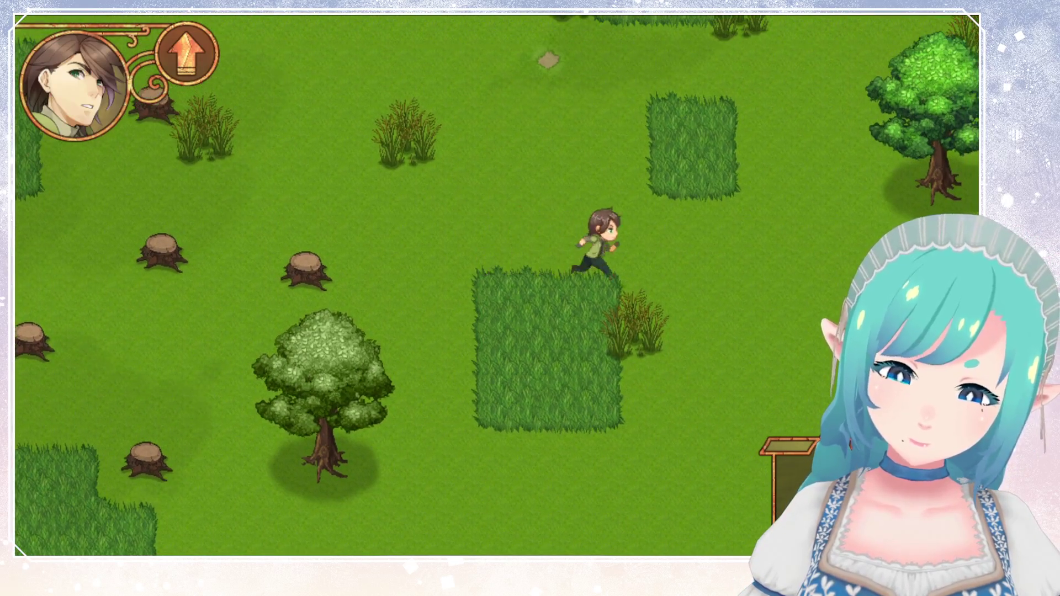
{"action": "key", "text": "Up"}
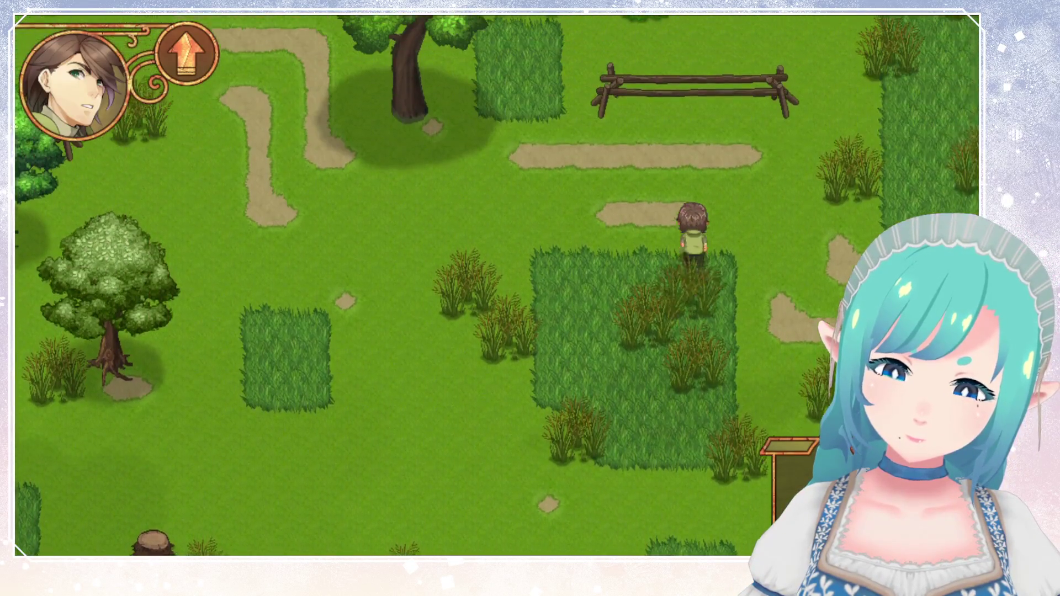
{"action": "key", "text": "Right"}
{"action": "key", "text": "Up"}
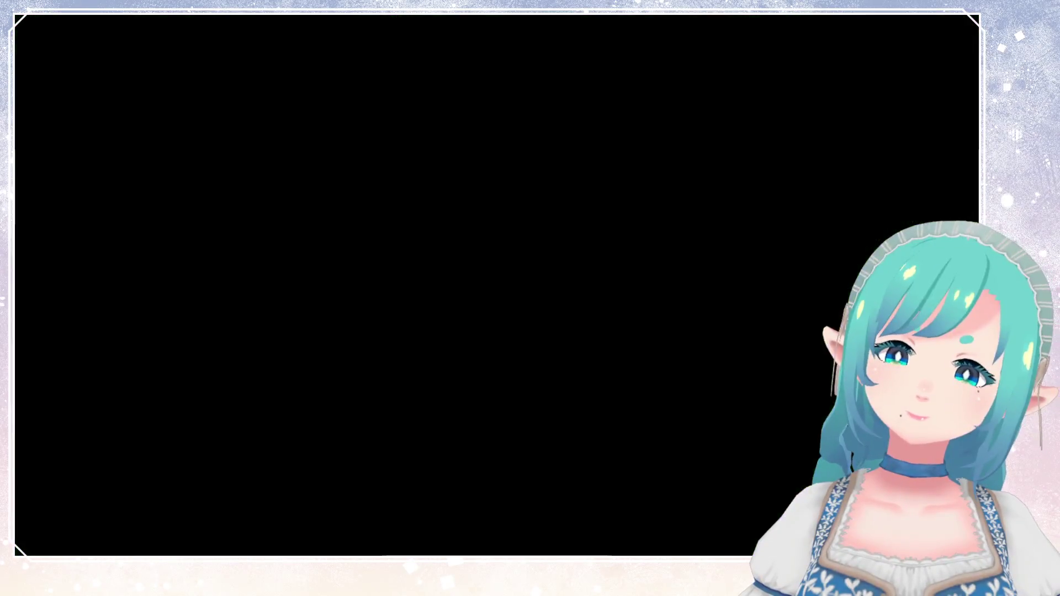
Walk the hero back into the forest map and down through the tall grass, stopping below the stump patch.
{"action": "key", "text": "Down"}
{"action": "key", "text": "Left"}
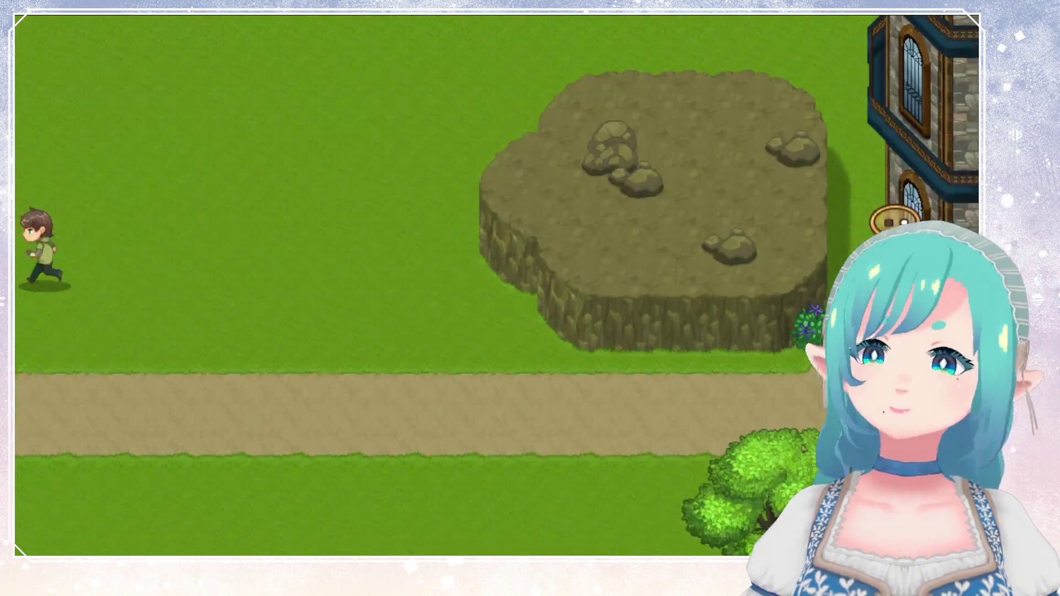
{"action": "key", "text": "Down"}
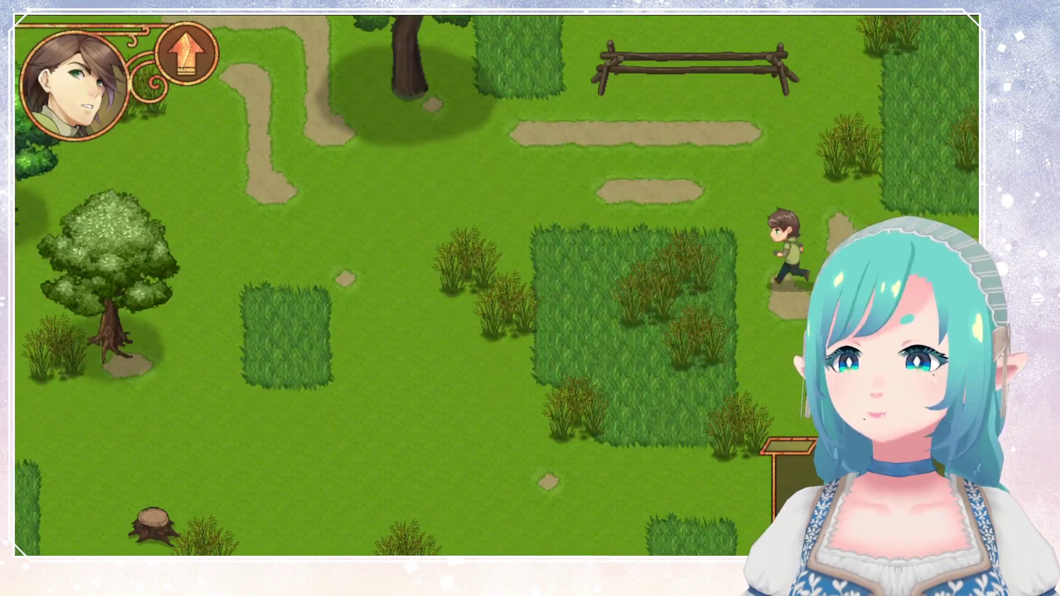
{"action": "key", "text": "Left"}
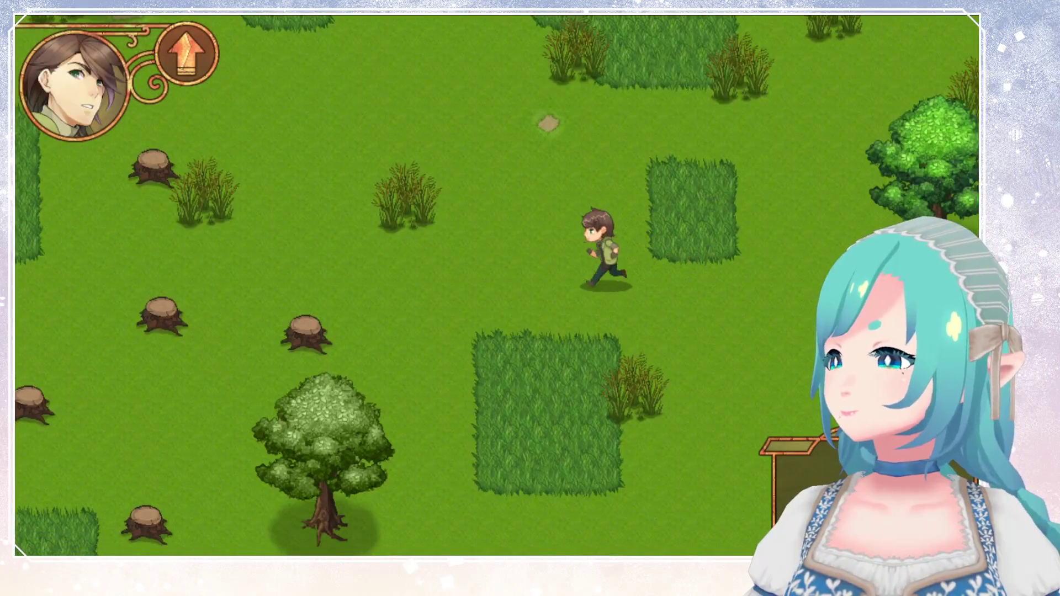
{"action": "key", "text": "Down"}
{"action": "key", "text": "Down"}
{"action": "key", "text": "Right"}
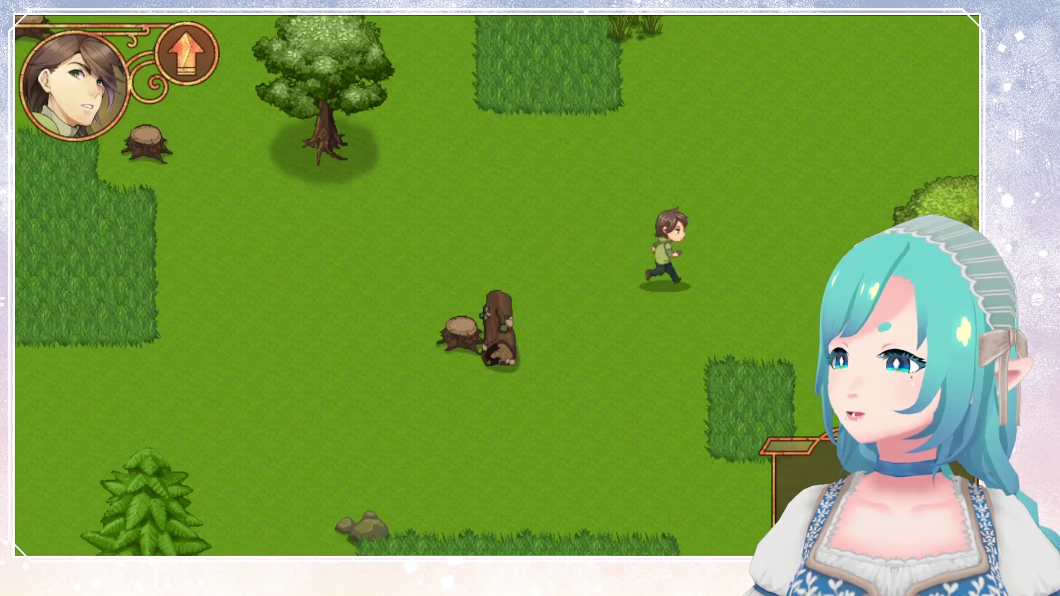
{"action": "key", "text": "Down"}
{"action": "key", "text": "Left"}
{"action": "key", "text": "Down"}
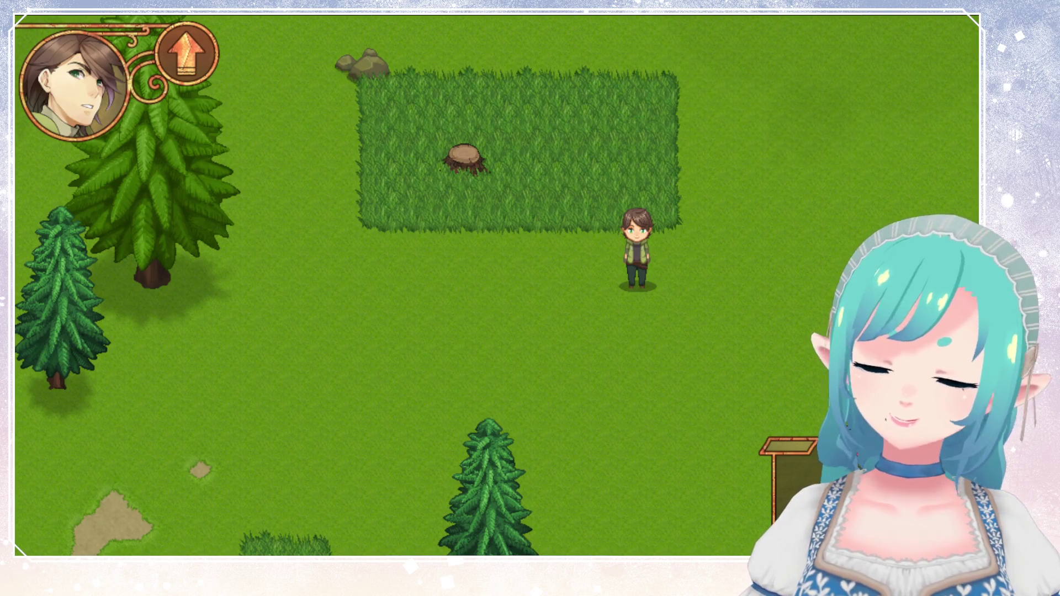
Walk the hero up into the tall grass, across to the left, then down toward the dirt patch.
{"action": "key", "text": "Up"}
{"action": "key", "text": "Left"}
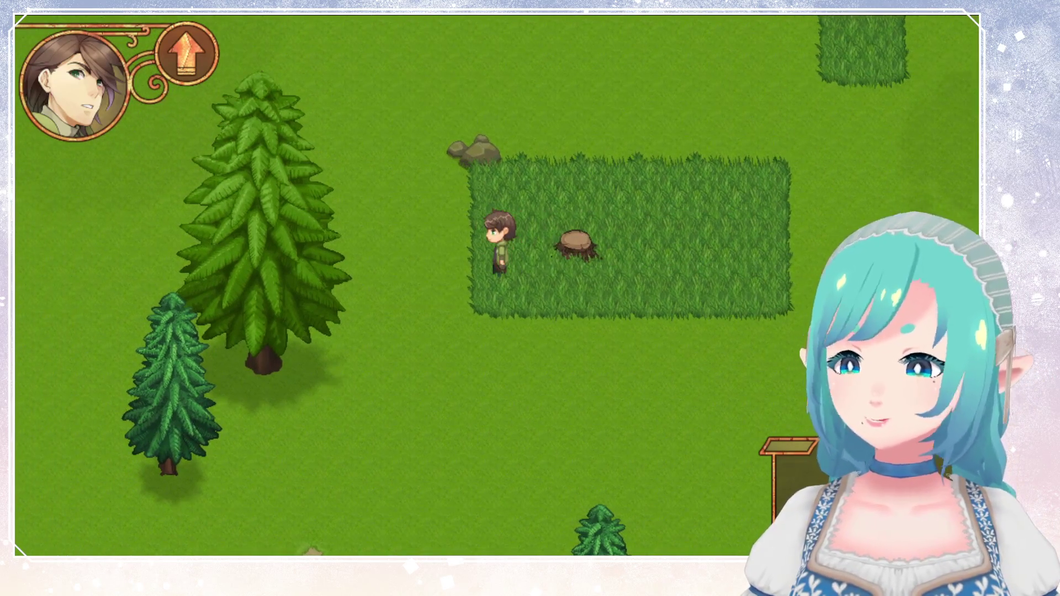
{"action": "key", "text": "Up"}
{"action": "key", "text": "Right"}
{"action": "key", "text": "Left"}
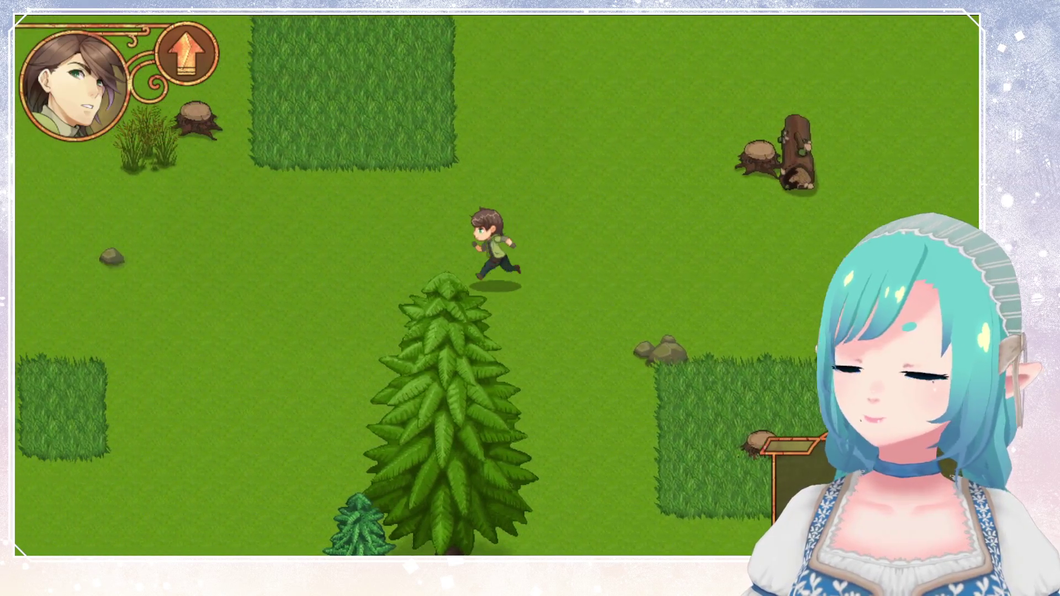
{"action": "key", "text": "Down"}
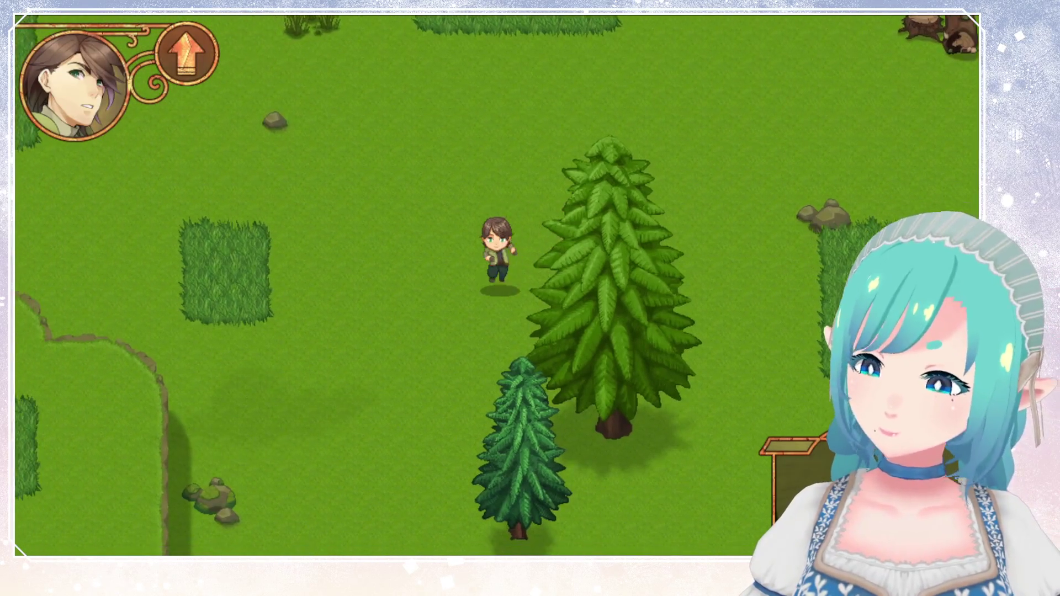
{"action": "key", "text": "Right"}
{"action": "key", "text": "Down"}
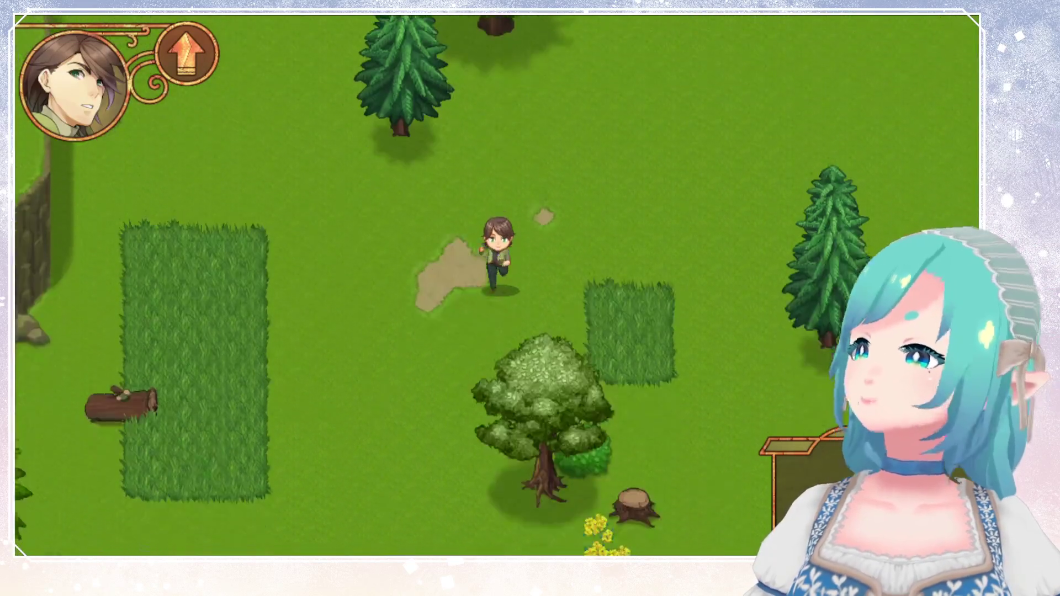
{"action": "key", "text": "Left"}
{"action": "key", "text": "Up"}
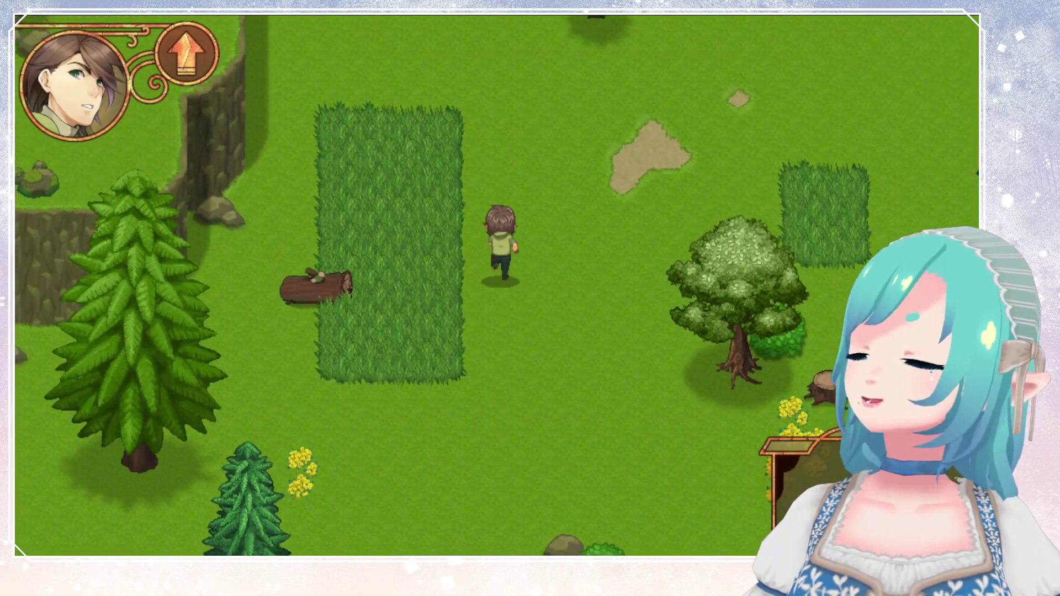
Walk the hero down past the flowers and right, ending inside the L-shaped tall grass patch facing down.
{"action": "key", "text": "Down"}
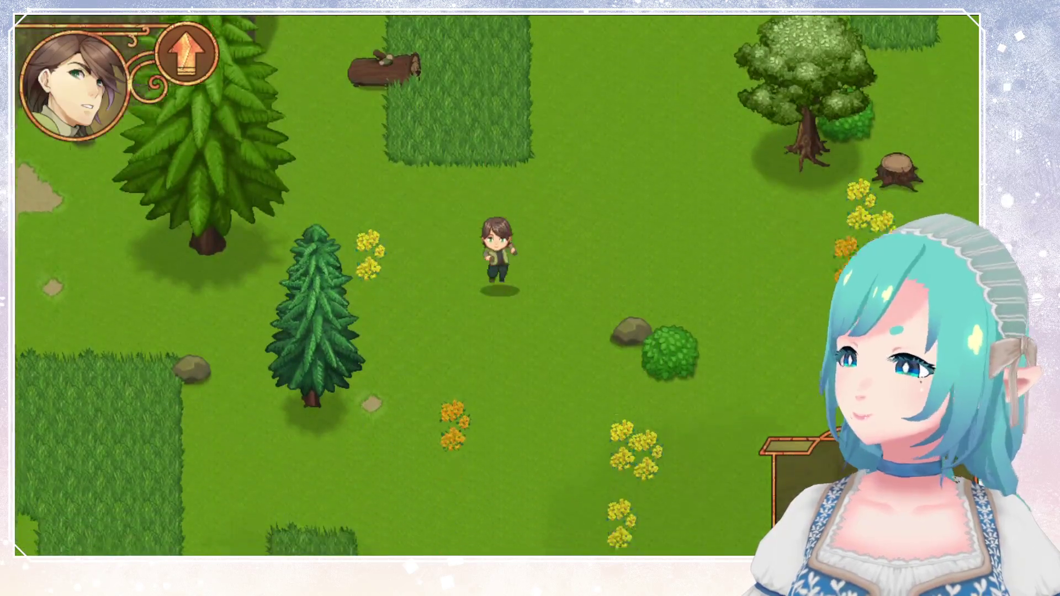
{"action": "key", "text": "Right"}
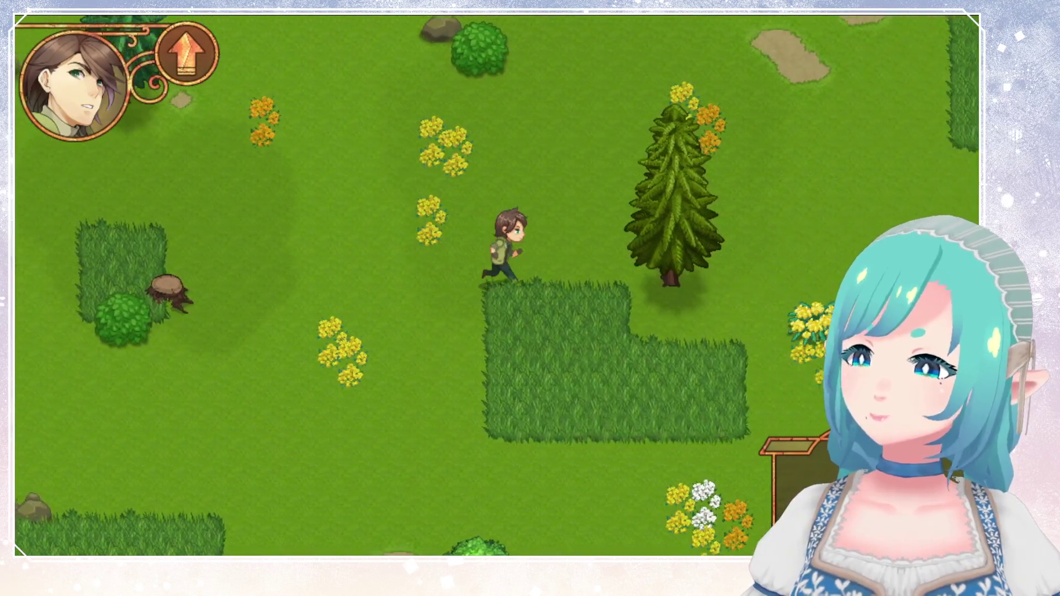
{"action": "key", "text": "Down"}
{"action": "key", "text": "Right"}
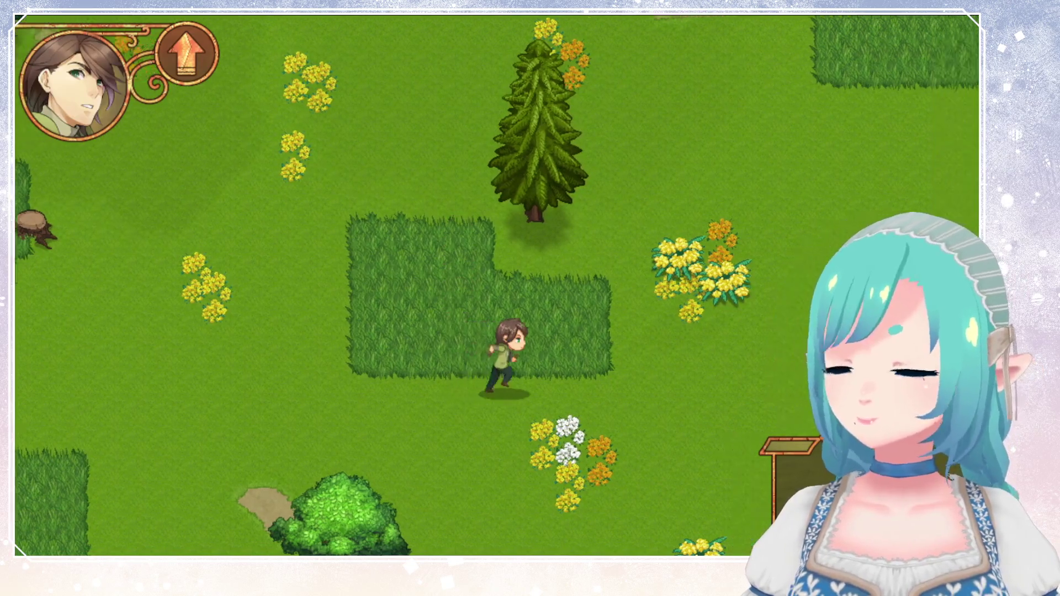
{"action": "key", "text": "Up"}
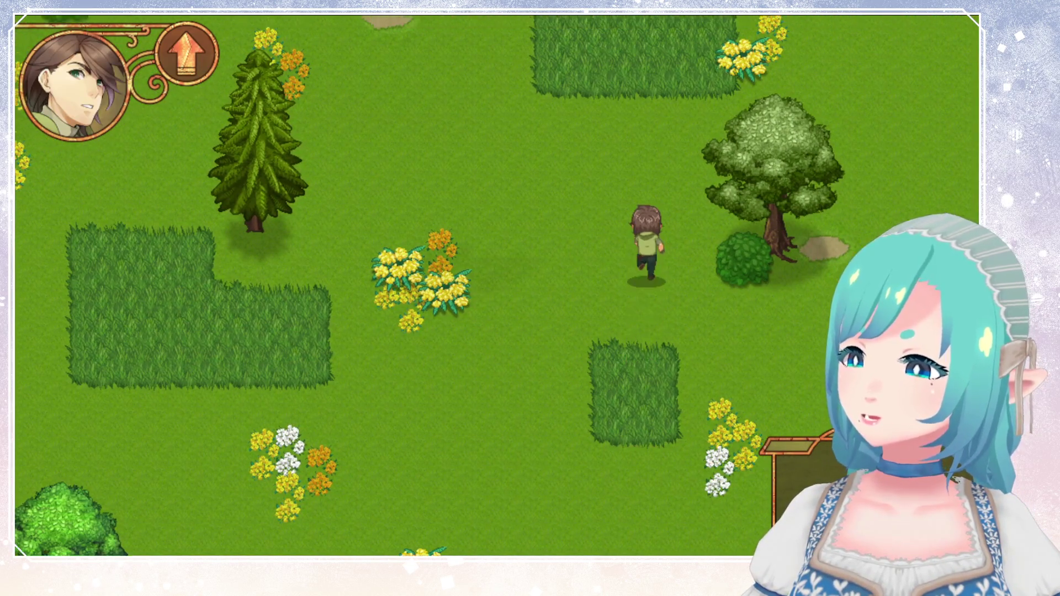
{"action": "key", "text": "Right"}
{"action": "key", "text": "Left"}
{"action": "key", "text": "Up"}
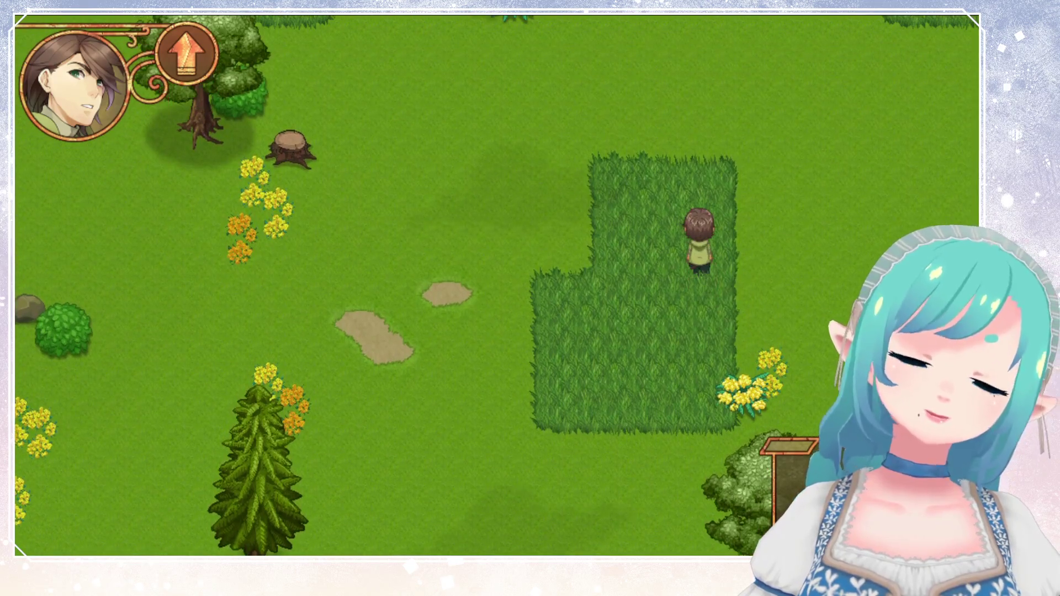
{"action": "key", "text": "Up"}
{"action": "key", "text": "Down"}
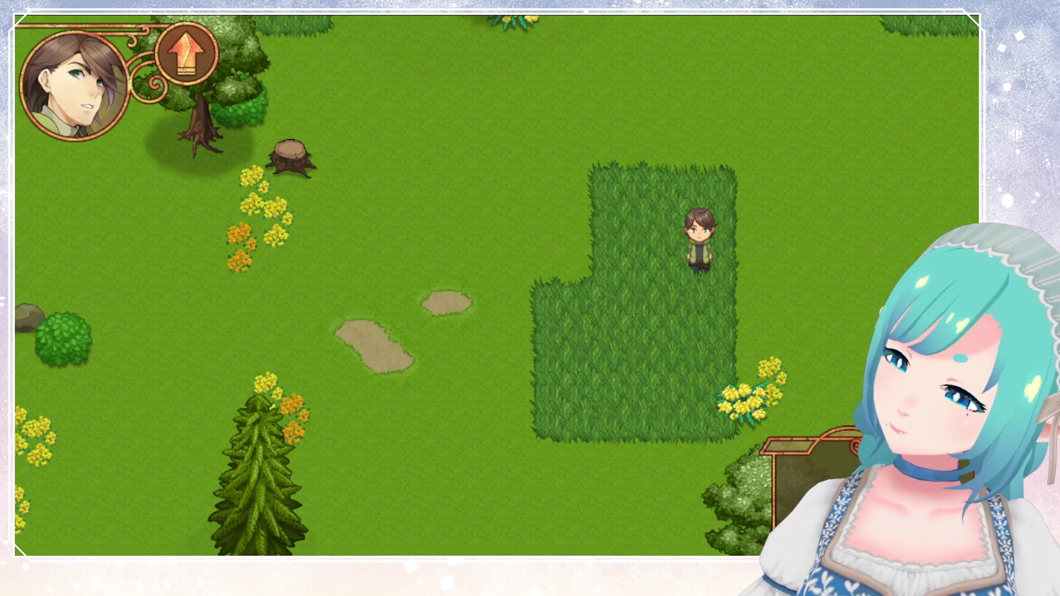
Run the hero down, left, then up through the forest toward the leafy tree.
{"action": "key", "text": "Down"}
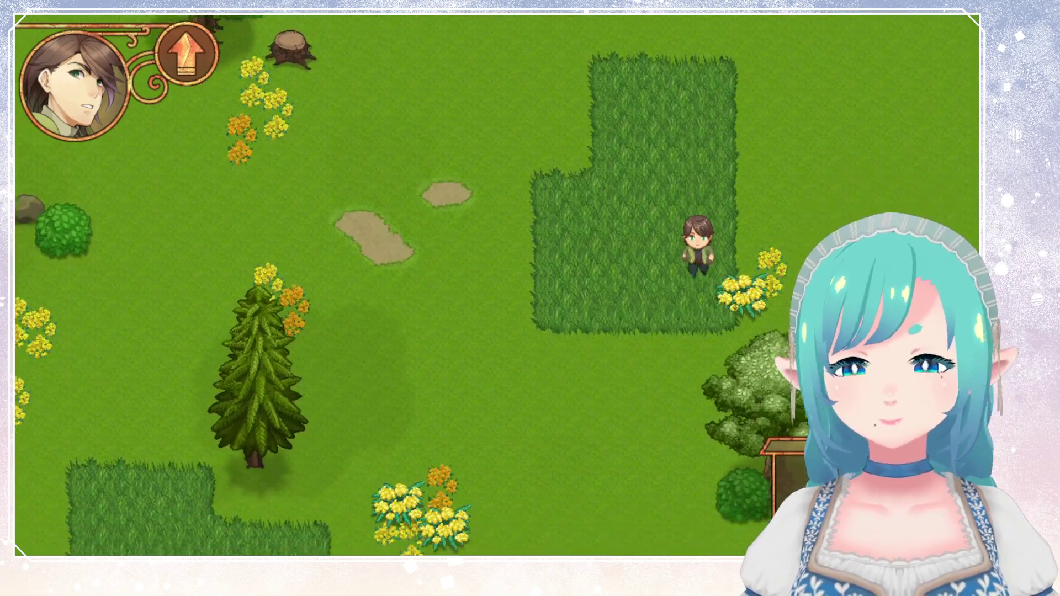
{"action": "key", "text": "Down"}
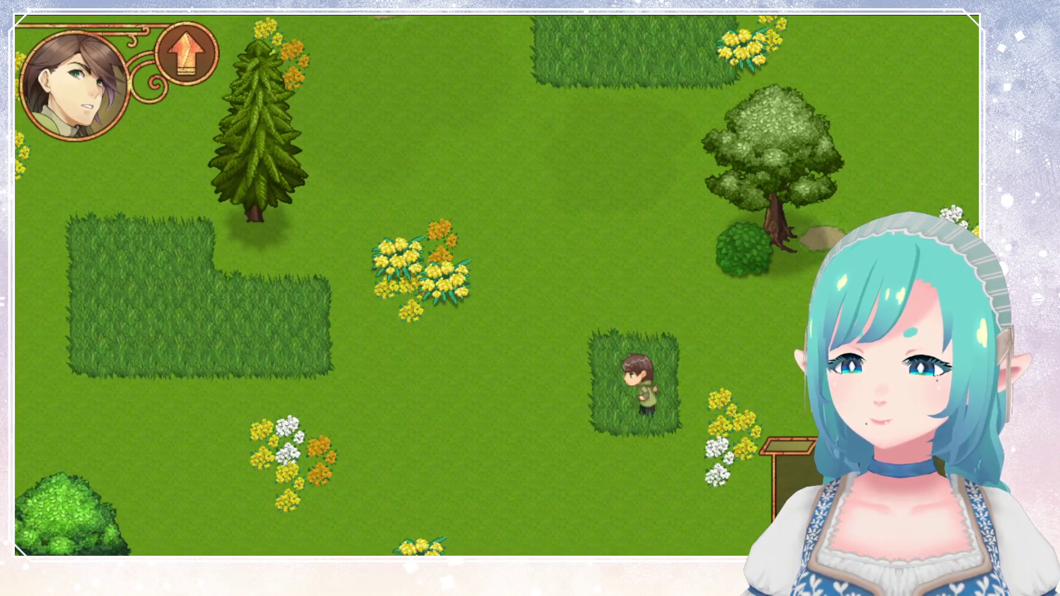
{"action": "key", "text": "Left"}
{"action": "key", "text": "Up"}
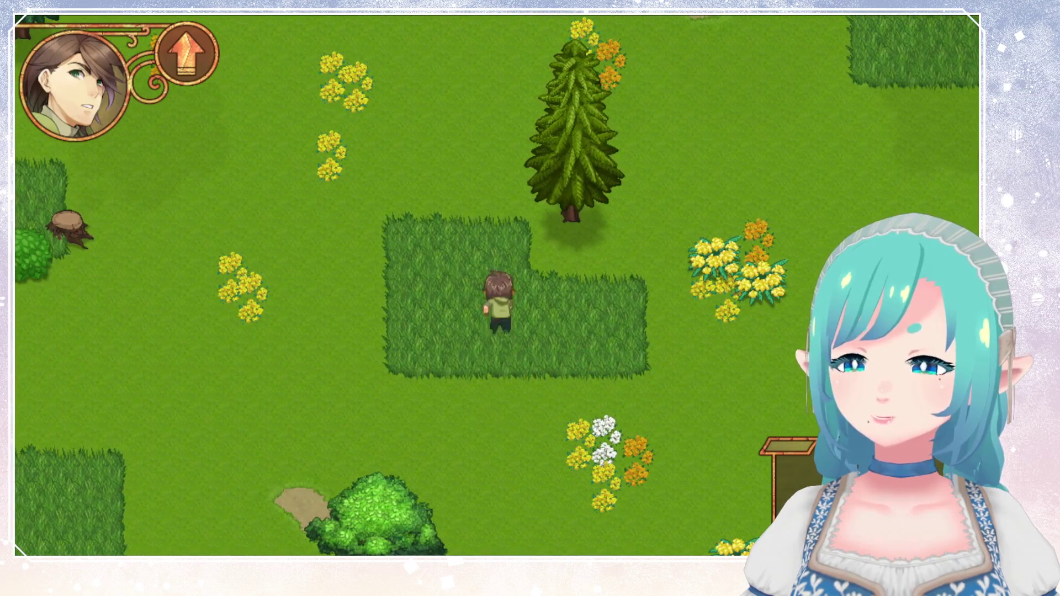
{"action": "key", "text": "Up"}
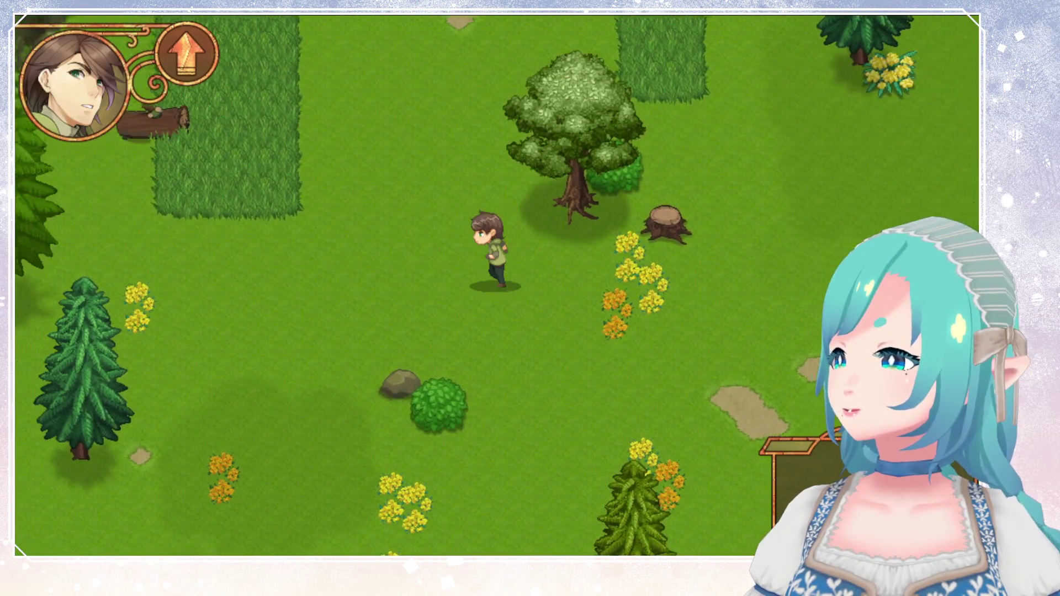
{"action": "key", "text": "Up"}
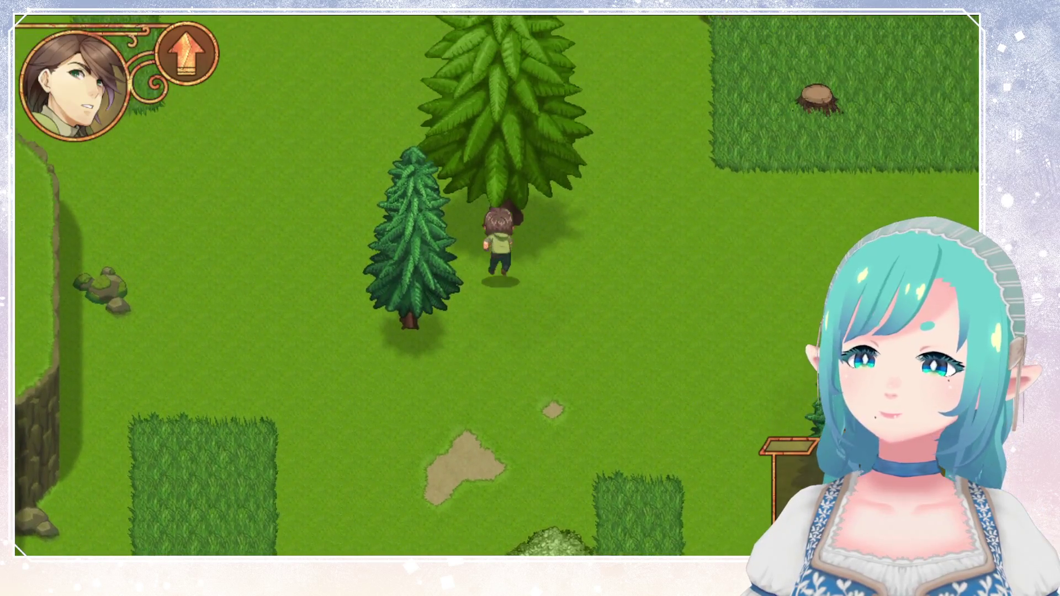
Circle the hero around the big pine, show the zoomed-out forest overview with M, then quit the game with Alt+F4.
{"action": "key", "text": "Up"}
{"action": "key", "text": "Right"}
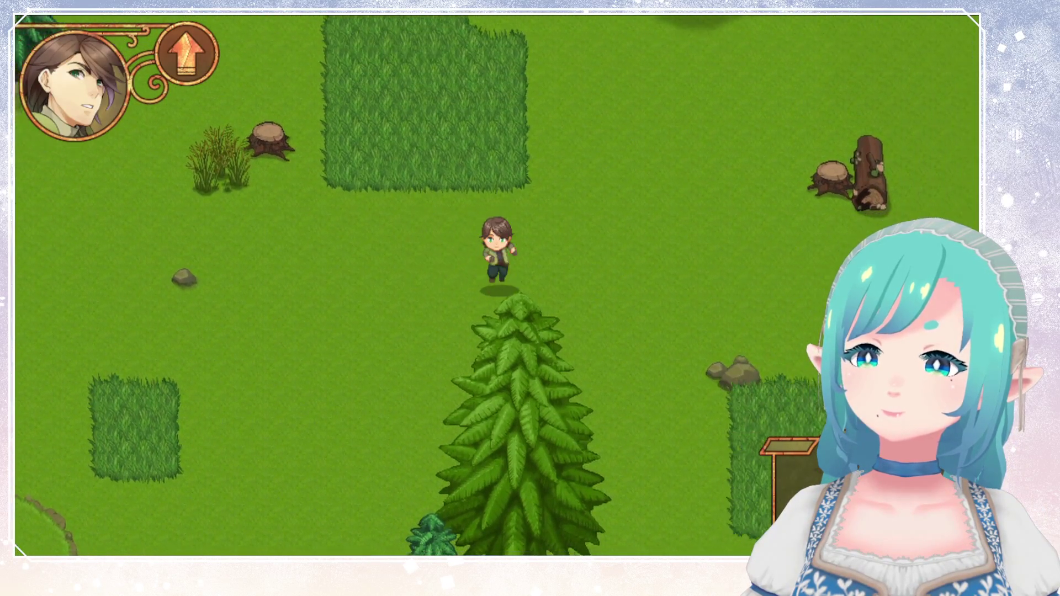
{"action": "key", "text": "Down"}
{"action": "key", "text": "Down"}
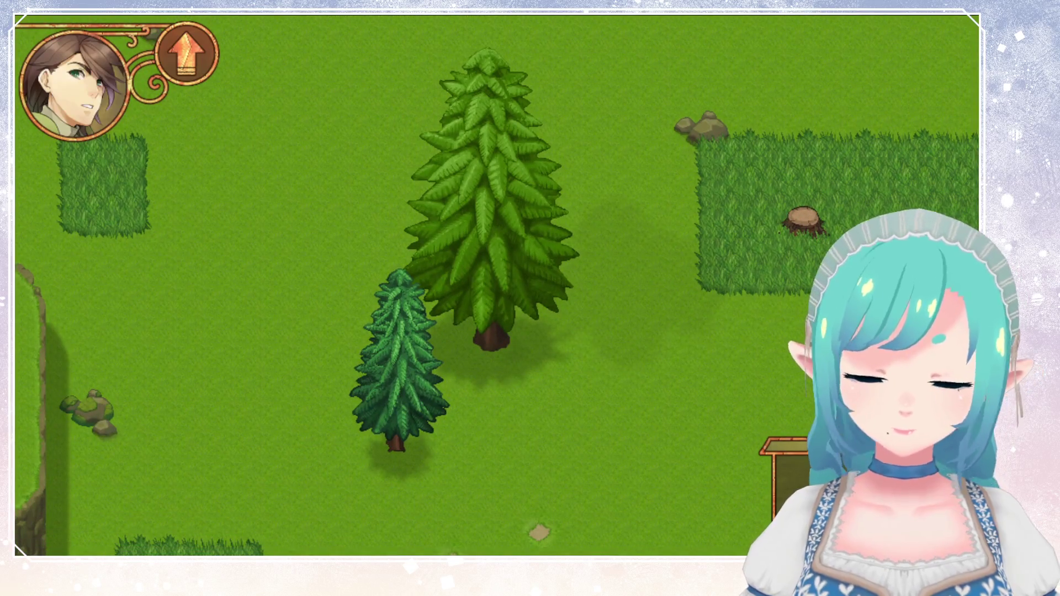
{"action": "key", "text": "m"}
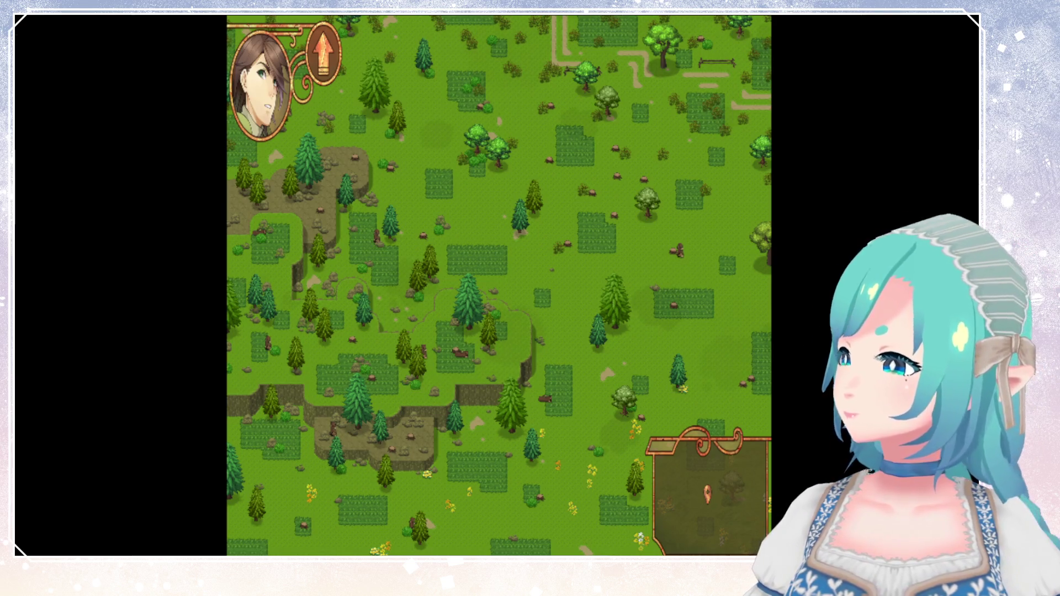
{"action": "key", "text": "alt+F4"}
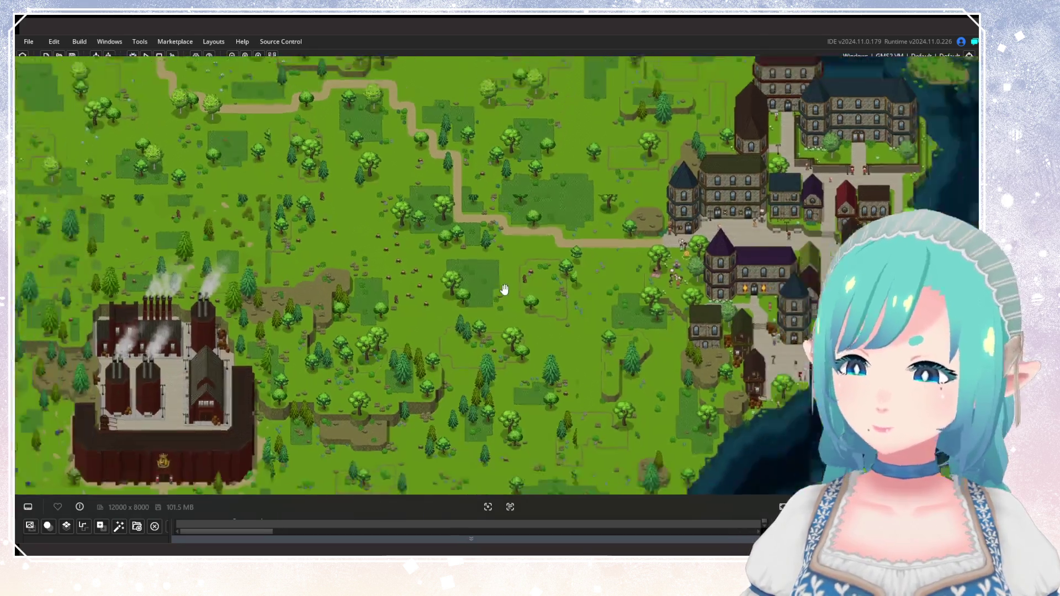
Zoom and pan the room editor view to the forest beside the factory on the world map.
{"action": "scroll", "coordinate": [504, 289], "scroll_direction": "down", "scroll_amount": 3}
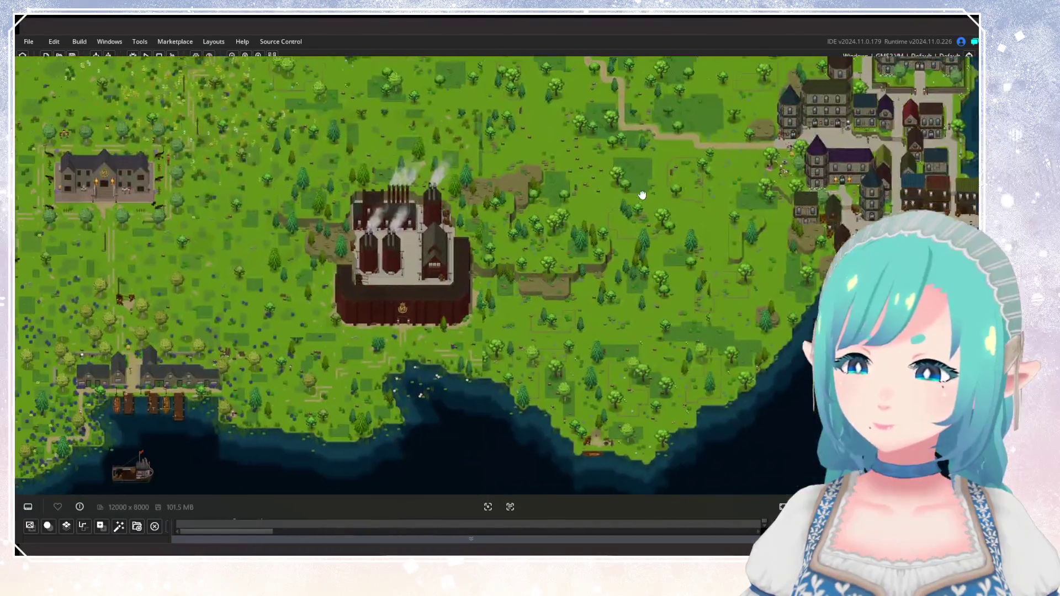
{"action": "scroll", "coordinate": [615, 215], "scroll_direction": "up", "scroll_amount": 2}
{"action": "scroll", "coordinate": [570, 275], "scroll_direction": "up", "scroll_amount": 2}
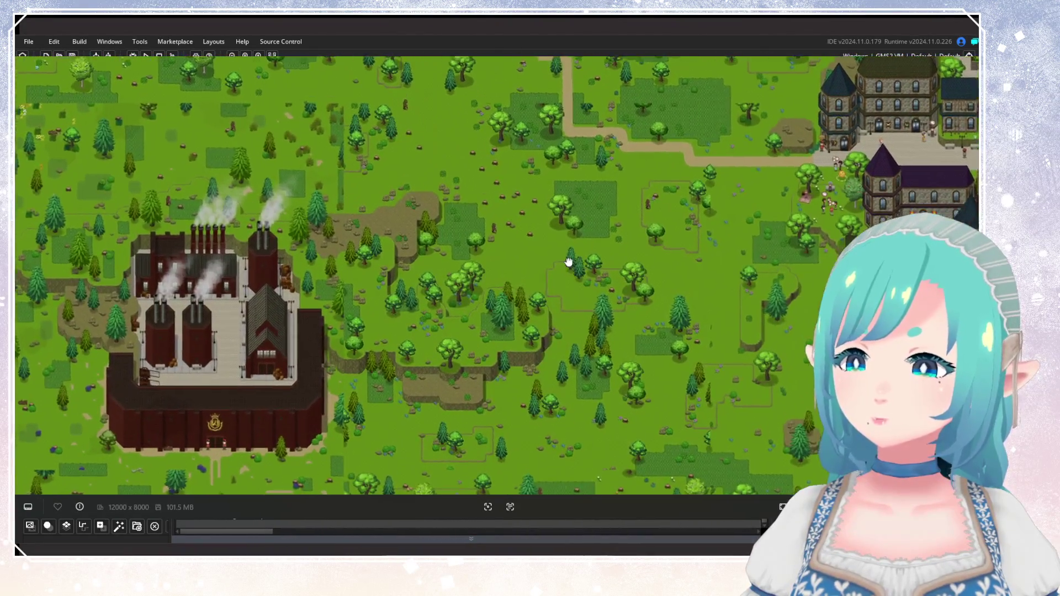
{"action": "left_click_drag", "start_coordinate": [568, 260], "coordinate": [565, 209]}
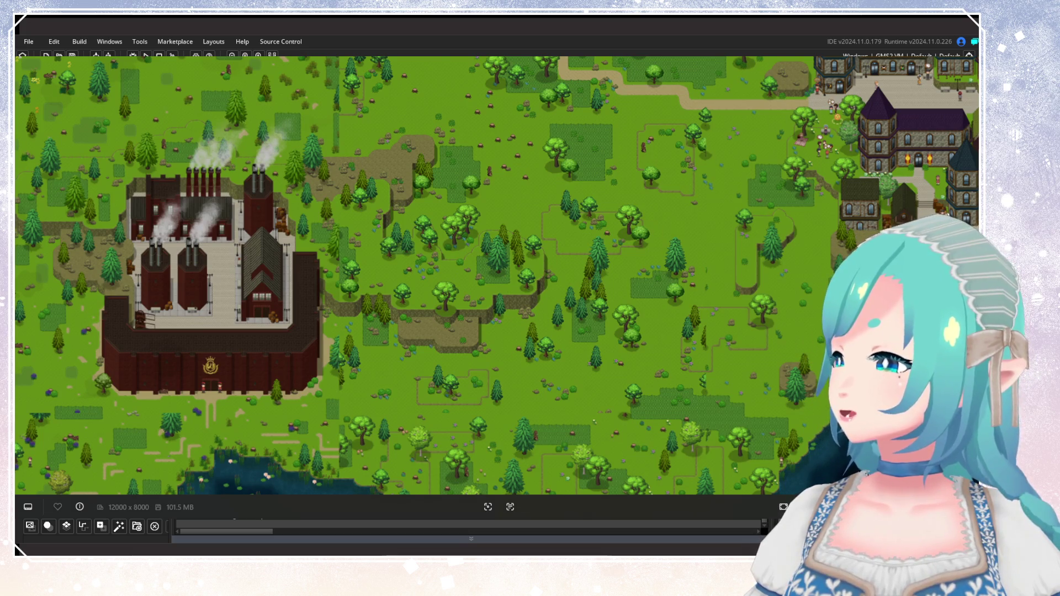
{"action": "left_click_drag", "start_coordinate": [690, 199], "coordinate": [700, 225]}
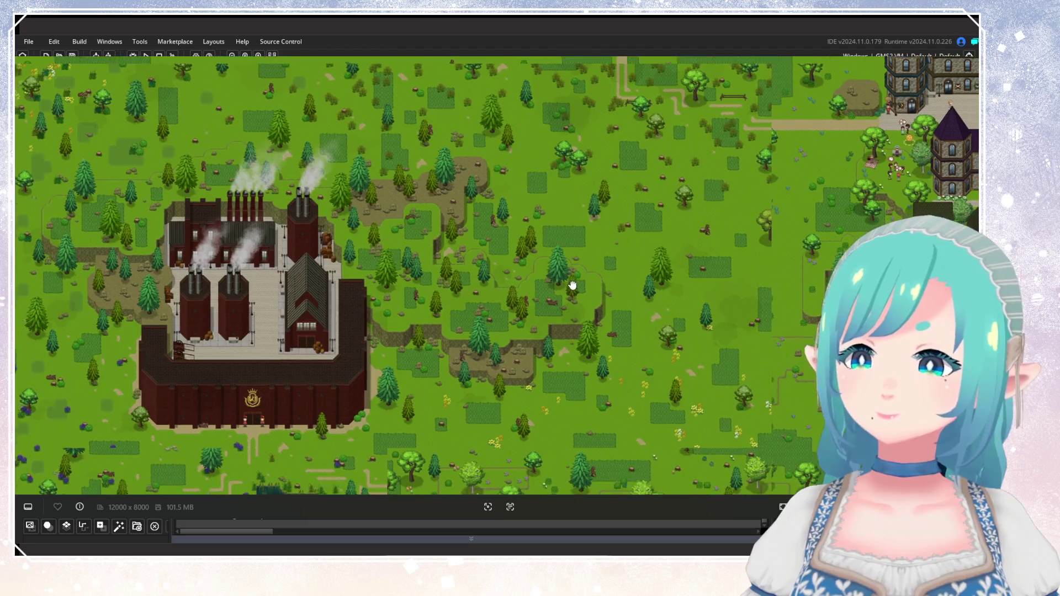
{"action": "scroll", "coordinate": [549, 298], "scroll_direction": "down", "scroll_amount": 5}
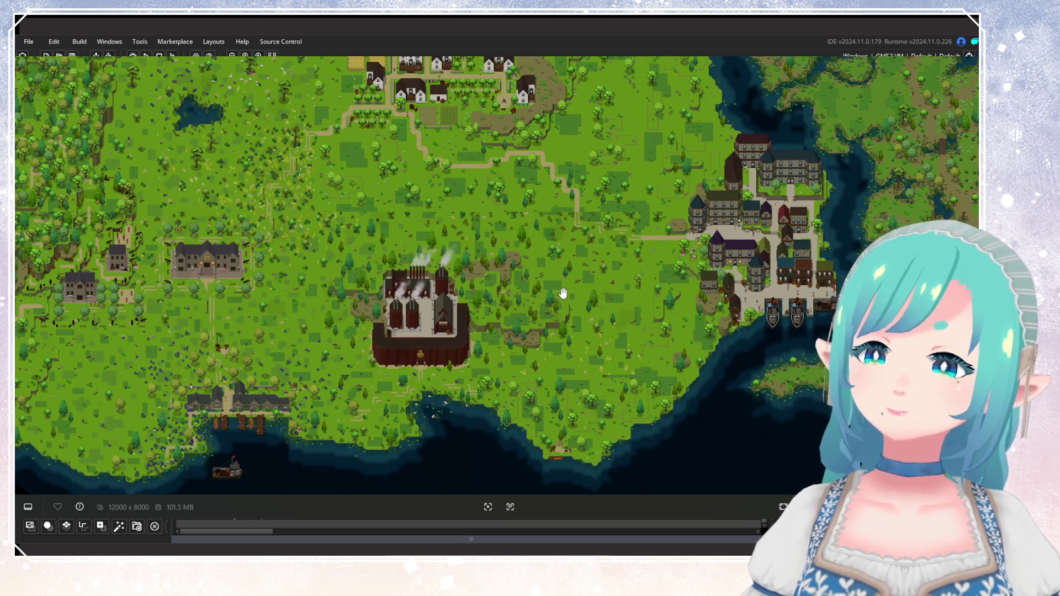
Zoom out over the entire world map, then zoom back in on the village houses and meadow.
{"action": "scroll", "coordinate": [563, 292], "scroll_direction": "down", "scroll_amount": 5}
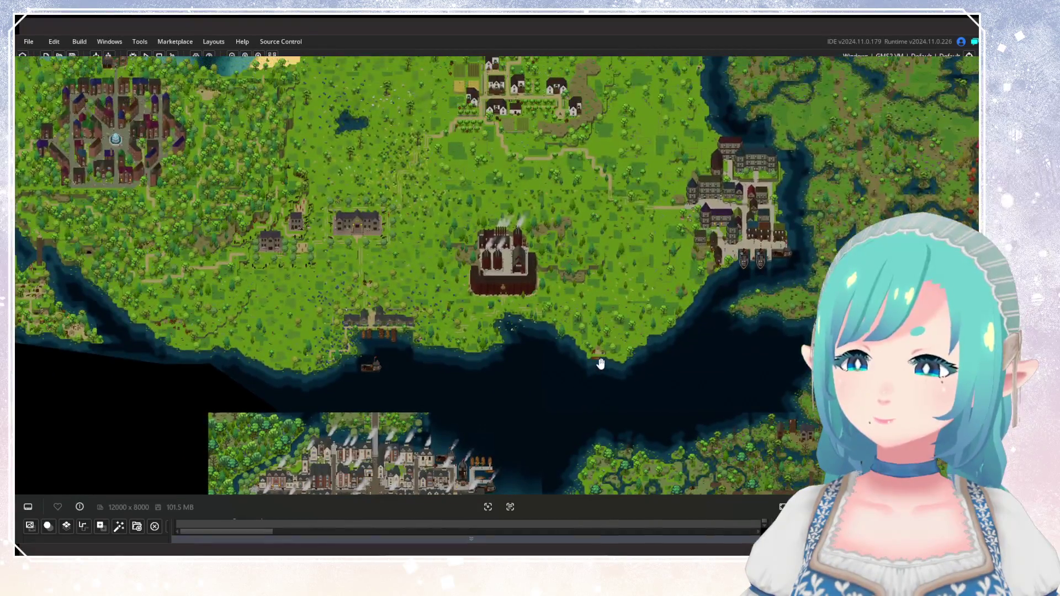
{"action": "scroll", "coordinate": [569, 338], "scroll_direction": "up", "scroll_amount": 3}
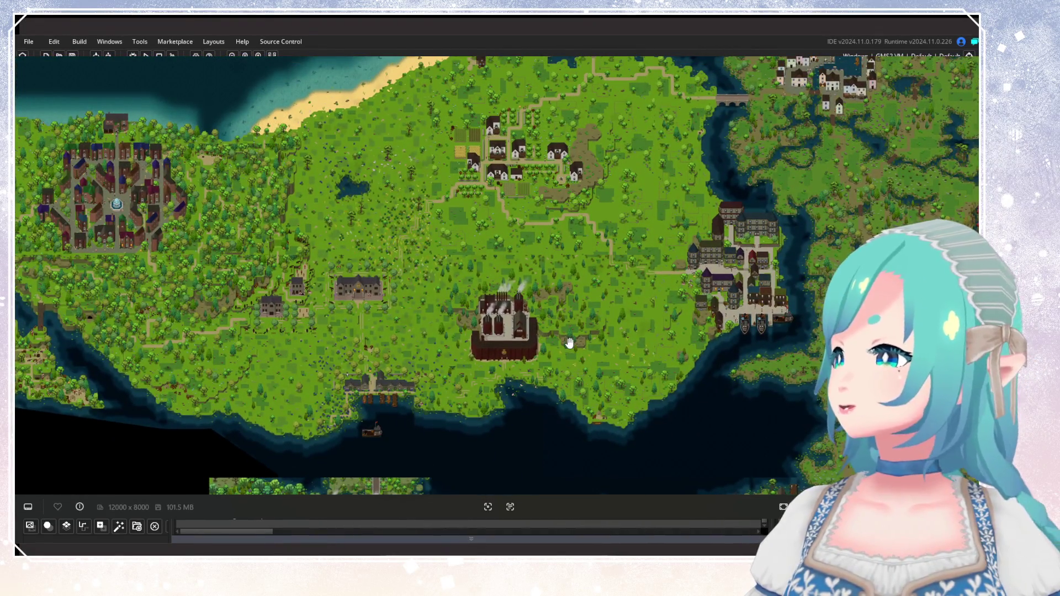
{"action": "scroll", "coordinate": [570, 343], "scroll_direction": "up", "scroll_amount": 2}
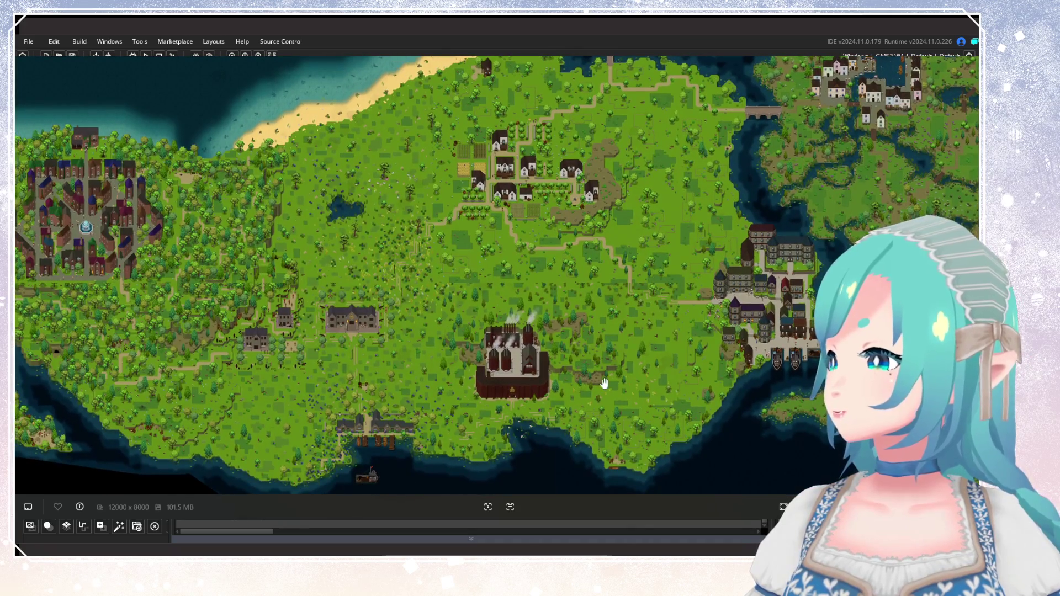
{"action": "scroll", "coordinate": [670, 386], "scroll_direction": "down", "scroll_amount": 1}
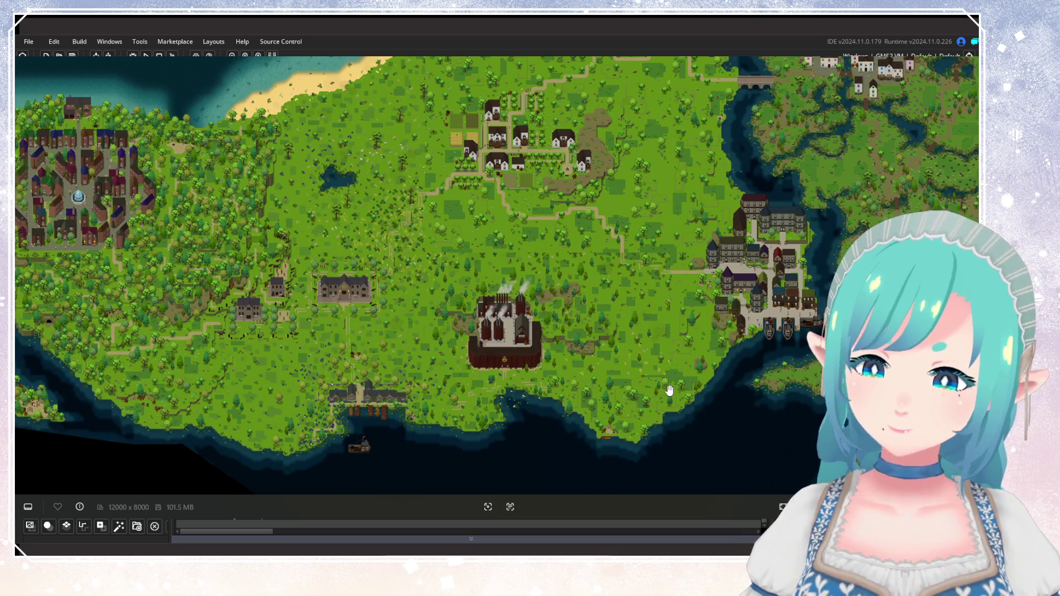
{"action": "scroll", "coordinate": [694, 188], "scroll_direction": "up", "scroll_amount": 3}
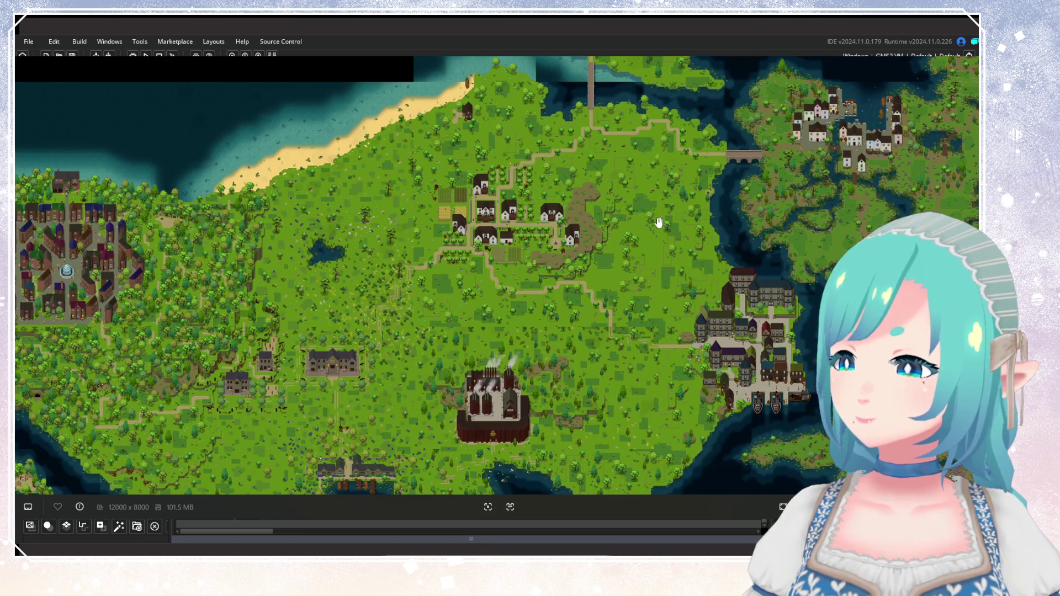
{"action": "scroll", "coordinate": [662, 224], "scroll_direction": "up", "scroll_amount": 5}
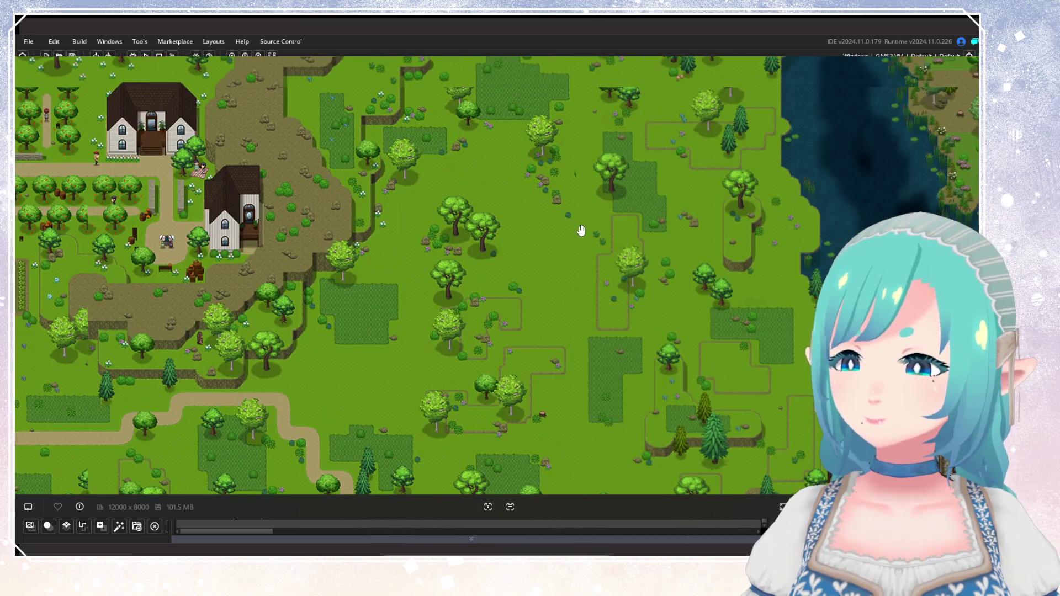
Pan and zoom from the village houses over to the factory and shoreline, closing in on the trees.
{"action": "left_click_drag", "start_coordinate": [520, 287], "coordinate": [581, 152]}
{"action": "scroll", "coordinate": [552, 238], "scroll_direction": "up", "scroll_amount": 4}
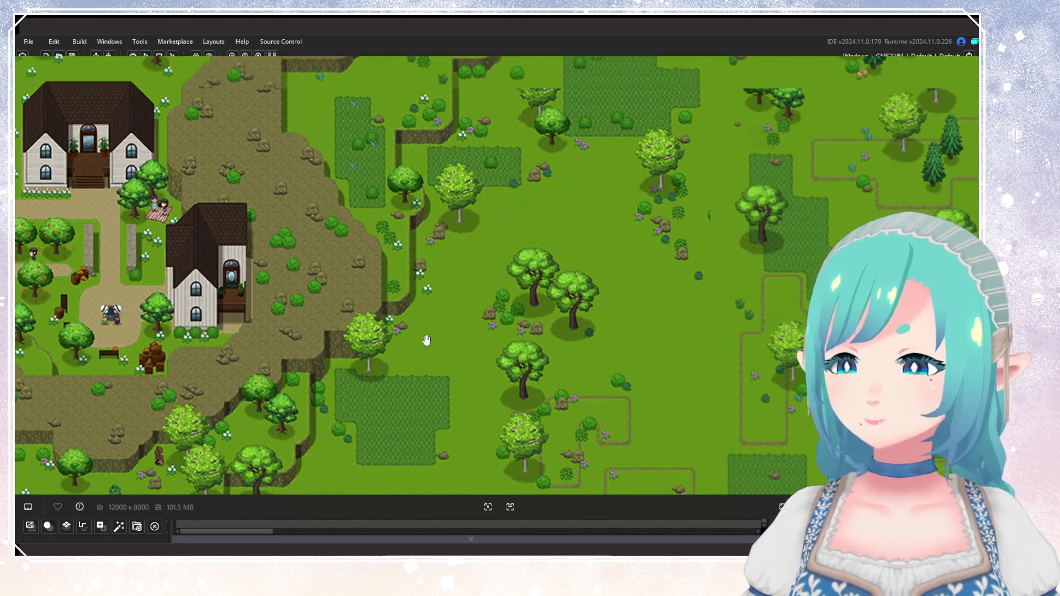
{"action": "left_click_drag", "start_coordinate": [578, 205], "coordinate": [611, 414]}
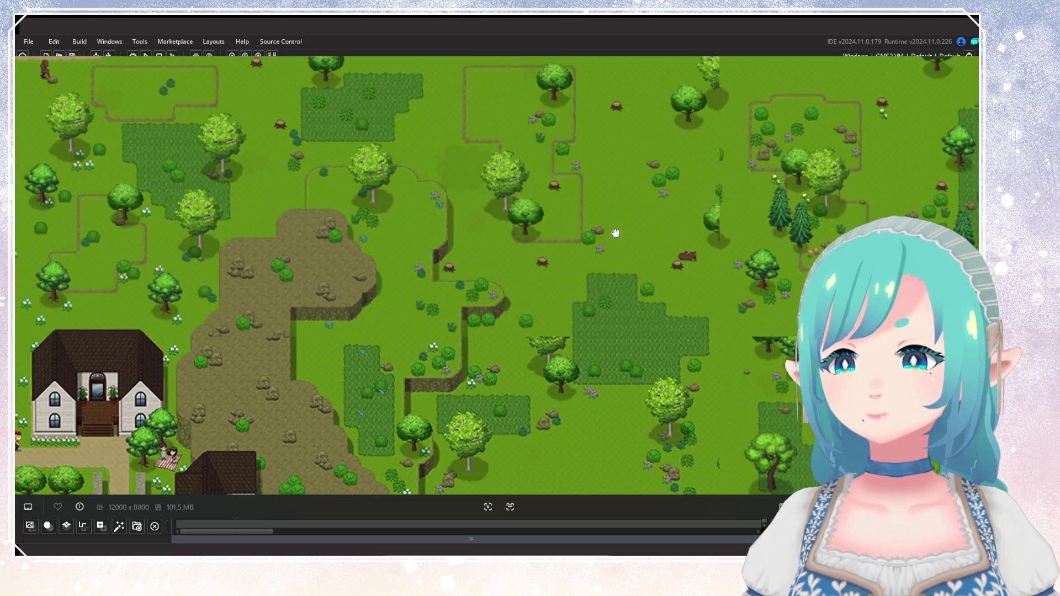
{"action": "scroll", "coordinate": [613, 347], "scroll_direction": "down", "scroll_amount": 4}
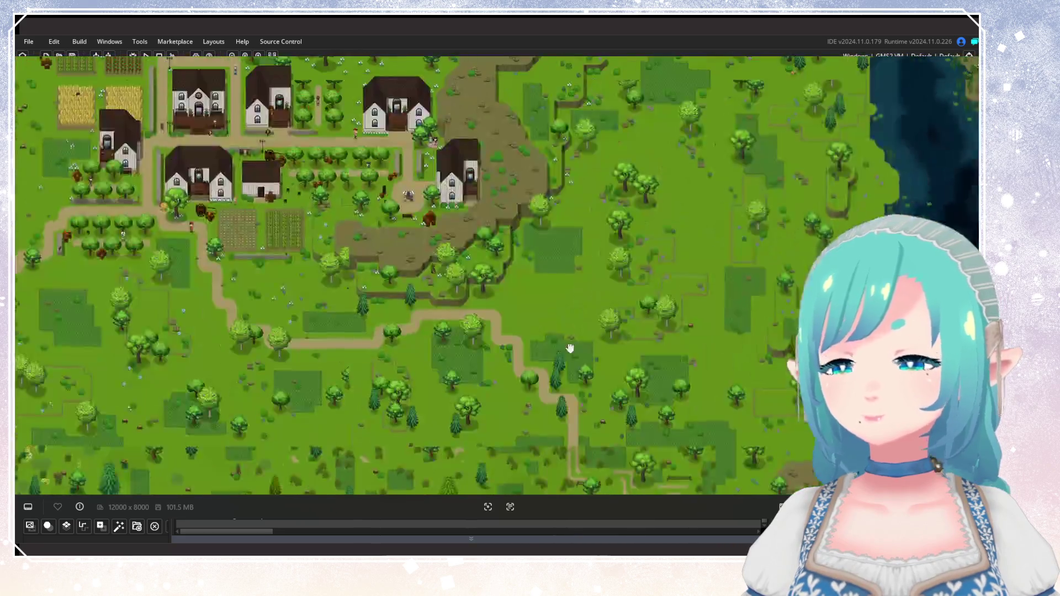
{"action": "mouse_move", "coordinate": [570, 349]}
{"action": "left_mouse_down"}
{"action": "mouse_move", "coordinate": [558, 268]}
{"action": "mouse_move", "coordinate": [638, 123]}
{"action": "mouse_move", "coordinate": [769, 182]}
{"action": "left_mouse_up"}
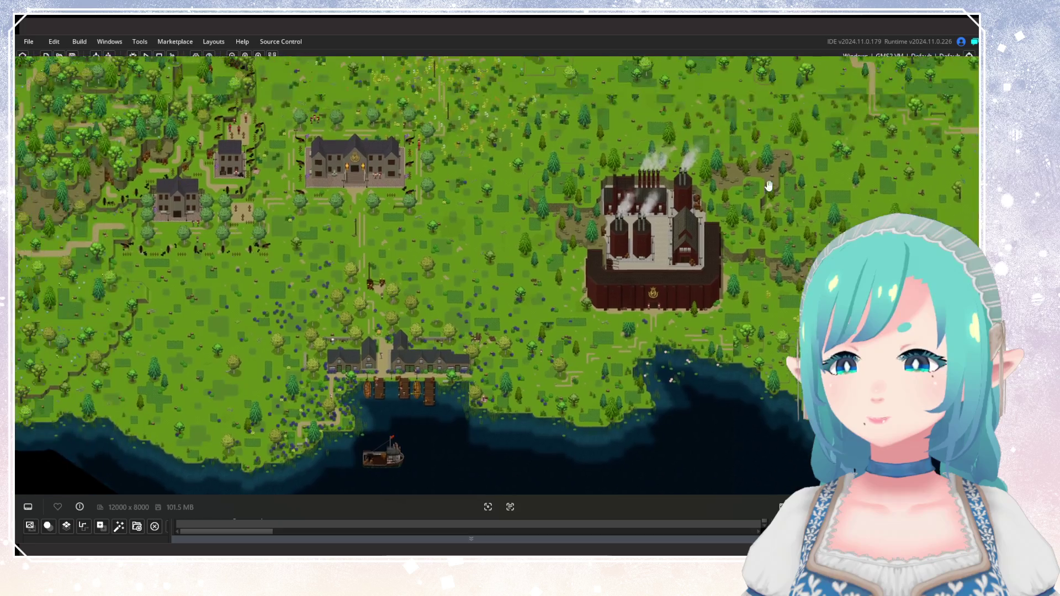
{"action": "scroll", "coordinate": [548, 230], "scroll_direction": "up", "scroll_amount": 5}
{"action": "scroll", "coordinate": [567, 242], "scroll_direction": "down", "scroll_amount": 3}
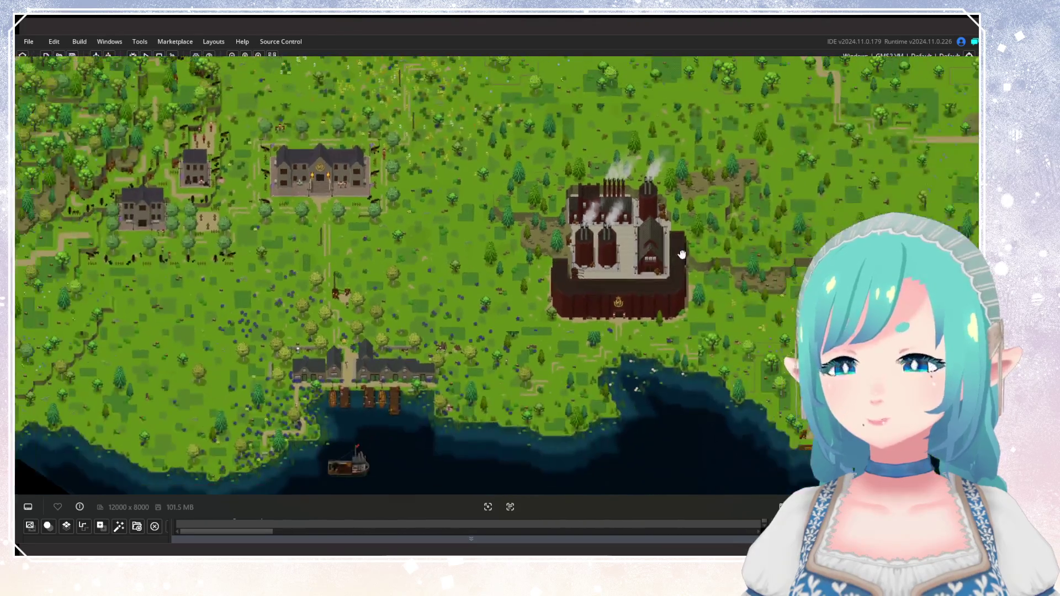
{"action": "mouse_move", "coordinate": [679, 246]}
{"action": "left_mouse_down"}
{"action": "mouse_move", "coordinate": [722, 255]}
{"action": "mouse_move", "coordinate": [645, 260]}
{"action": "mouse_move", "coordinate": [585, 230]}
{"action": "mouse_move", "coordinate": [591, 242]}
{"action": "mouse_move", "coordinate": [531, 167]}
{"action": "mouse_move", "coordinate": [549, 284]}
{"action": "left_mouse_up"}
{"action": "scroll", "coordinate": [549, 284], "scroll_direction": "up", "scroll_amount": 5}
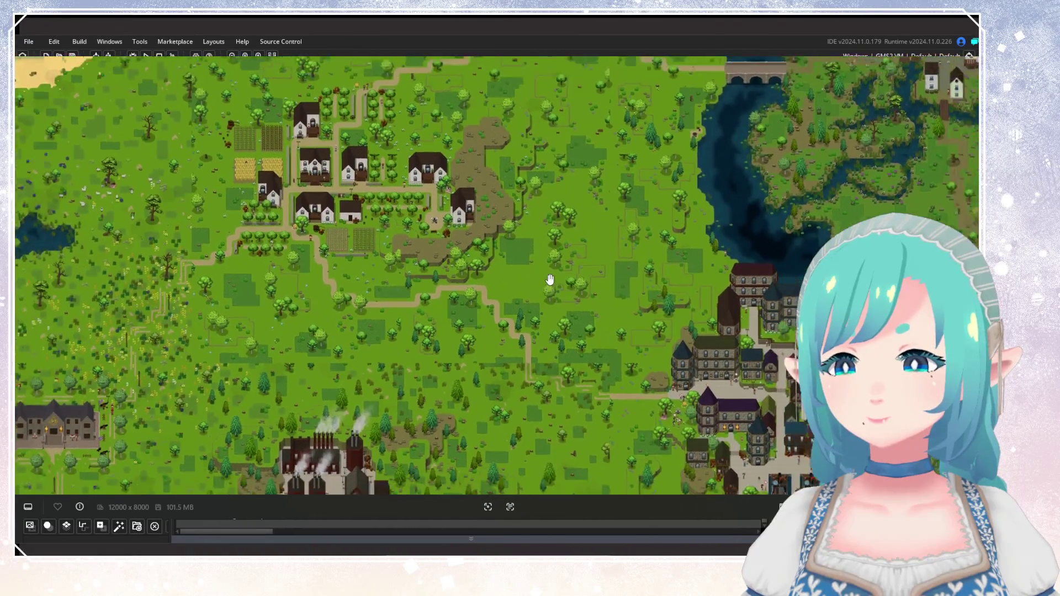
{"action": "scroll", "coordinate": [580, 244], "scroll_direction": "up", "scroll_amount": 3}
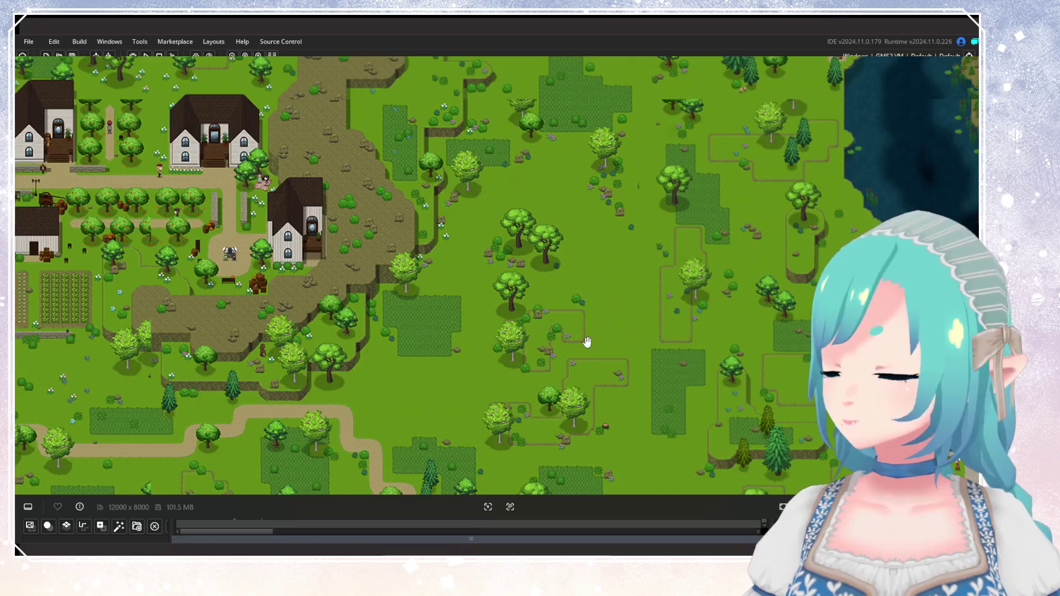
{"action": "scroll", "coordinate": [607, 348], "scroll_direction": "down", "scroll_amount": 1}
{"action": "scroll", "coordinate": [651, 224], "scroll_direction": "up", "scroll_amount": 4}
{"action": "left_click_drag", "start_coordinate": [700, 360], "coordinate": [519, 366]}
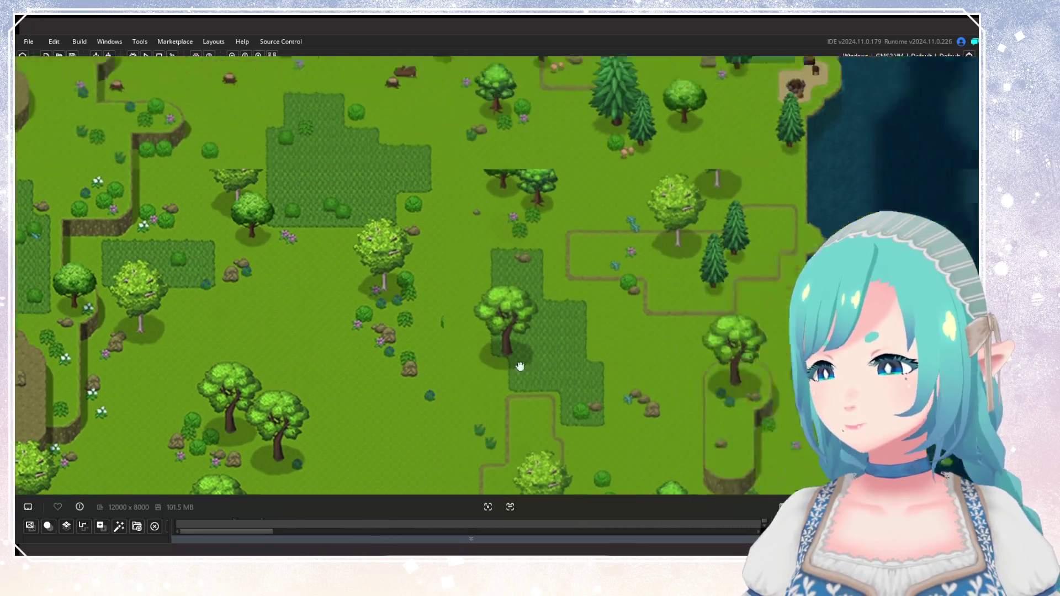
Tour the south coast, harbour, moated town and large lake, then center the factory area.
{"action": "scroll", "coordinate": [552, 331], "scroll_direction": "down", "scroll_amount": 1}
{"action": "scroll", "coordinate": [620, 275], "scroll_direction": "up", "scroll_amount": 5}
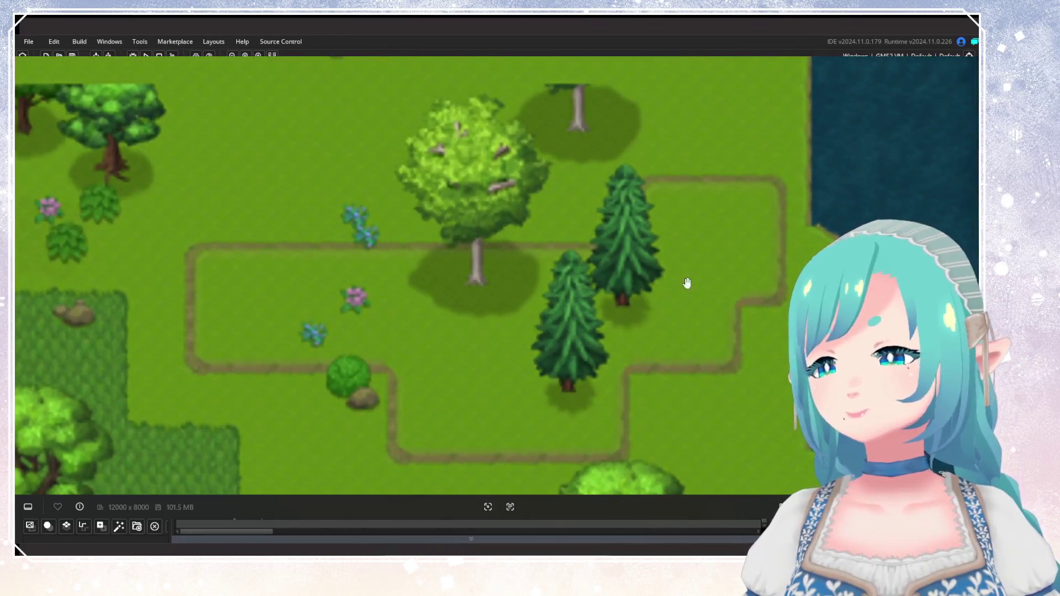
{"action": "scroll", "coordinate": [686, 282], "scroll_direction": "down", "scroll_amount": 8}
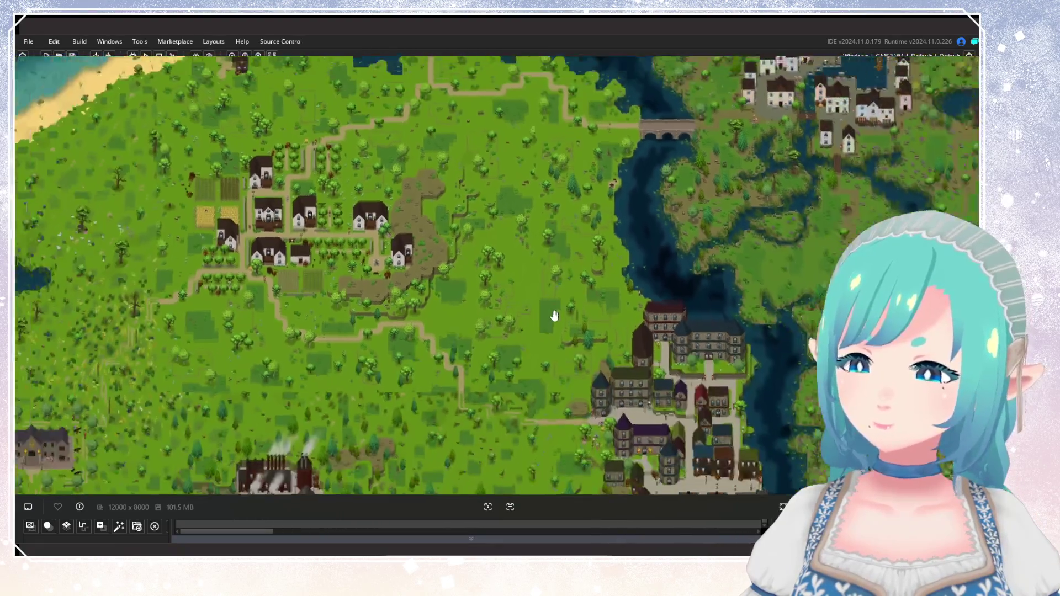
{"action": "scroll", "coordinate": [615, 253], "scroll_direction": "up", "scroll_amount": 3}
{"action": "mouse_move", "coordinate": [554, 315]}
{"action": "left_mouse_down"}
{"action": "mouse_move", "coordinate": [614, 253]}
{"action": "mouse_move", "coordinate": [539, 314]}
{"action": "mouse_move", "coordinate": [570, 177]}
{"action": "mouse_move", "coordinate": [561, 223]}
{"action": "mouse_move", "coordinate": [638, 199]}
{"action": "left_mouse_up"}
{"action": "mouse_move", "coordinate": [705, 206]}
{"action": "left_mouse_down"}
{"action": "mouse_move", "coordinate": [717, 248]}
{"action": "mouse_move", "coordinate": [695, 275]}
{"action": "left_mouse_up"}
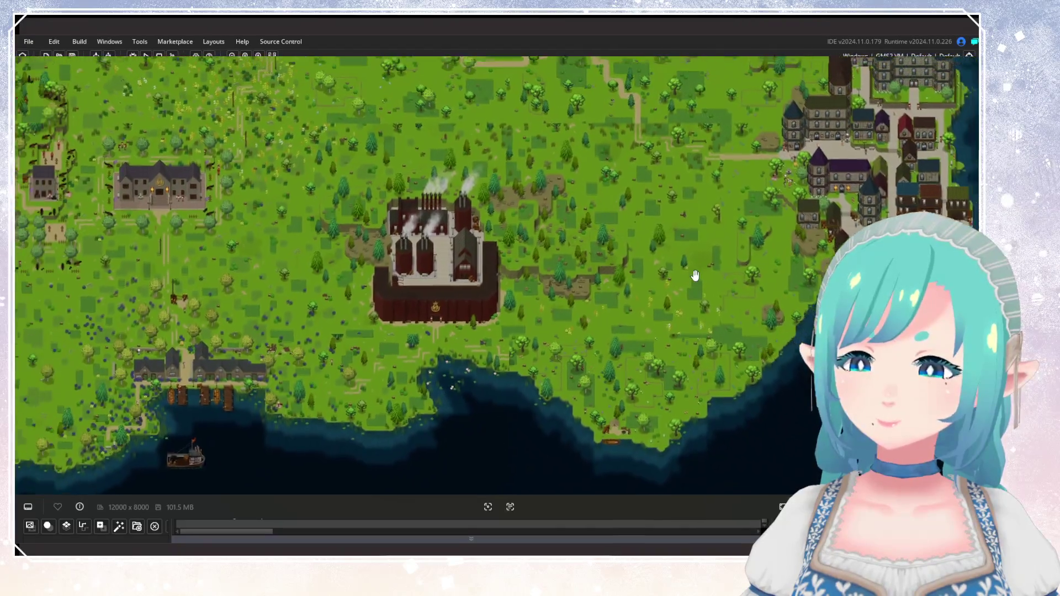
{"action": "scroll", "coordinate": [694, 275], "scroll_direction": "down", "scroll_amount": 1}
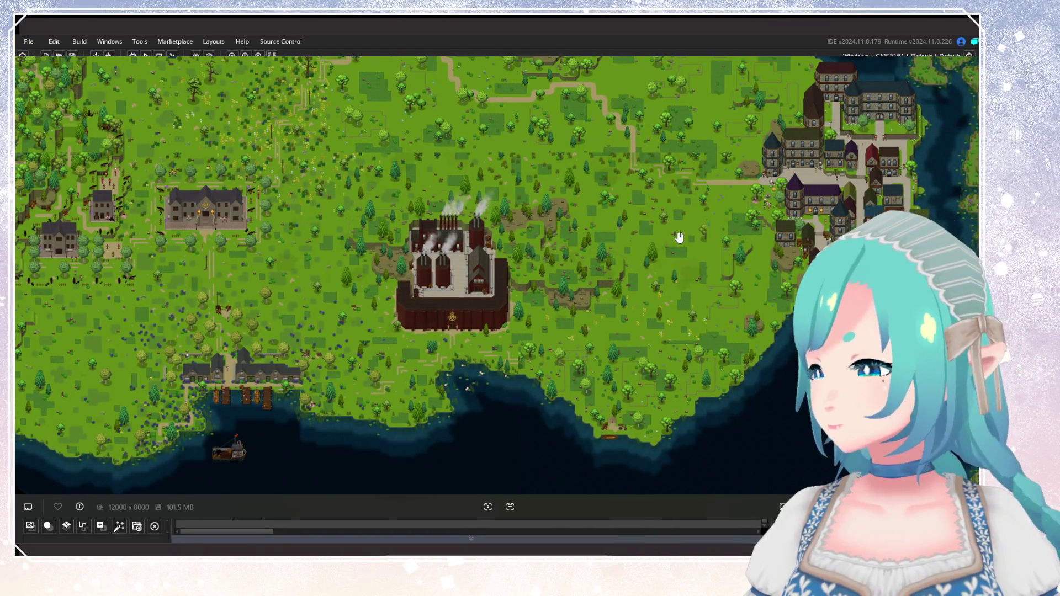
{"action": "scroll", "coordinate": [680, 237], "scroll_direction": "down", "scroll_amount": 1}
{"action": "mouse_move", "coordinate": [662, 243]}
{"action": "left_mouse_down"}
{"action": "mouse_move", "coordinate": [705, 201]}
{"action": "mouse_move", "coordinate": [683, 156]}
{"action": "mouse_move", "coordinate": [273, 314]}
{"action": "mouse_move", "coordinate": [568, 177]}
{"action": "mouse_move", "coordinate": [543, 397]}
{"action": "left_mouse_up"}
{"action": "scroll", "coordinate": [623, 379], "scroll_direction": "up", "scroll_amount": 3}
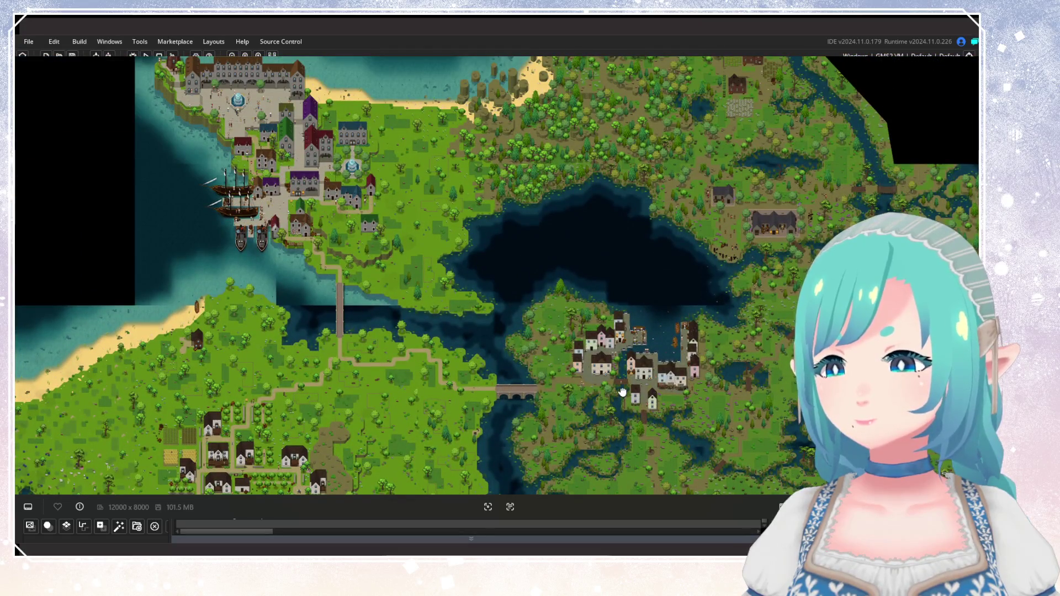
{"action": "mouse_move", "coordinate": [620, 374]}
{"action": "left_mouse_down"}
{"action": "mouse_move", "coordinate": [568, 303]}
{"action": "mouse_move", "coordinate": [623, 288]}
{"action": "mouse_move", "coordinate": [523, 275]}
{"action": "left_mouse_up"}
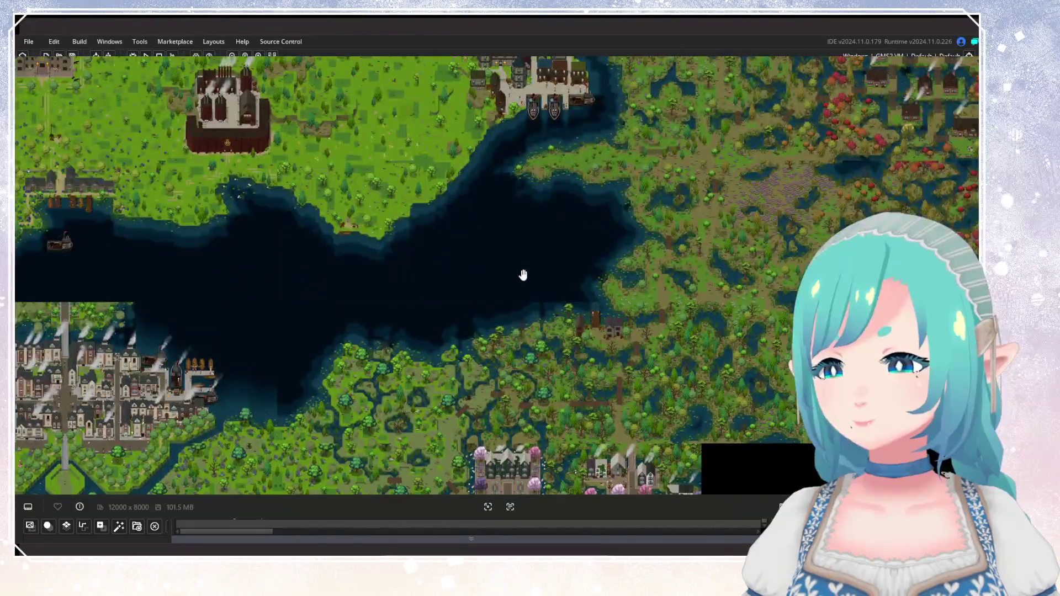
{"action": "scroll", "coordinate": [608, 338], "scroll_direction": "down", "scroll_amount": 1}
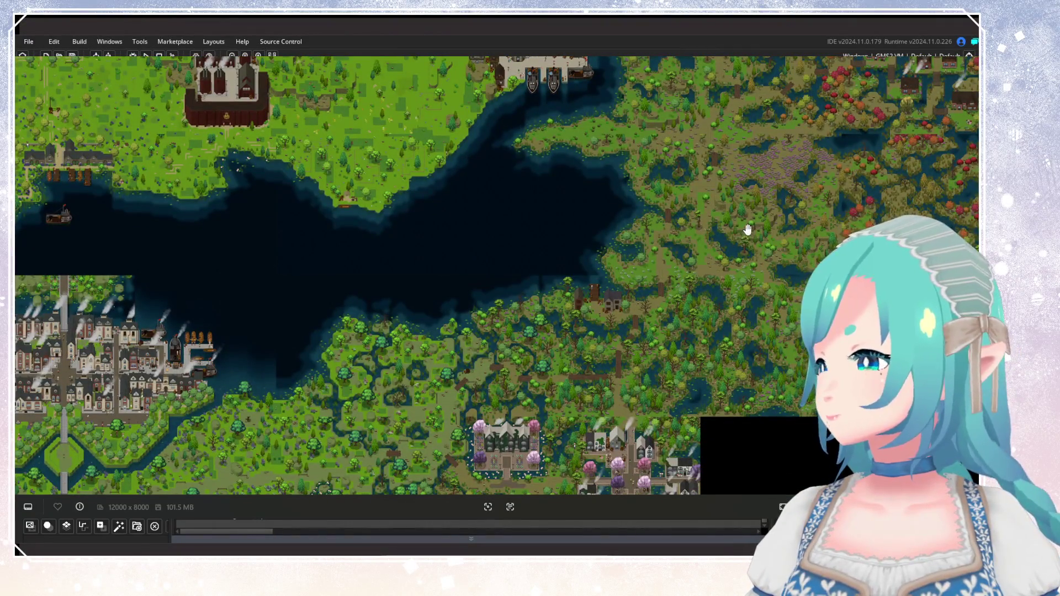
{"action": "mouse_move", "coordinate": [747, 229]}
{"action": "left_mouse_down"}
{"action": "mouse_move", "coordinate": [793, 177]}
{"action": "mouse_move", "coordinate": [690, 350]}
{"action": "mouse_move", "coordinate": [655, 180]}
{"action": "mouse_move", "coordinate": [553, 226]}
{"action": "mouse_move", "coordinate": [590, 221]}
{"action": "mouse_move", "coordinate": [643, 315]}
{"action": "left_mouse_up"}
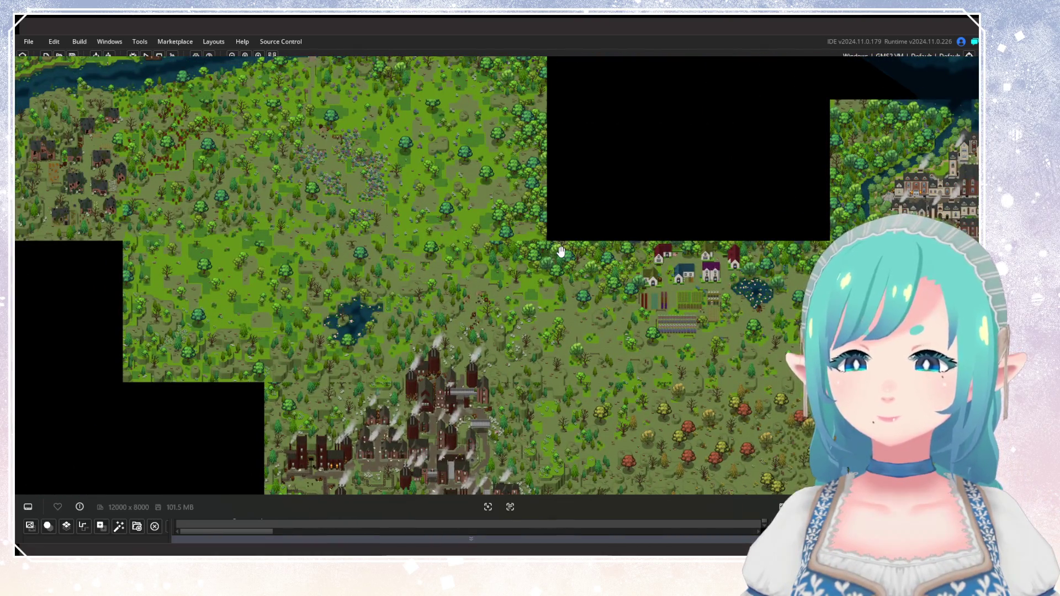
{"action": "left_click_drag", "start_coordinate": [666, 180], "coordinate": [420, 320]}
{"action": "mouse_move", "coordinate": [331, 400]}
{"action": "left_mouse_down"}
{"action": "mouse_move", "coordinate": [489, 298]}
{"action": "mouse_move", "coordinate": [456, 378]}
{"action": "left_mouse_up"}
{"action": "scroll", "coordinate": [627, 326], "scroll_direction": "up", "scroll_amount": 3}
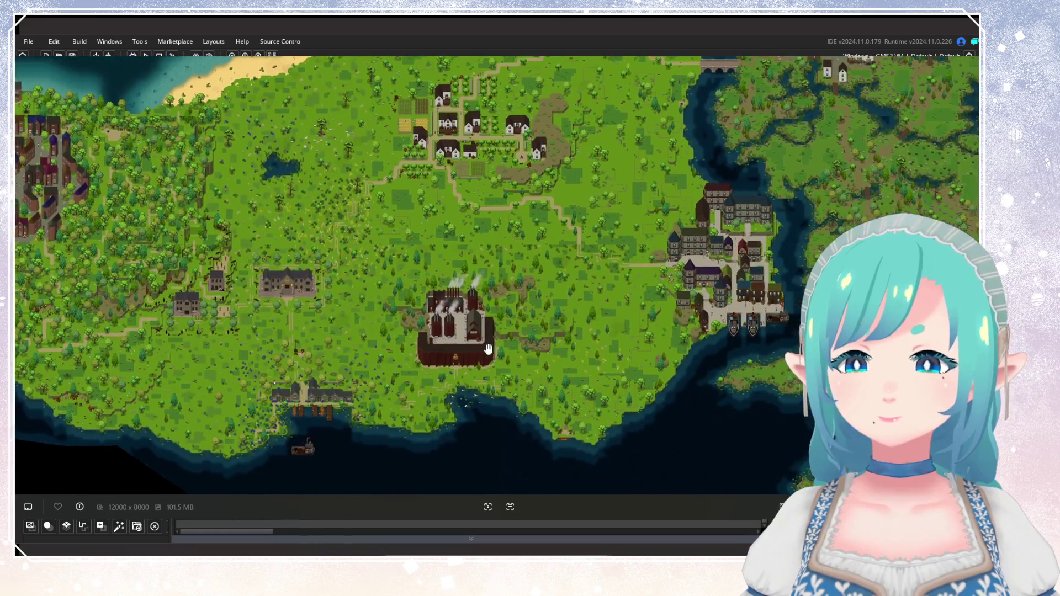
{"action": "scroll", "coordinate": [627, 325], "scroll_direction": "up", "scroll_amount": 5}
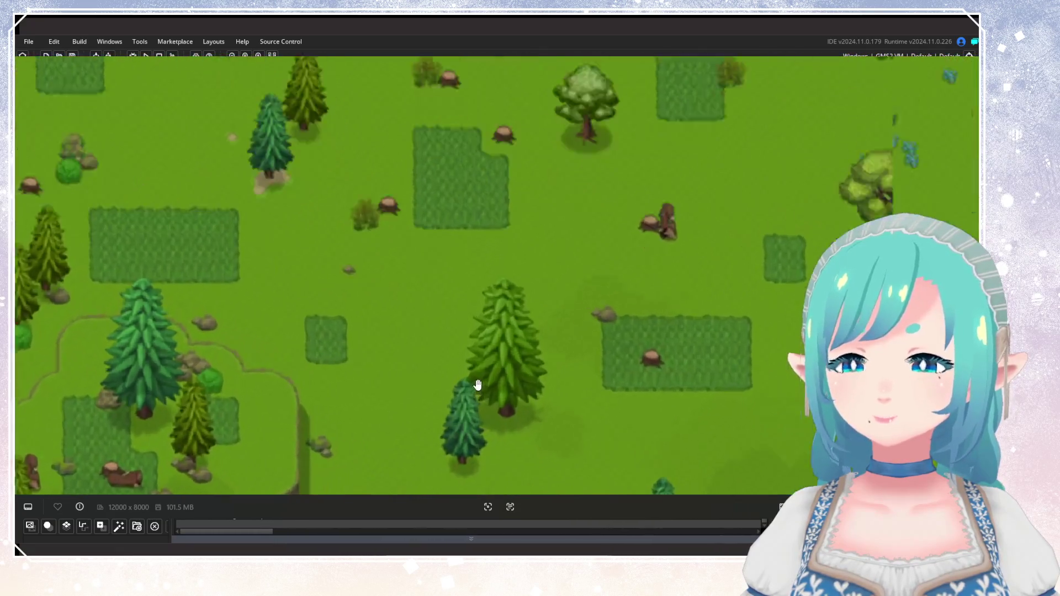
{"action": "scroll", "coordinate": [515, 395], "scroll_direction": "down", "scroll_amount": 5}
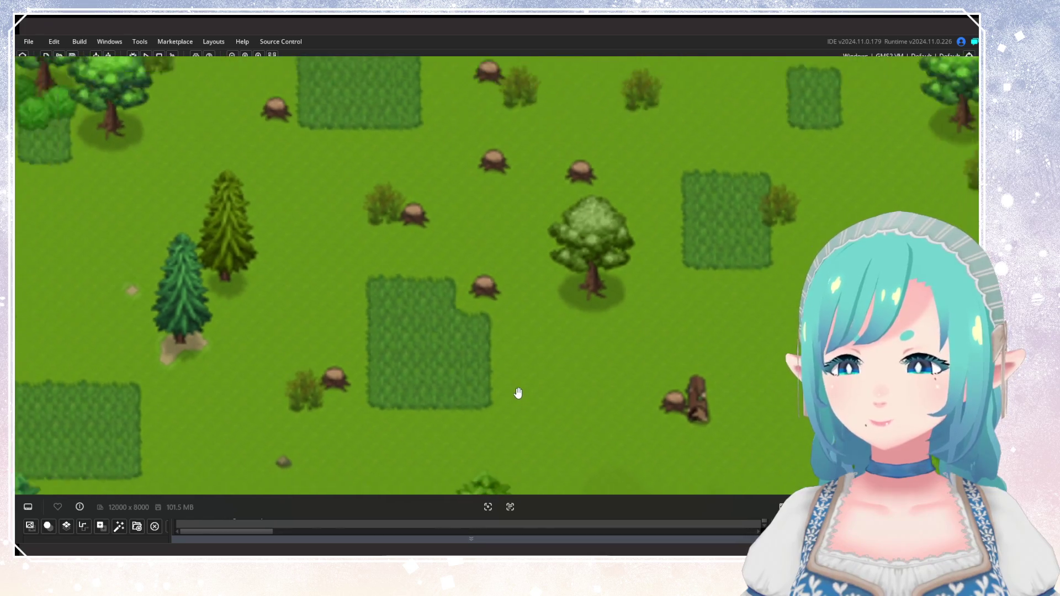
{"action": "mouse_move", "coordinate": [528, 370]}
{"action": "left_mouse_down"}
{"action": "mouse_move", "coordinate": [624, 322]}
{"action": "mouse_move", "coordinate": [634, 362]}
{"action": "mouse_move", "coordinate": [617, 355]}
{"action": "left_mouse_up"}
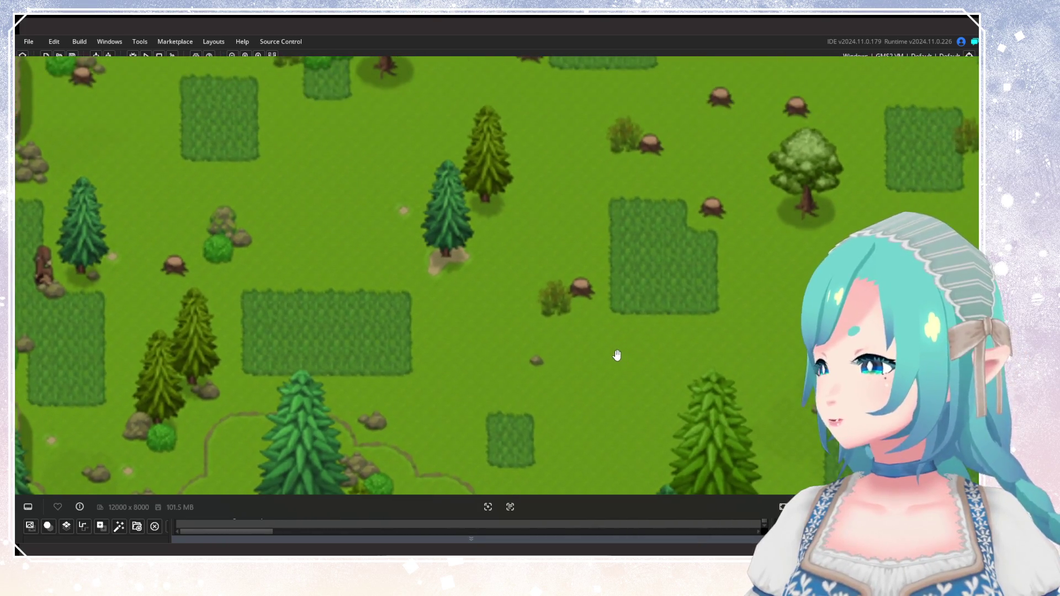
{"action": "scroll", "coordinate": [573, 298], "scroll_direction": "up", "scroll_amount": 2}
{"action": "left_click_drag", "start_coordinate": [572, 298], "coordinate": [562, 421]}
{"action": "mouse_move", "coordinate": [590, 245]}
{"action": "left_mouse_down"}
{"action": "mouse_move", "coordinate": [591, 282]}
{"action": "mouse_move", "coordinate": [331, 345]}
{"action": "mouse_move", "coordinate": [99, 338]}
{"action": "mouse_move", "coordinate": [424, 329]}
{"action": "left_mouse_up"}
{"action": "scroll", "coordinate": [423, 329], "scroll_direction": "down", "scroll_amount": 5}
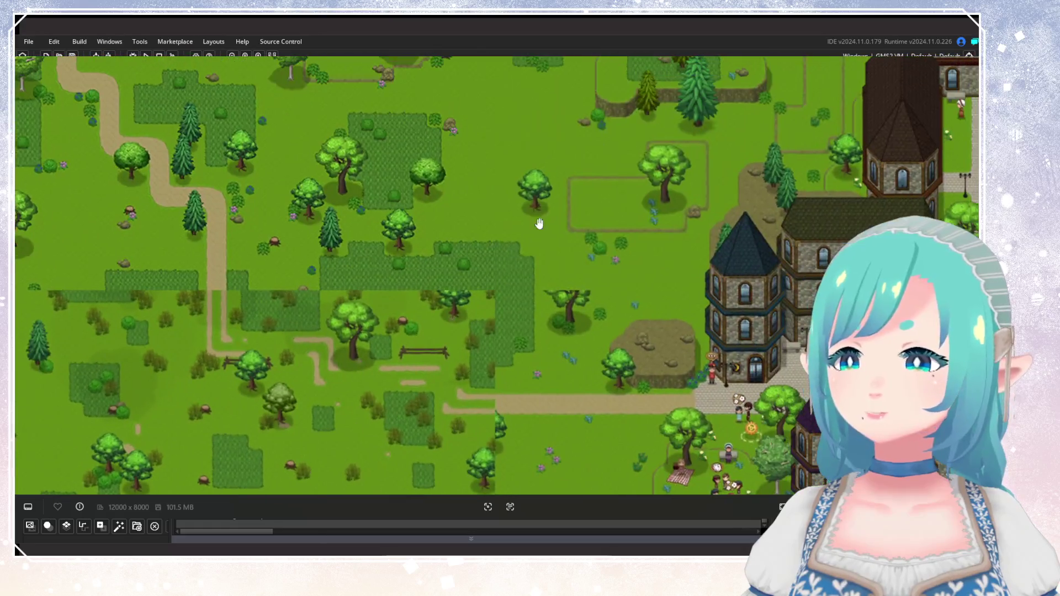
{"action": "scroll", "coordinate": [454, 267], "scroll_direction": "up", "scroll_amount": 3}
{"action": "scroll", "coordinate": [508, 335], "scroll_direction": "up", "scroll_amount": 5}
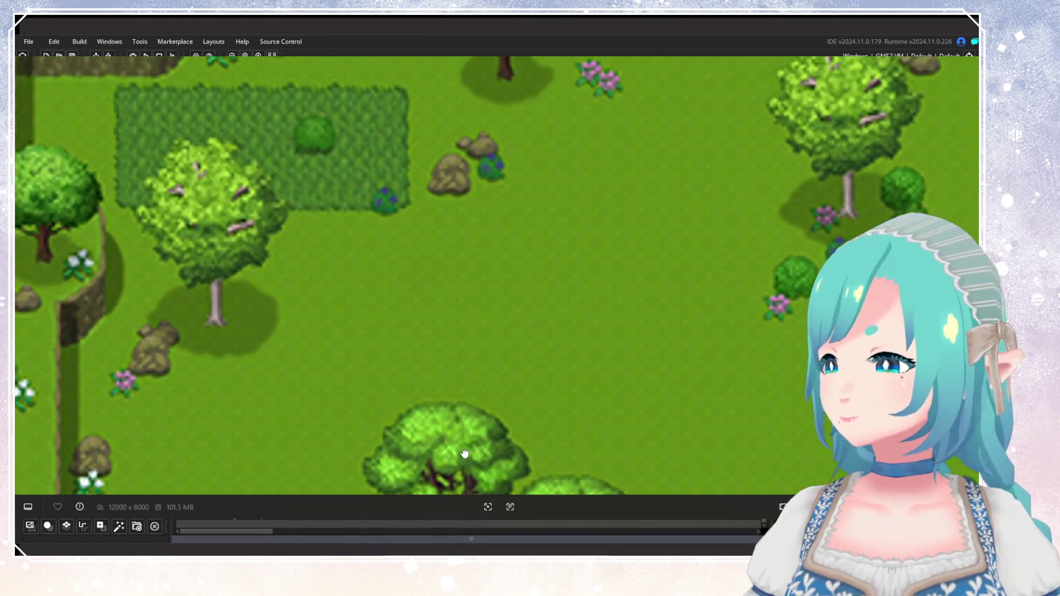
{"action": "mouse_move", "coordinate": [464, 454]}
{"action": "left_mouse_down"}
{"action": "mouse_move", "coordinate": [482, 416]}
{"action": "mouse_move", "coordinate": [440, 398]}
{"action": "mouse_move", "coordinate": [547, 338]}
{"action": "mouse_move", "coordinate": [548, 353]}
{"action": "mouse_move", "coordinate": [466, 463]}
{"action": "mouse_move", "coordinate": [457, 406]}
{"action": "mouse_move", "coordinate": [591, 466]}
{"action": "mouse_move", "coordinate": [481, 414]}
{"action": "mouse_move", "coordinate": [657, 435]}
{"action": "mouse_move", "coordinate": [644, 340]}
{"action": "mouse_move", "coordinate": [471, 308]}
{"action": "mouse_move", "coordinate": [624, 277]}
{"action": "left_mouse_up"}
{"action": "scroll", "coordinate": [625, 276], "scroll_direction": "down", "scroll_amount": 8}
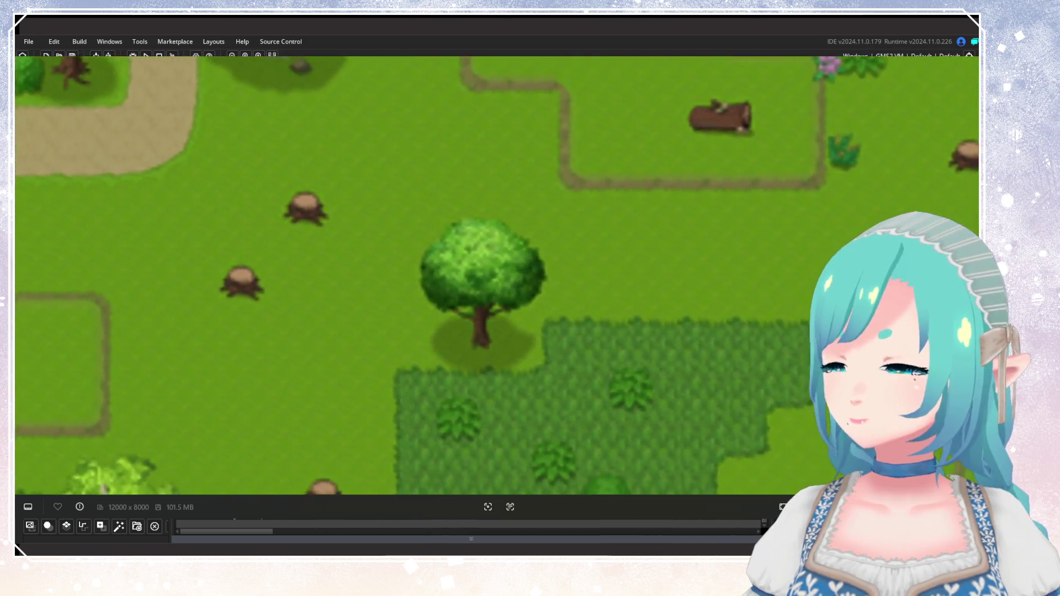
{"action": "scroll", "coordinate": [586, 290], "scroll_direction": "down", "scroll_amount": 4}
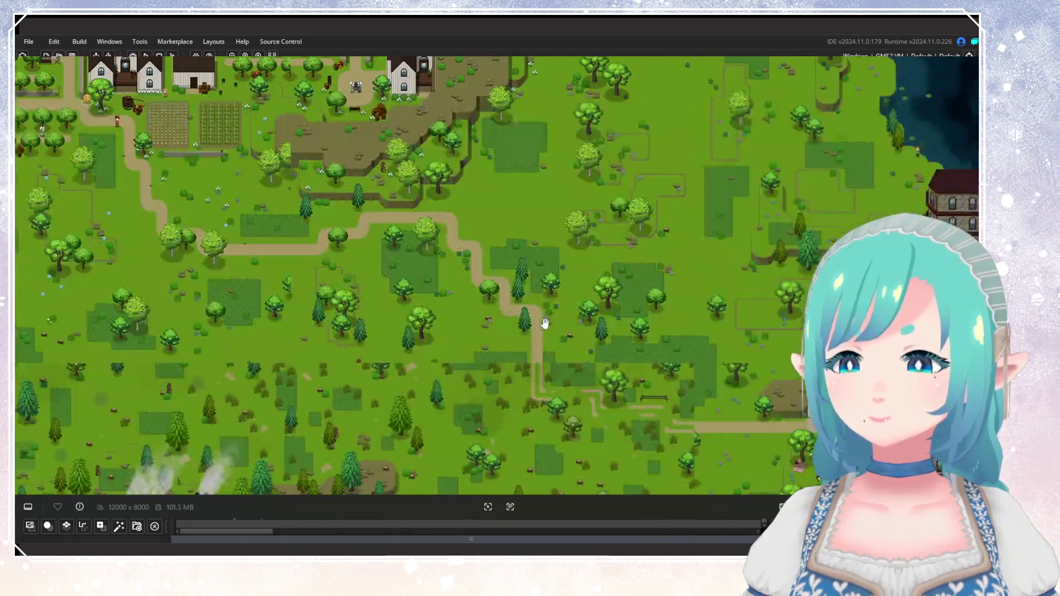
{"action": "scroll", "coordinate": [466, 139], "scroll_direction": "down", "scroll_amount": 3}
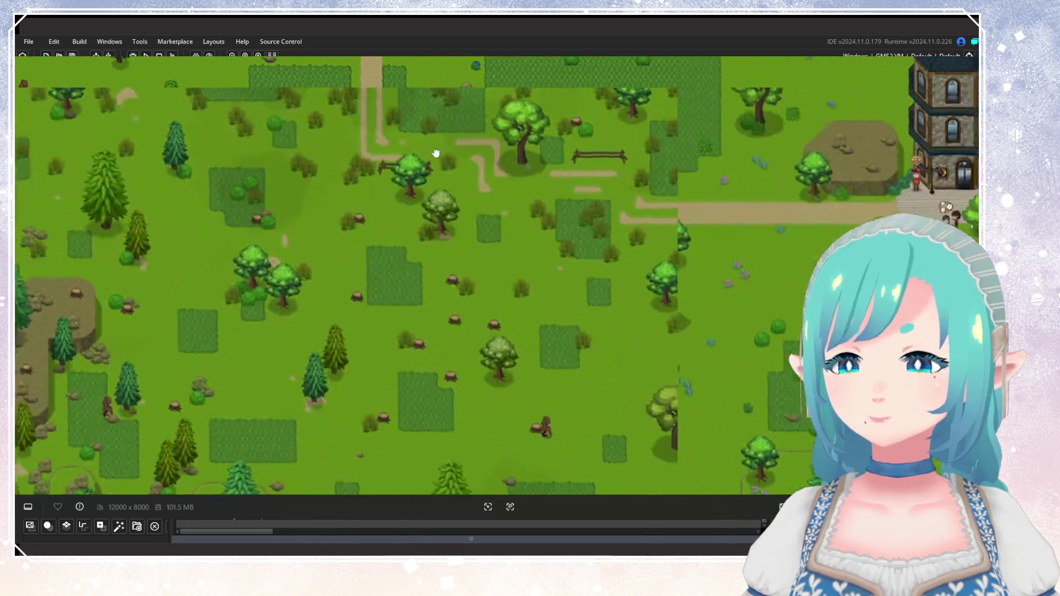
{"action": "scroll", "coordinate": [411, 155], "scroll_direction": "down", "scroll_amount": 4}
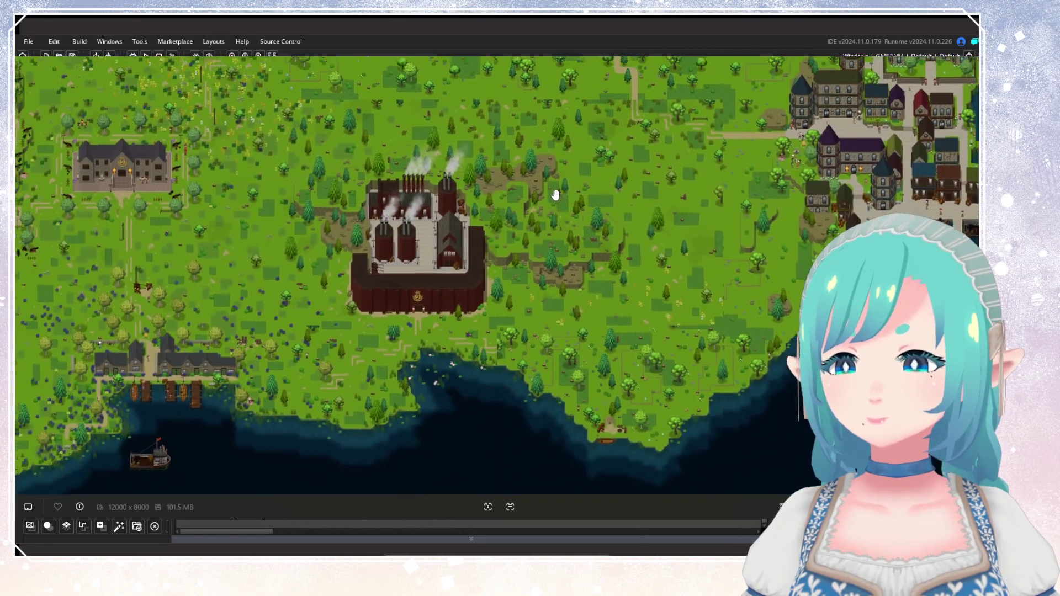
{"action": "scroll", "coordinate": [519, 249], "scroll_direction": "down", "scroll_amount": 2}
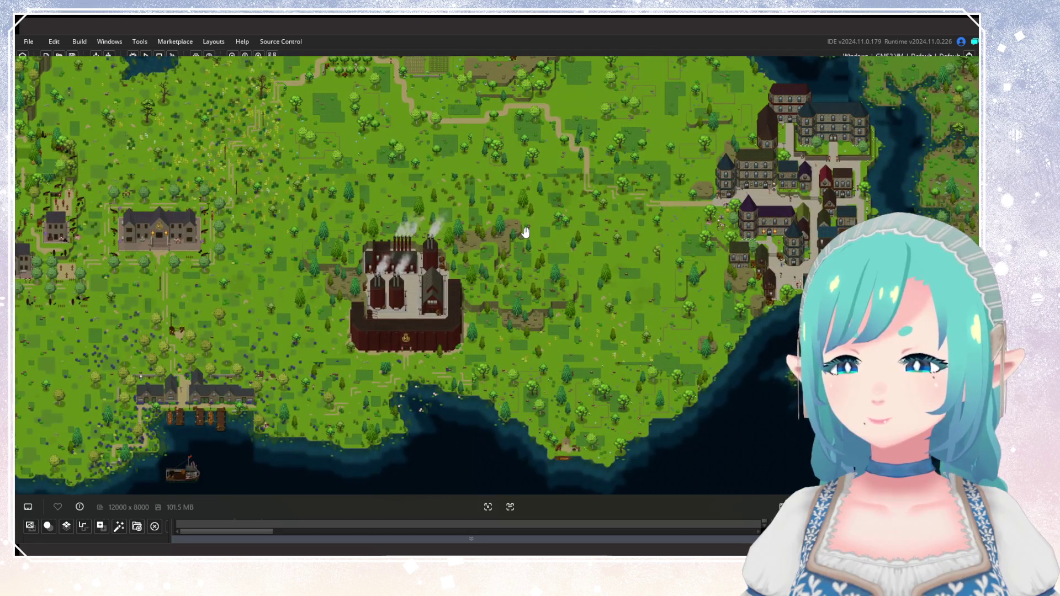
{"action": "mouse_move", "coordinate": [561, 190]}
{"action": "left_mouse_down"}
{"action": "mouse_move", "coordinate": [503, 232]}
{"action": "mouse_move", "coordinate": [534, 203]}
{"action": "mouse_move", "coordinate": [519, 189]}
{"action": "mouse_move", "coordinate": [570, 187]}
{"action": "left_mouse_up"}
{"action": "scroll", "coordinate": [534, 203], "scroll_direction": "down", "scroll_amount": 2}
Pan across the river, northern regions, walled town and eastern coastline, adjusting the zoom along the way.
{"action": "mouse_move", "coordinate": [234, 217]}
{"action": "left_mouse_down"}
{"action": "mouse_move", "coordinate": [468, 239]}
{"action": "mouse_move", "coordinate": [409, 274]}
{"action": "mouse_move", "coordinate": [409, 109]}
{"action": "left_mouse_up"}
{"action": "left_click_drag", "start_coordinate": [616, 249], "coordinate": [373, 142]}
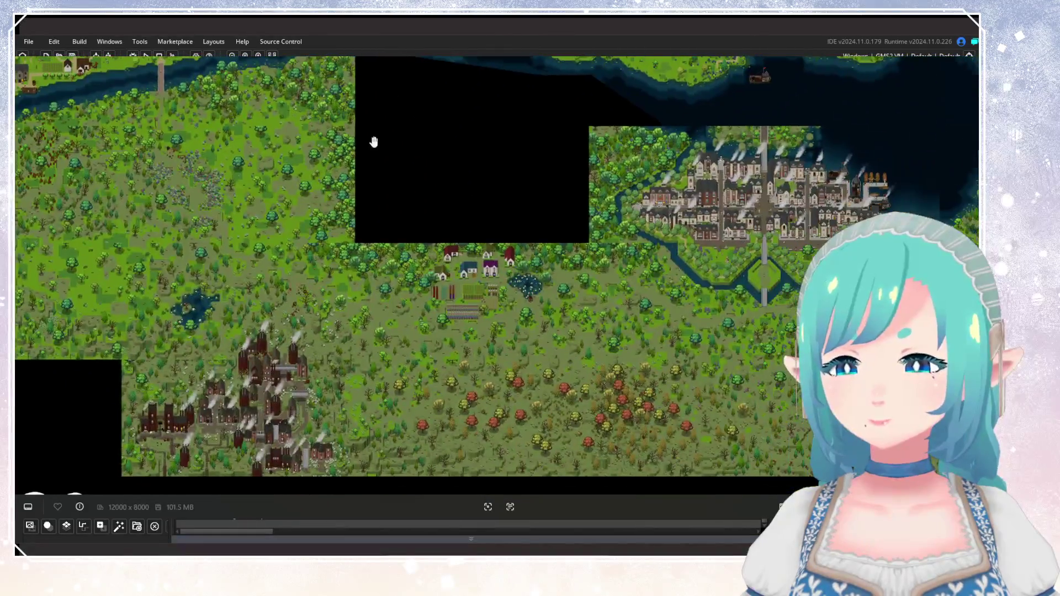
{"action": "left_click_drag", "start_coordinate": [554, 338], "coordinate": [552, 252]}
{"action": "left_click_drag", "start_coordinate": [782, 194], "coordinate": [284, 268]}
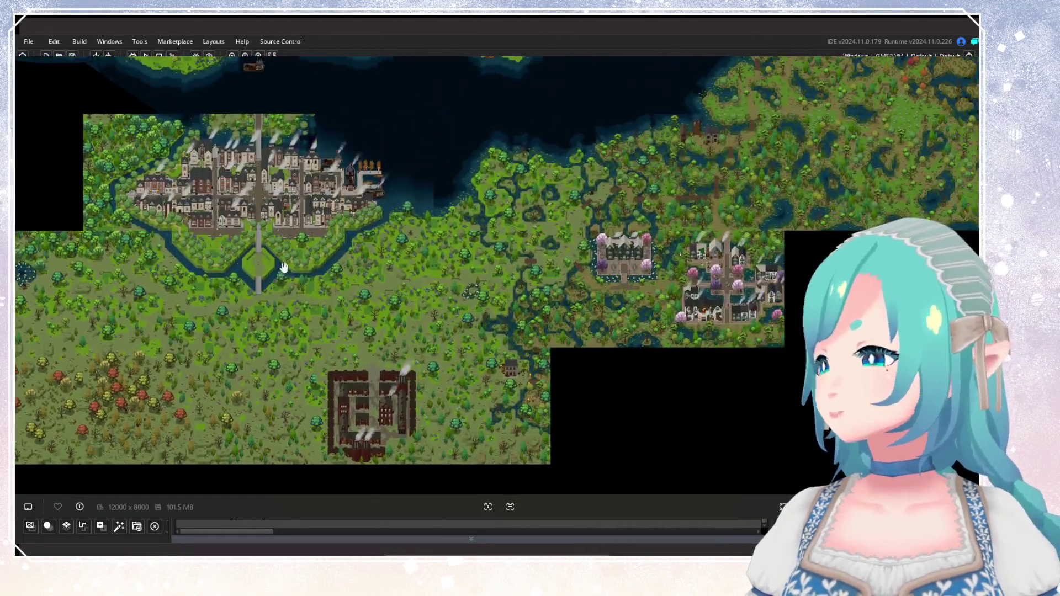
{"action": "scroll", "coordinate": [440, 284], "scroll_direction": "down", "scroll_amount": 1}
{"action": "scroll", "coordinate": [563, 217], "scroll_direction": "up", "scroll_amount": 1}
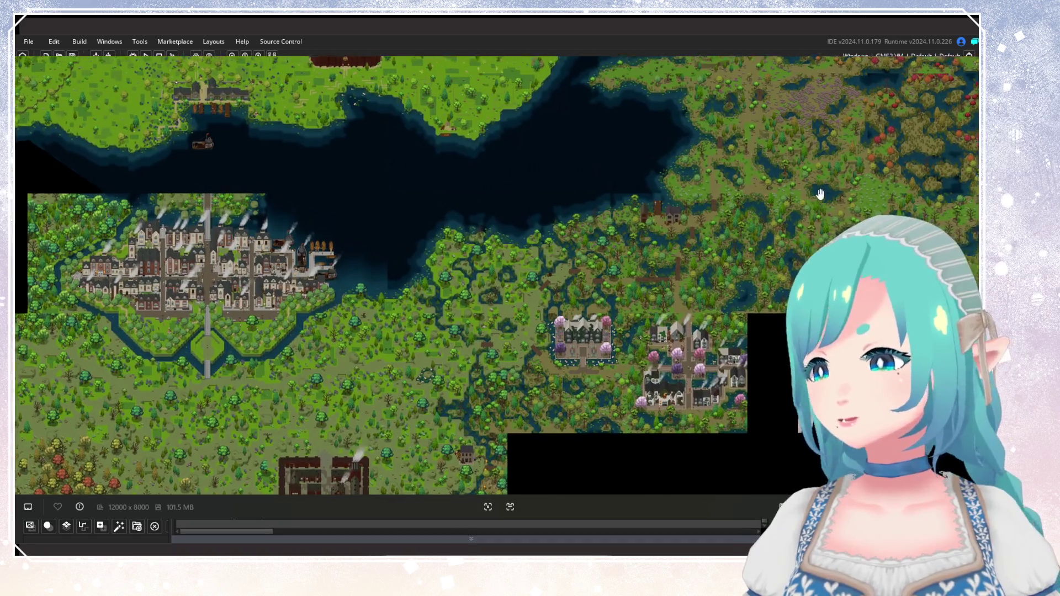
{"action": "scroll", "coordinate": [815, 190], "scroll_direction": "up", "scroll_amount": 3}
{"action": "scroll", "coordinate": [520, 234], "scroll_direction": "up", "scroll_amount": 4}
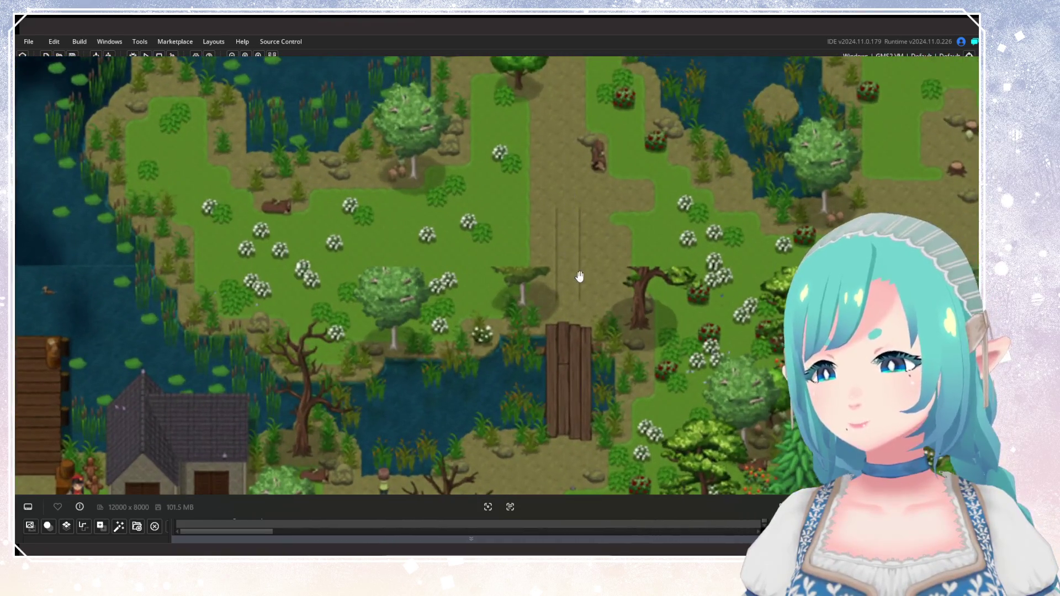
{"action": "scroll", "coordinate": [575, 277], "scroll_direction": "up", "scroll_amount": 1}
{"action": "scroll", "coordinate": [575, 277], "scroll_direction": "down", "scroll_amount": 6}
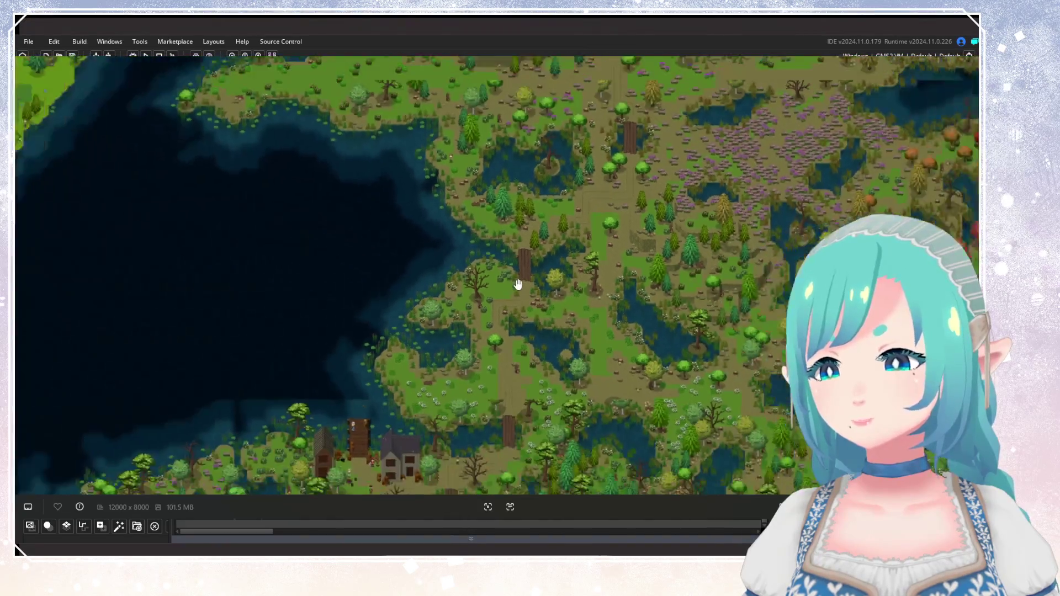
{"action": "scroll", "coordinate": [518, 284], "scroll_direction": "up", "scroll_amount": 5}
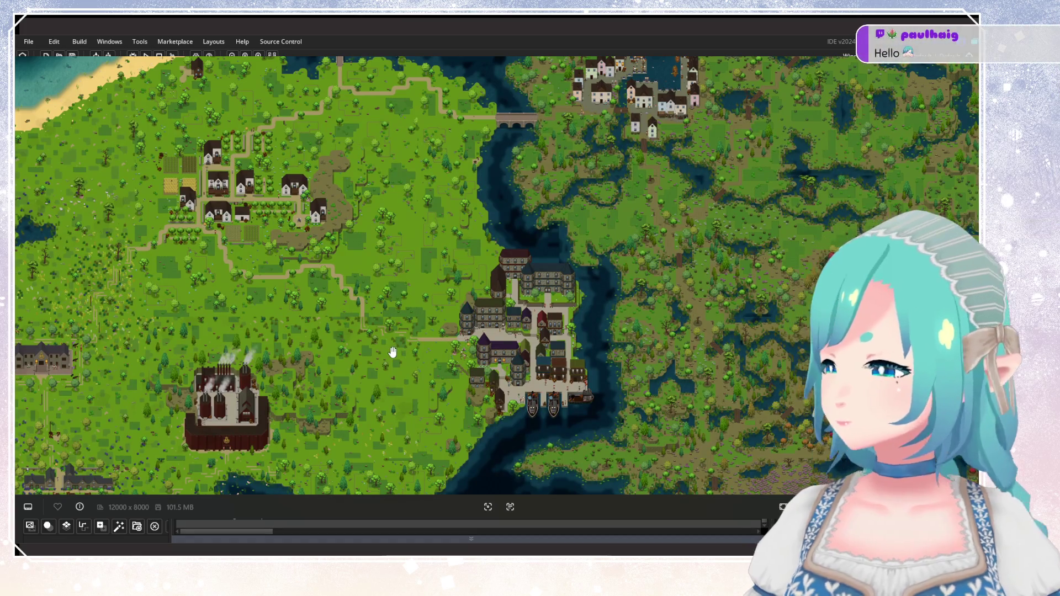
Sweep past the northern town, farmland and riverside village, then zoom in on the factory's pine-dotted grassland.
{"action": "left_click_drag", "start_coordinate": [392, 352], "coordinate": [564, 263]}
{"action": "mouse_move", "coordinate": [388, 318]}
{"action": "left_mouse_down"}
{"action": "mouse_move", "coordinate": [447, 222]}
{"action": "mouse_move", "coordinate": [477, 219]}
{"action": "mouse_move", "coordinate": [451, 321]}
{"action": "left_mouse_up"}
{"action": "mouse_move", "coordinate": [618, 256]}
{"action": "left_mouse_down"}
{"action": "mouse_move", "coordinate": [424, 265]}
{"action": "mouse_move", "coordinate": [424, 283]}
{"action": "mouse_move", "coordinate": [336, 267]}
{"action": "mouse_move", "coordinate": [494, 241]}
{"action": "mouse_move", "coordinate": [584, 262]}
{"action": "mouse_move", "coordinate": [580, 116]}
{"action": "mouse_move", "coordinate": [616, 298]}
{"action": "left_mouse_up"}
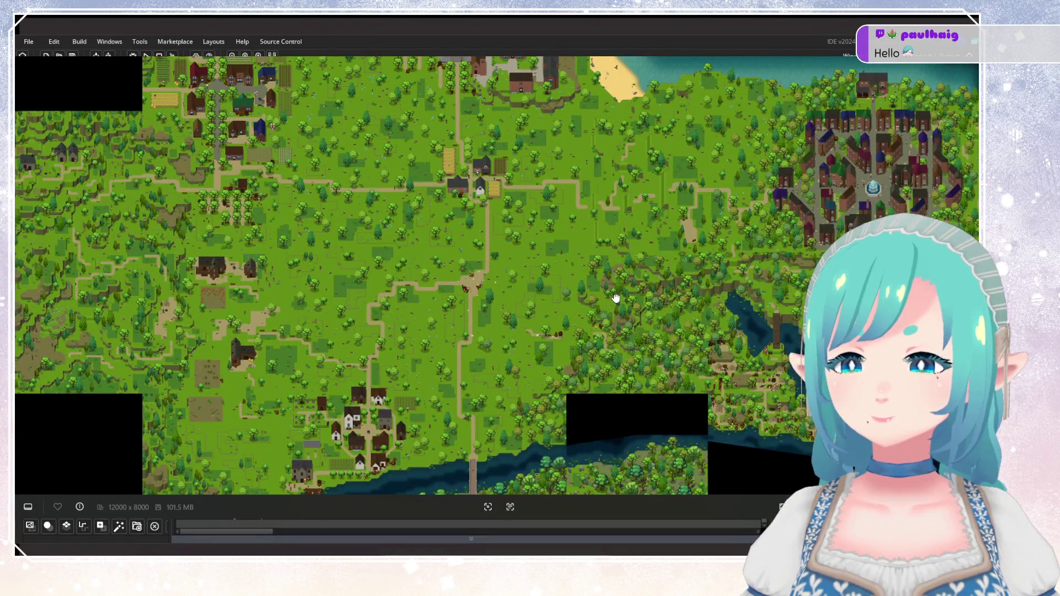
{"action": "mouse_move", "coordinate": [616, 298]}
{"action": "left_mouse_down"}
{"action": "mouse_move", "coordinate": [549, 277]}
{"action": "mouse_move", "coordinate": [599, 241]}
{"action": "mouse_move", "coordinate": [496, 291]}
{"action": "mouse_move", "coordinate": [192, 258]}
{"action": "mouse_move", "coordinate": [482, 300]}
{"action": "left_mouse_up"}
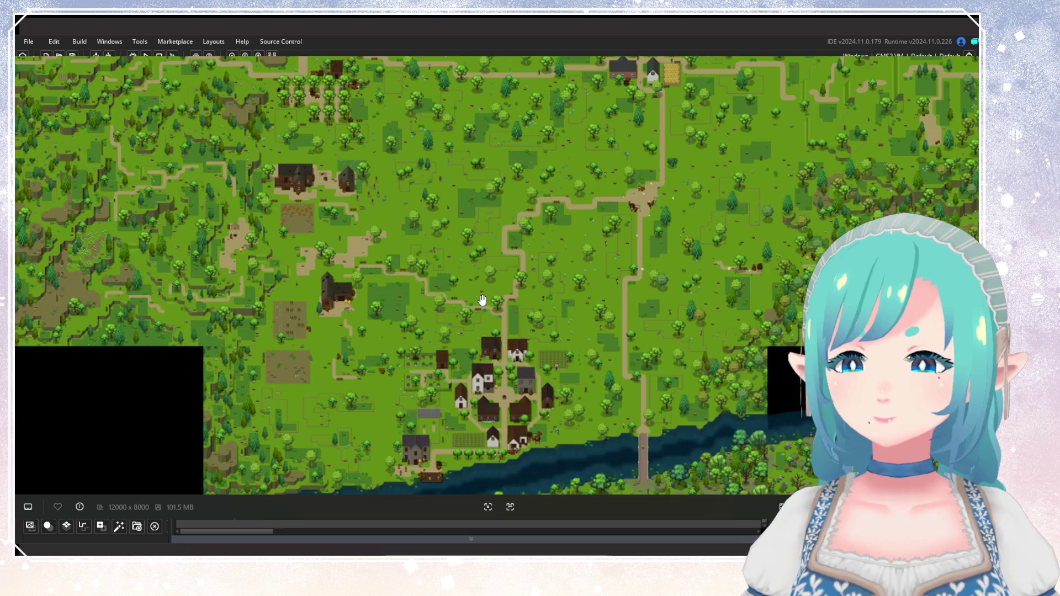
{"action": "mouse_move", "coordinate": [482, 300]}
{"action": "left_mouse_down"}
{"action": "mouse_move", "coordinate": [575, 300]}
{"action": "mouse_move", "coordinate": [525, 276]}
{"action": "mouse_move", "coordinate": [394, 263]}
{"action": "left_mouse_up"}
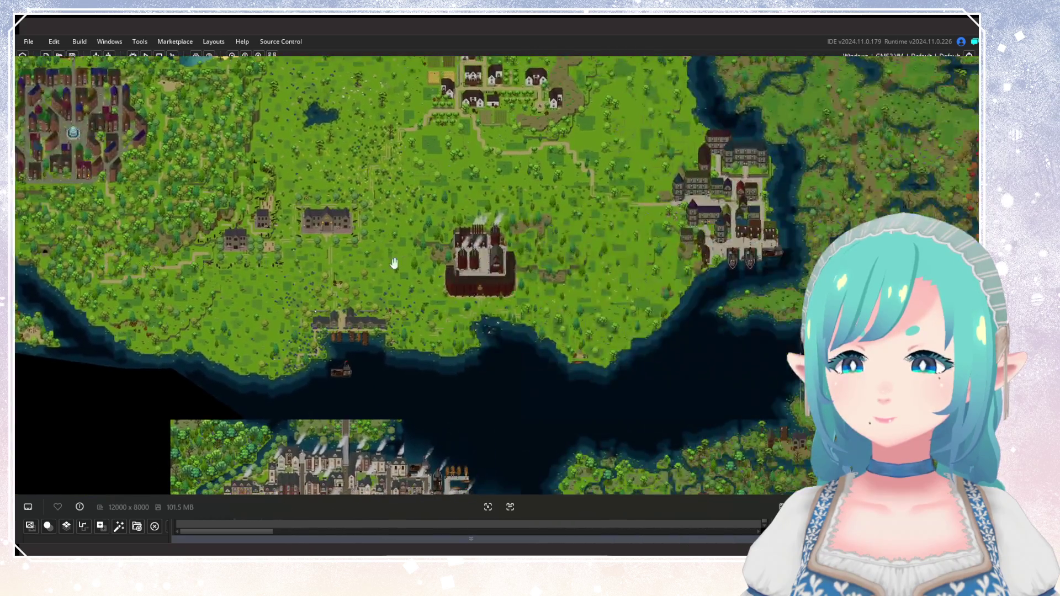
{"action": "left_click_drag", "start_coordinate": [469, 227], "coordinate": [347, 260]}
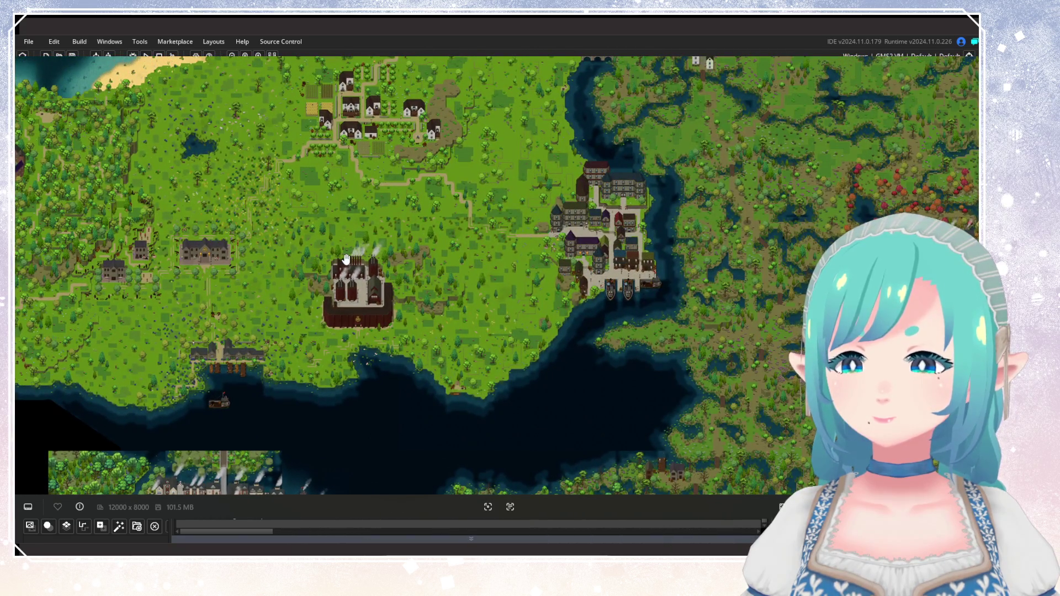
{"action": "scroll", "coordinate": [346, 259], "scroll_direction": "up", "scroll_amount": 3}
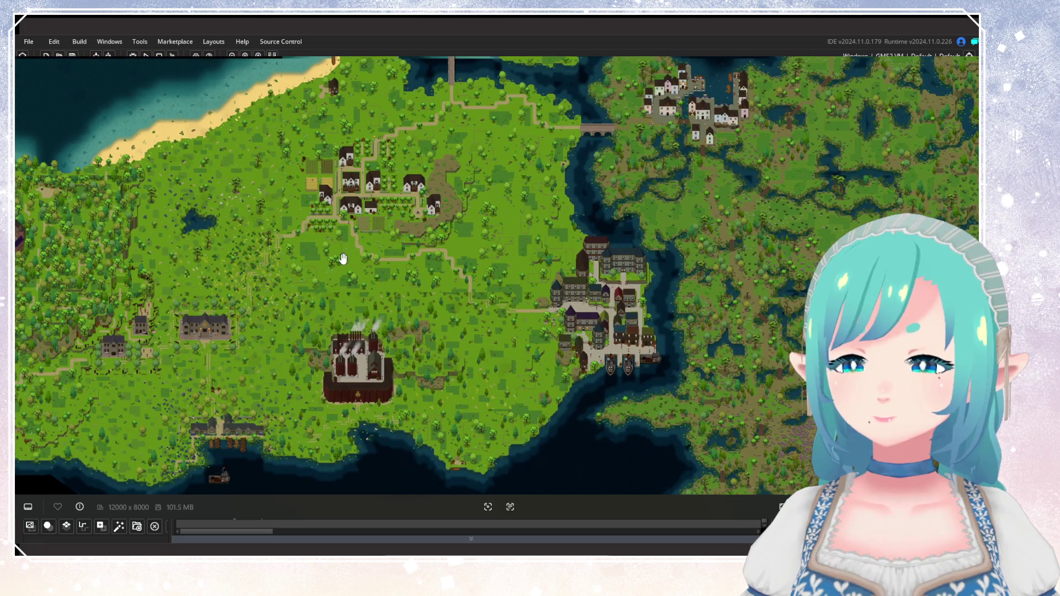
{"action": "scroll", "coordinate": [343, 256], "scroll_direction": "down", "scroll_amount": 2}
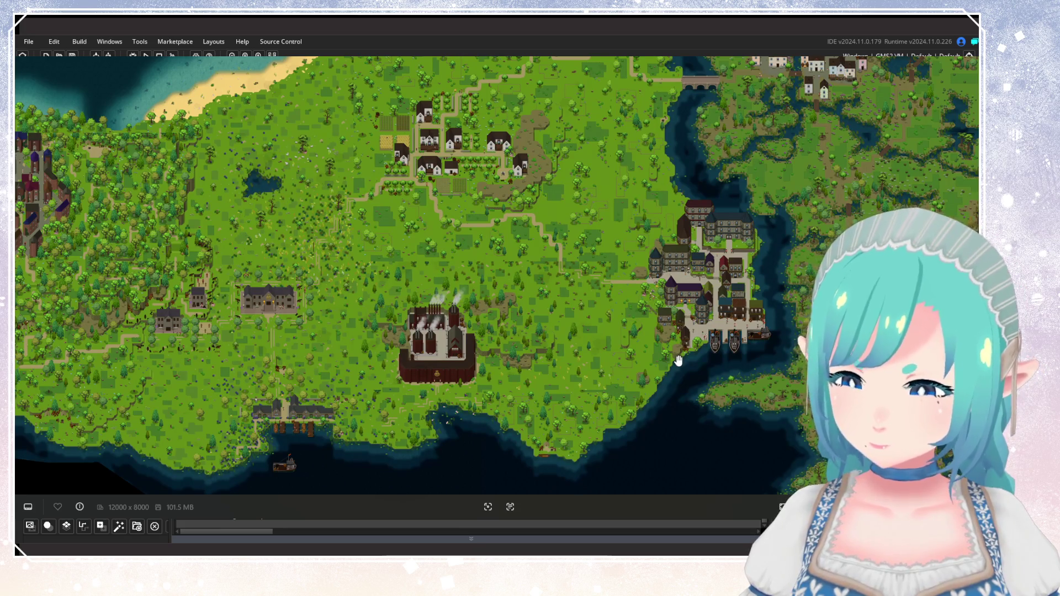
{"action": "scroll", "coordinate": [598, 314], "scroll_direction": "up", "scroll_amount": 5}
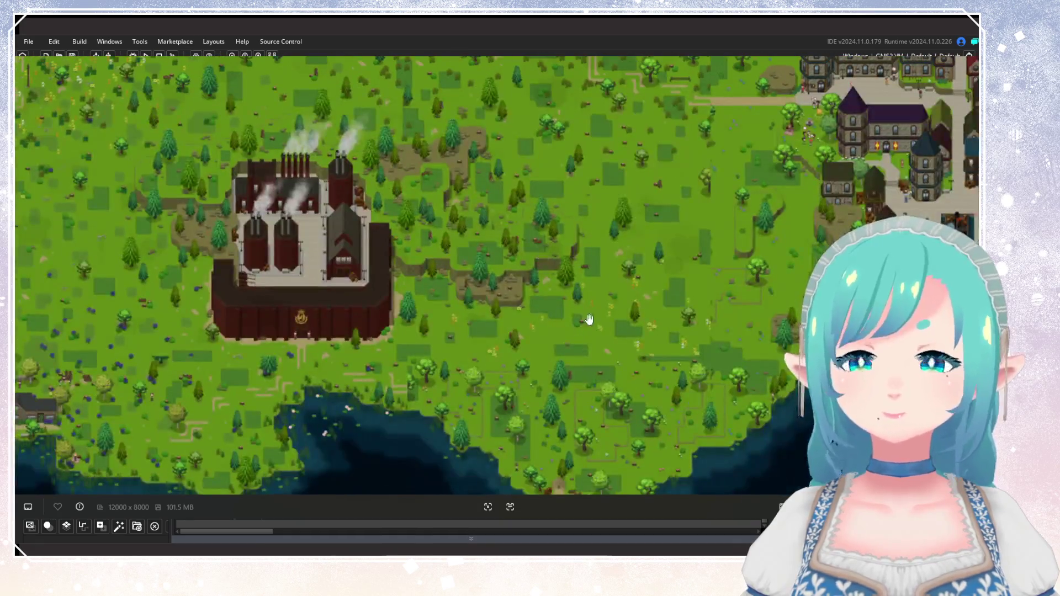
{"action": "scroll", "coordinate": [577, 359], "scroll_direction": "up", "scroll_amount": 2}
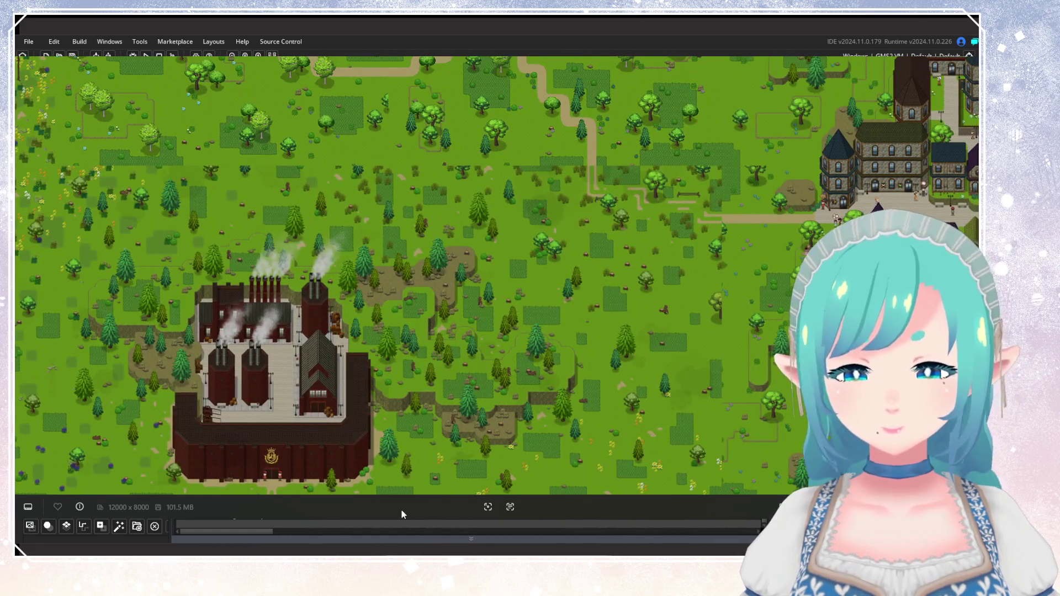
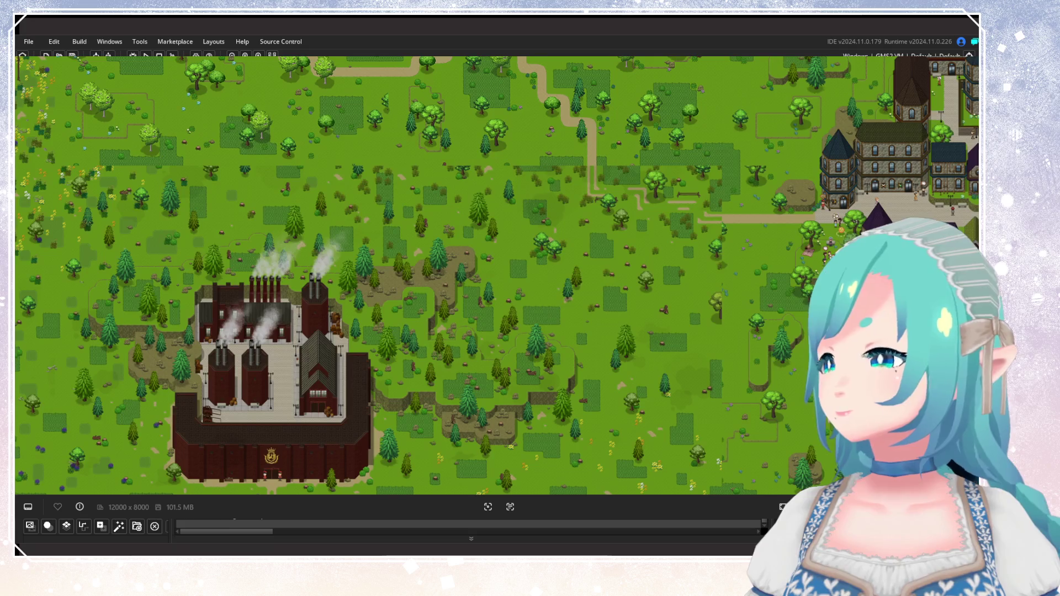
Pan and zoom across the running game's world map, inspecting coastline, towns, docks and the farming village.
{"action": "left_click_drag", "start_coordinate": [444, 339], "coordinate": [331, 216]}
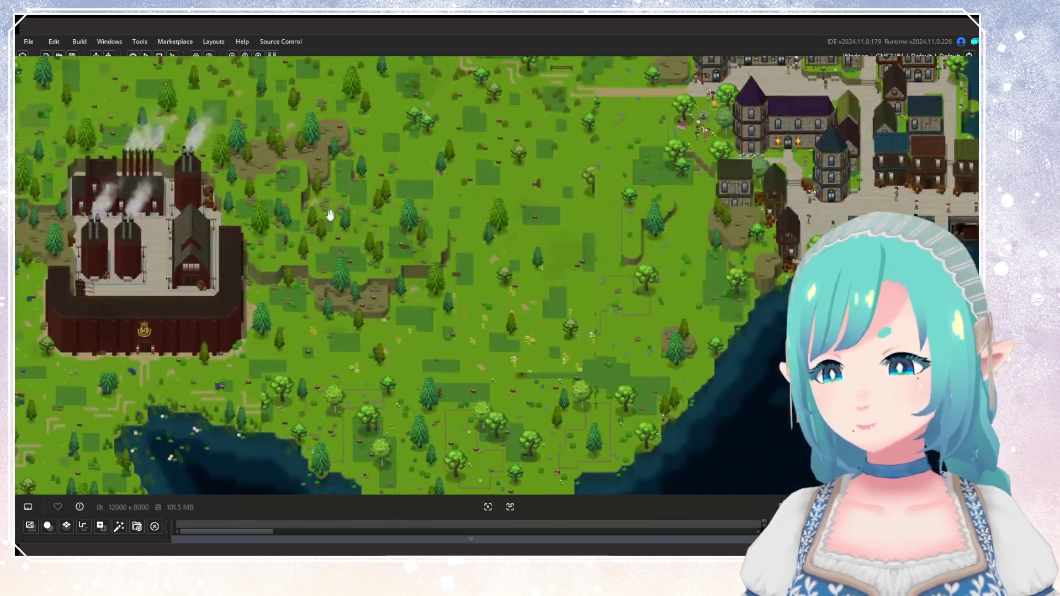
{"action": "left_click_drag", "start_coordinate": [444, 265], "coordinate": [449, 205]}
{"action": "scroll", "coordinate": [449, 206], "scroll_direction": "down", "scroll_amount": 2}
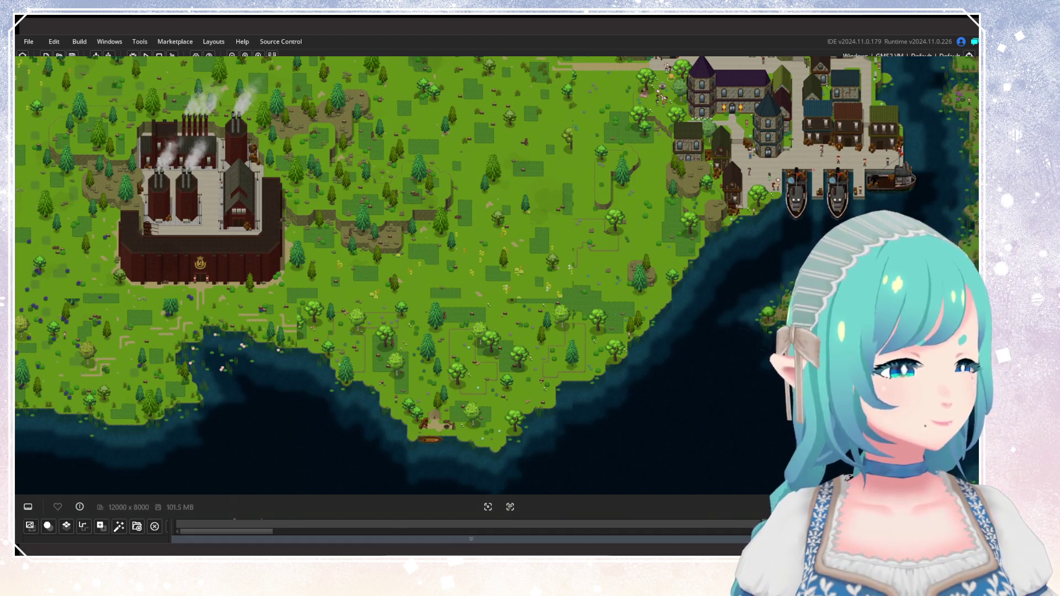
{"action": "scroll", "coordinate": [582, 244], "scroll_direction": "up", "scroll_amount": 5}
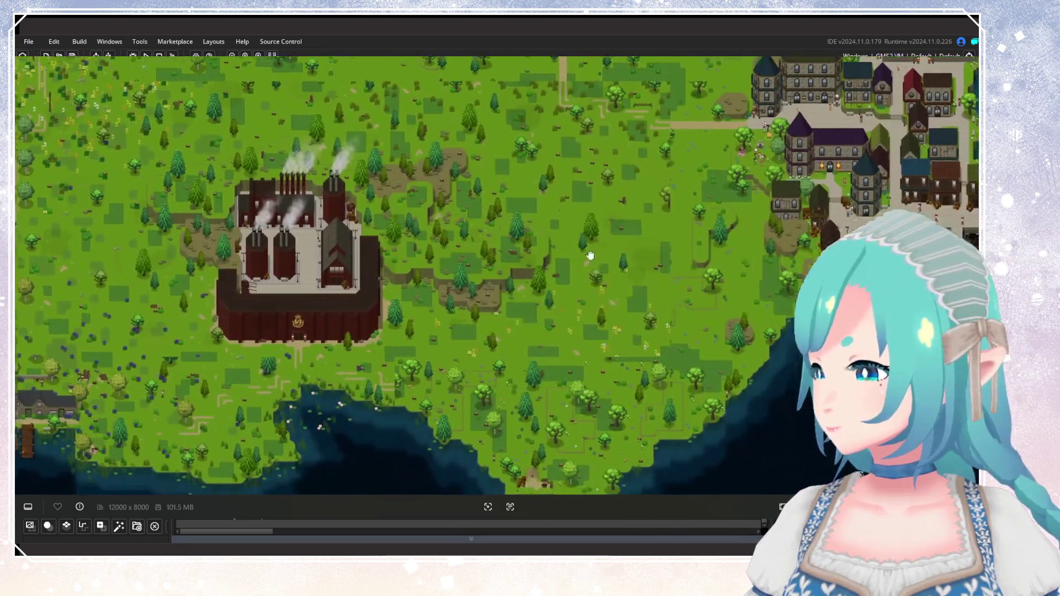
{"action": "mouse_move", "coordinate": [590, 255]}
{"action": "left_mouse_down"}
{"action": "mouse_move", "coordinate": [503, 199]}
{"action": "mouse_move", "coordinate": [539, 372]}
{"action": "mouse_move", "coordinate": [549, 244]}
{"action": "left_mouse_up"}
{"action": "scroll", "coordinate": [544, 248], "scroll_direction": "up", "scroll_amount": 2}
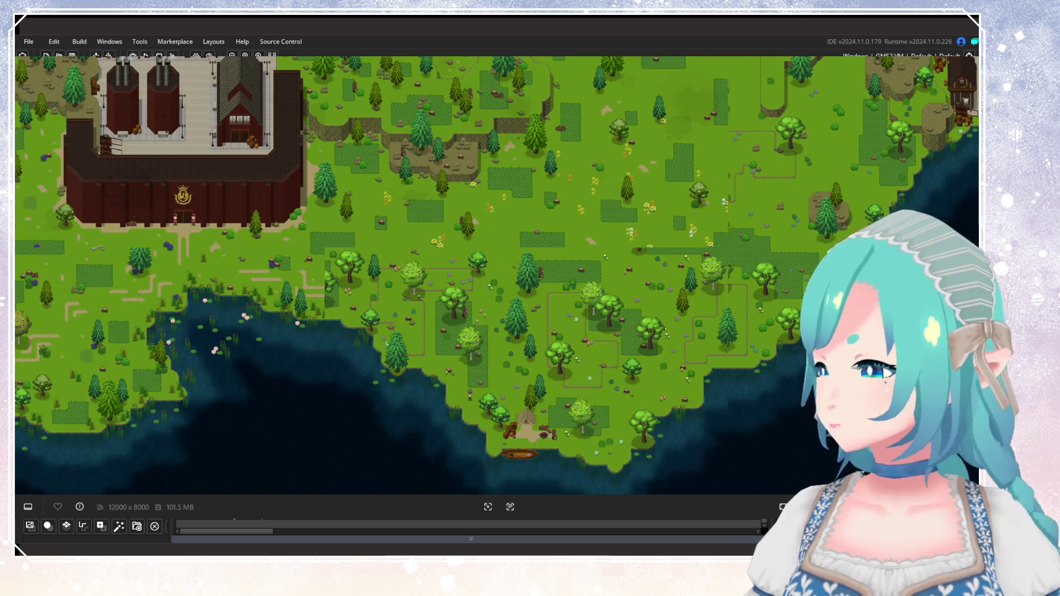
{"action": "left_click_drag", "start_coordinate": [472, 339], "coordinate": [487, 219]}
{"action": "scroll", "coordinate": [487, 219], "scroll_direction": "up", "scroll_amount": 2}
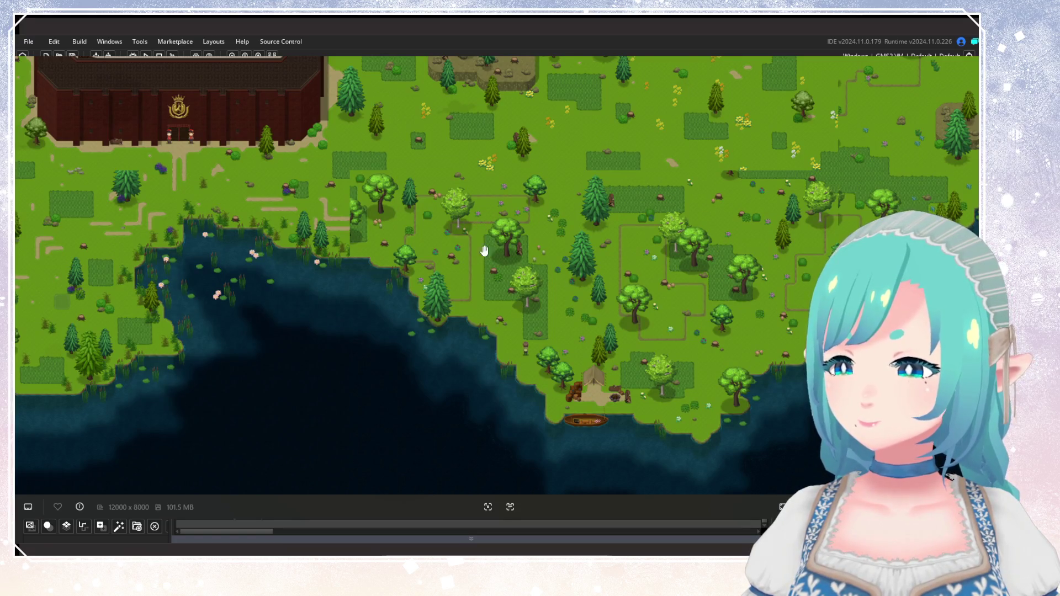
{"action": "mouse_move", "coordinate": [335, 327]}
{"action": "left_mouse_down"}
{"action": "mouse_move", "coordinate": [57, 387]}
{"action": "mouse_move", "coordinate": [334, 332]}
{"action": "mouse_move", "coordinate": [306, 374]}
{"action": "mouse_move", "coordinate": [343, 374]}
{"action": "mouse_move", "coordinate": [369, 261]}
{"action": "mouse_move", "coordinate": [463, 291]}
{"action": "mouse_move", "coordinate": [374, 343]}
{"action": "mouse_move", "coordinate": [497, 200]}
{"action": "left_mouse_up"}
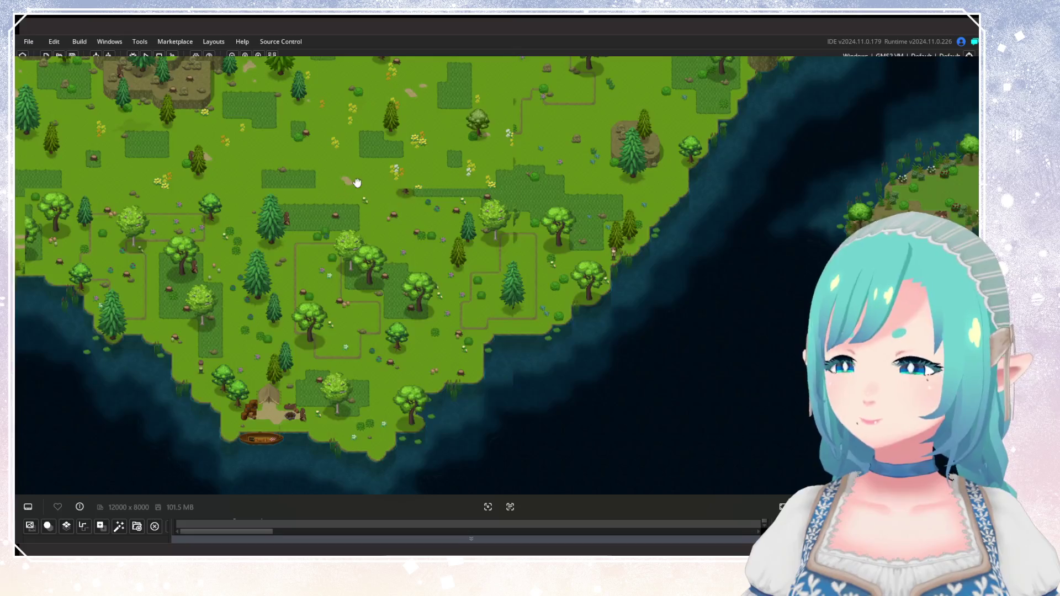
{"action": "mouse_move", "coordinate": [356, 183]}
{"action": "left_mouse_down"}
{"action": "mouse_move", "coordinate": [617, 306]}
{"action": "mouse_move", "coordinate": [450, 466]}
{"action": "mouse_move", "coordinate": [461, 366]}
{"action": "left_mouse_up"}
{"action": "scroll", "coordinate": [461, 366], "scroll_direction": "down", "scroll_amount": 2}
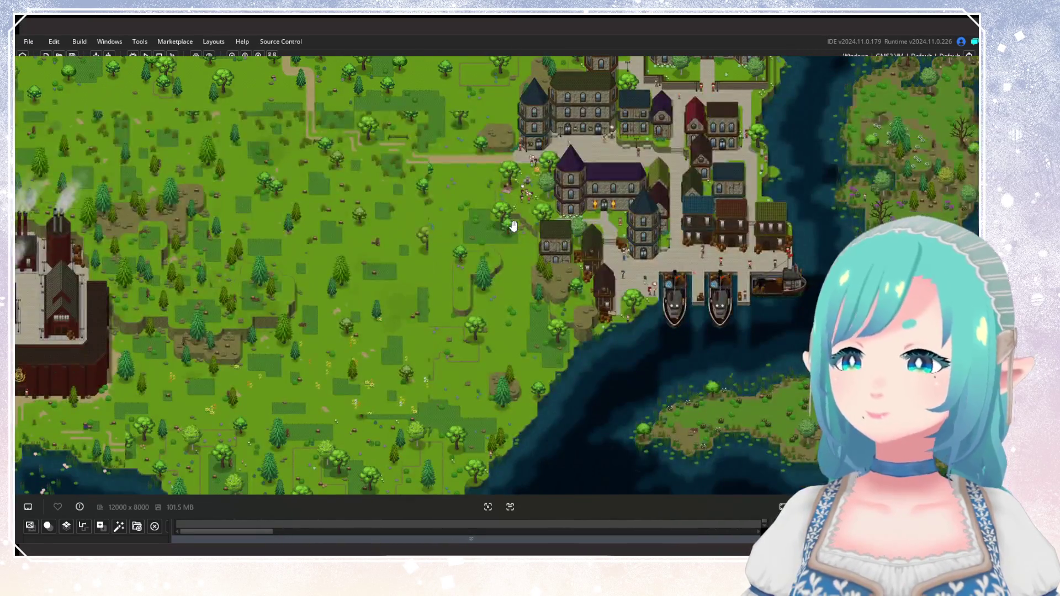
{"action": "left_click_drag", "start_coordinate": [512, 225], "coordinate": [456, 308]}
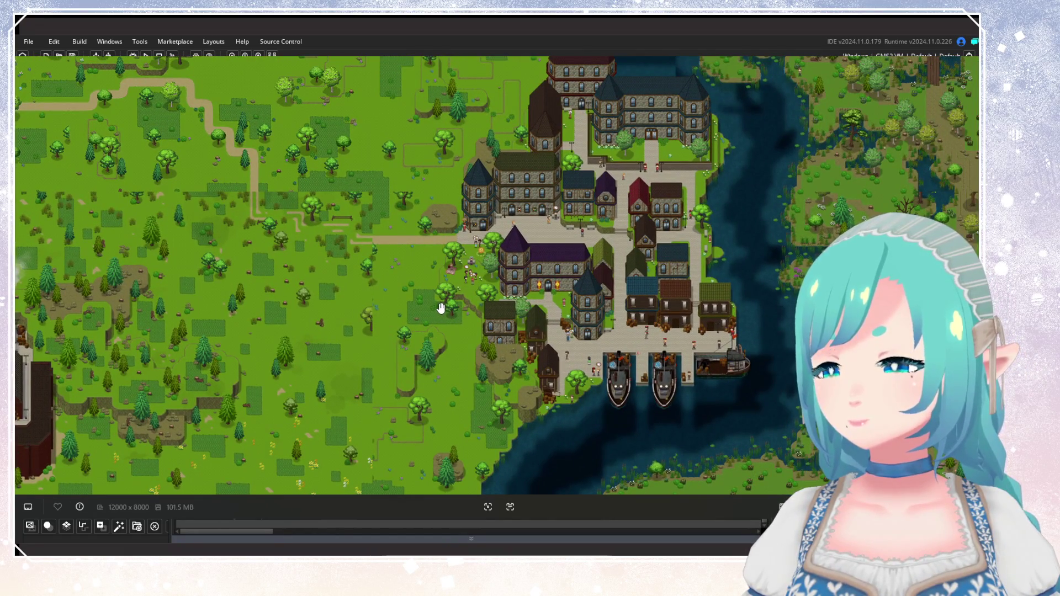
{"action": "scroll", "coordinate": [442, 306], "scroll_direction": "up", "scroll_amount": 2}
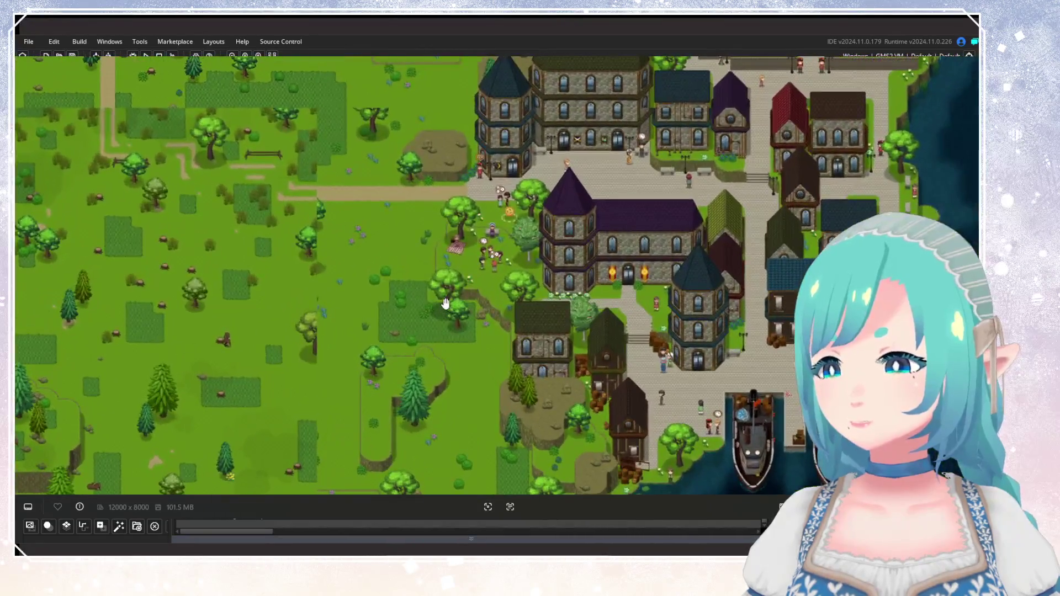
{"action": "scroll", "coordinate": [684, 338], "scroll_direction": "up", "scroll_amount": 3}
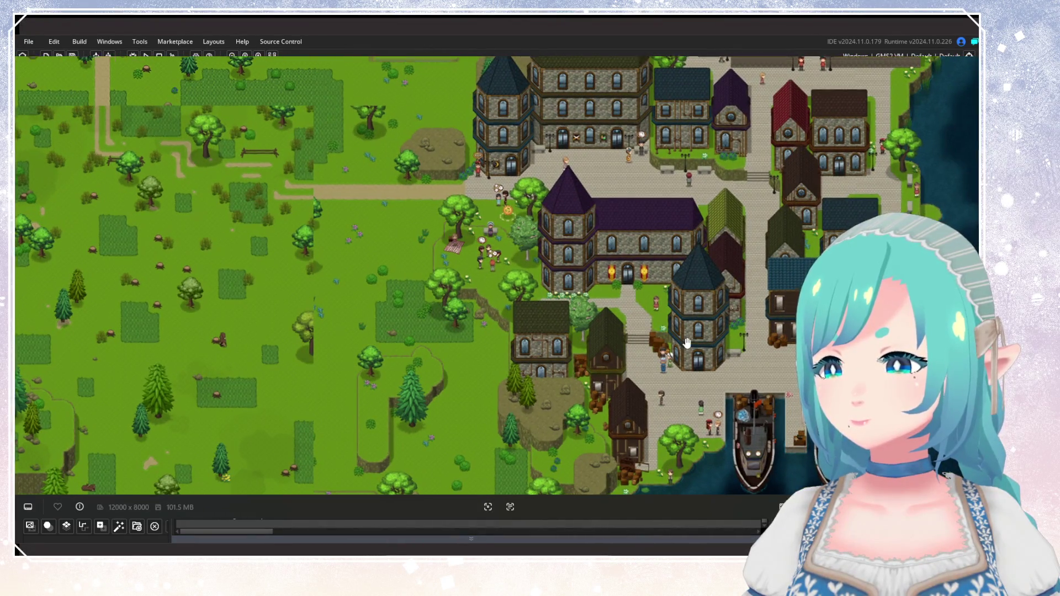
{"action": "scroll", "coordinate": [683, 338], "scroll_direction": "down", "scroll_amount": 5}
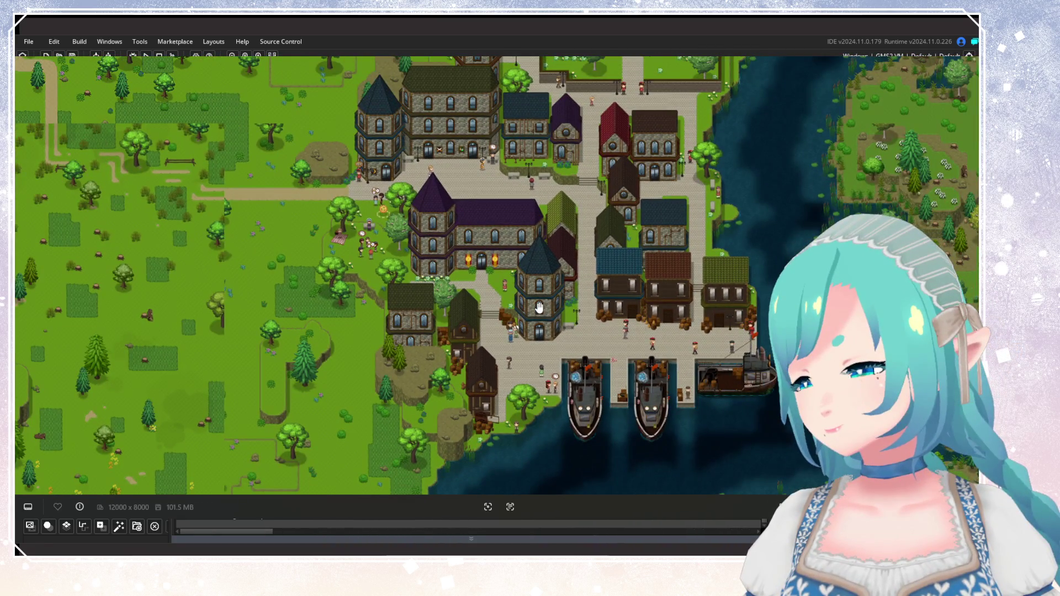
{"action": "scroll", "coordinate": [539, 308], "scroll_direction": "up", "scroll_amount": 3}
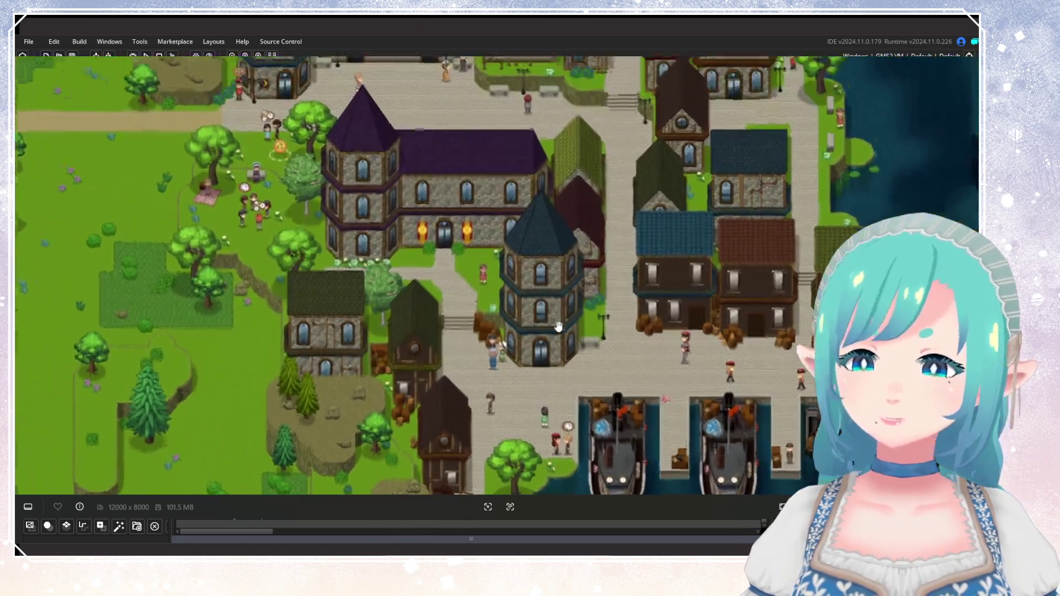
{"action": "scroll", "coordinate": [683, 337], "scroll_direction": "up", "scroll_amount": 4}
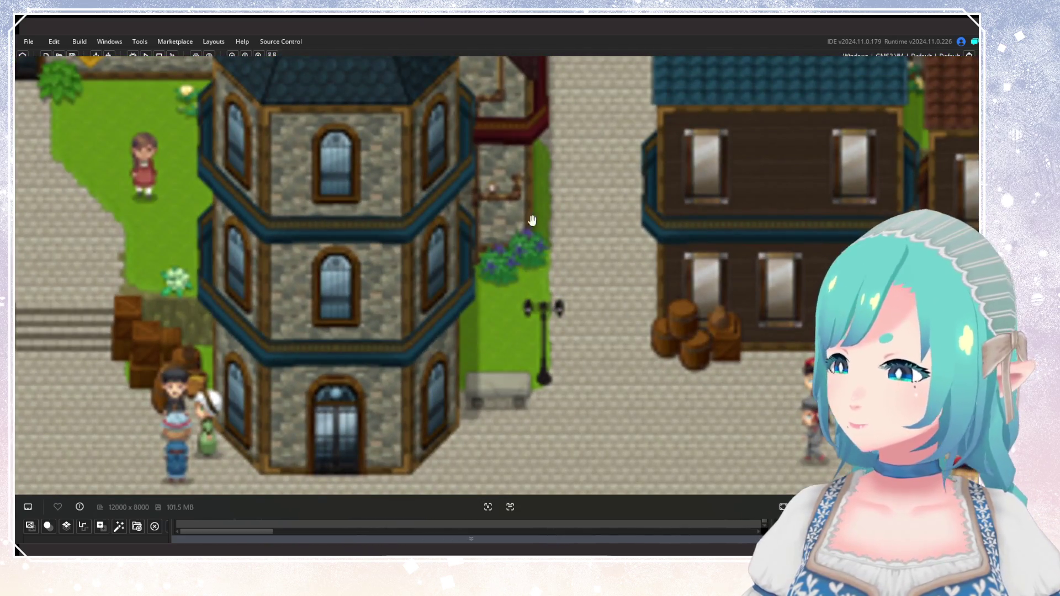
{"action": "scroll", "coordinate": [528, 259], "scroll_direction": "down", "scroll_amount": 2}
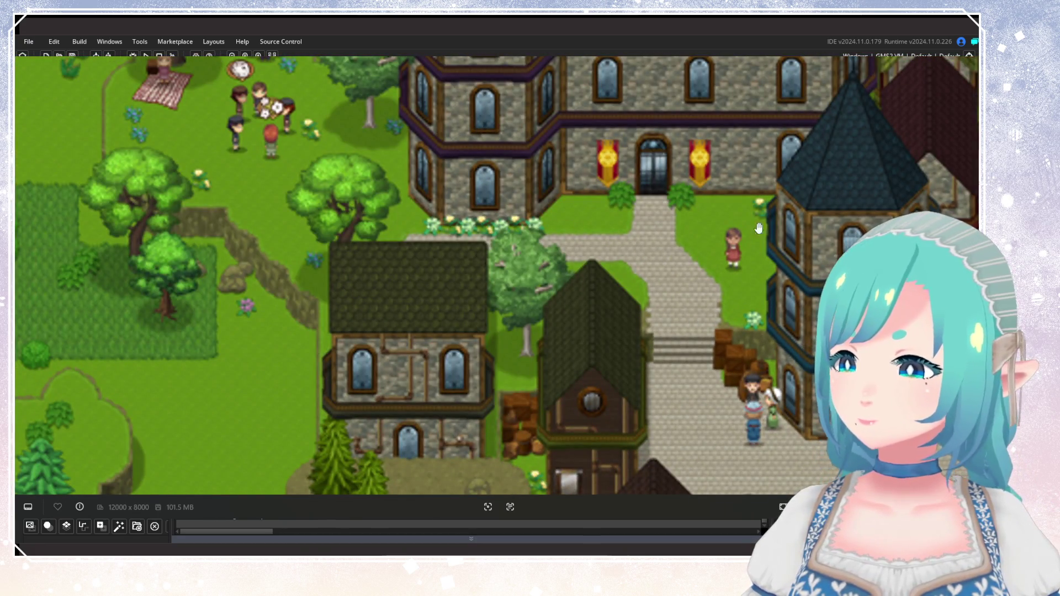
{"action": "scroll", "coordinate": [475, 409], "scroll_direction": "down", "scroll_amount": 5}
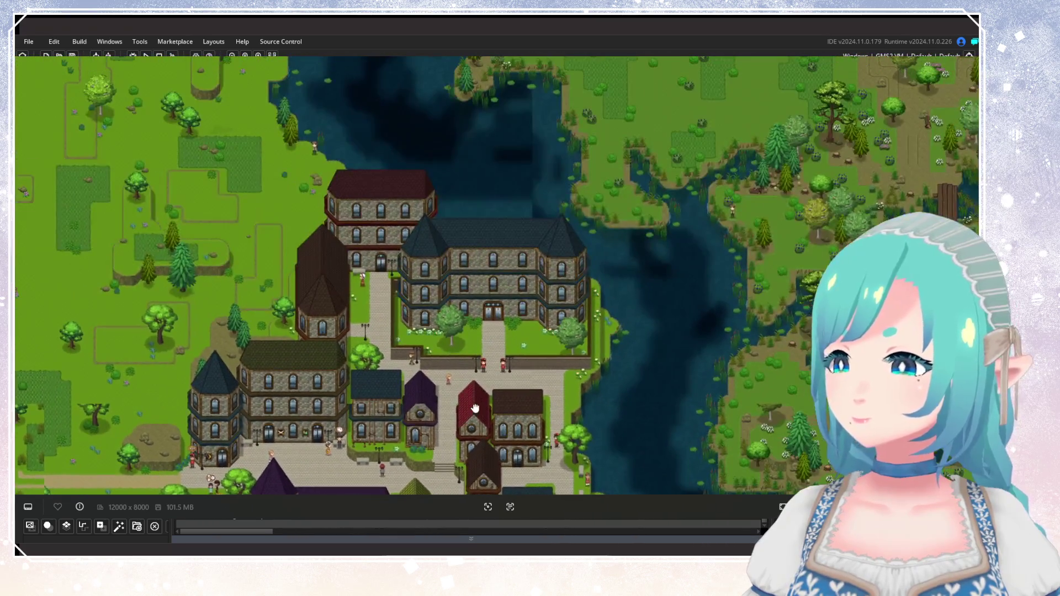
{"action": "scroll", "coordinate": [476, 408], "scroll_direction": "up", "scroll_amount": 5}
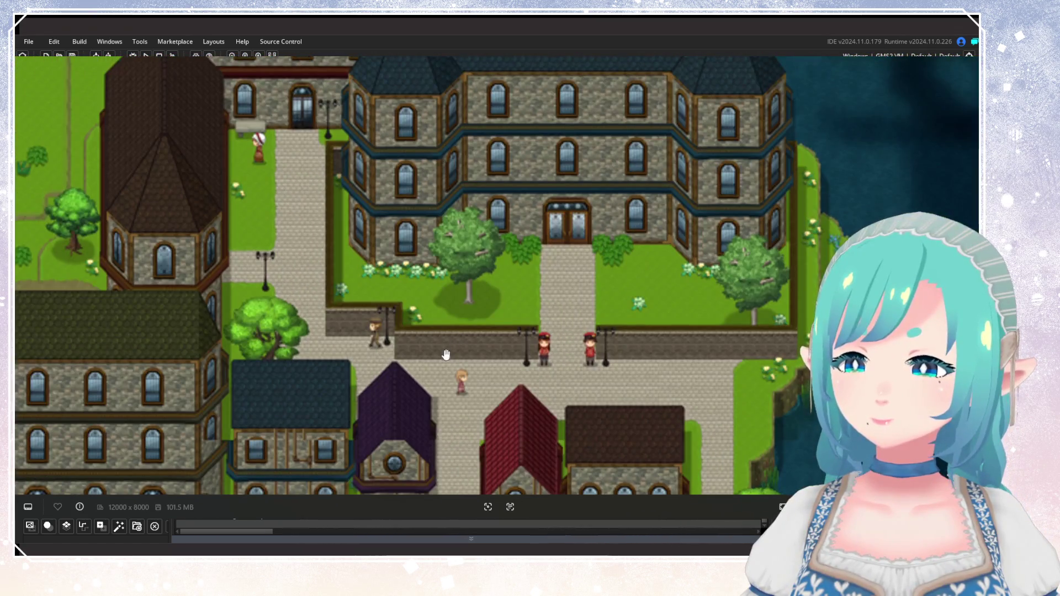
{"action": "scroll", "coordinate": [436, 303], "scroll_direction": "down", "scroll_amount": 5}
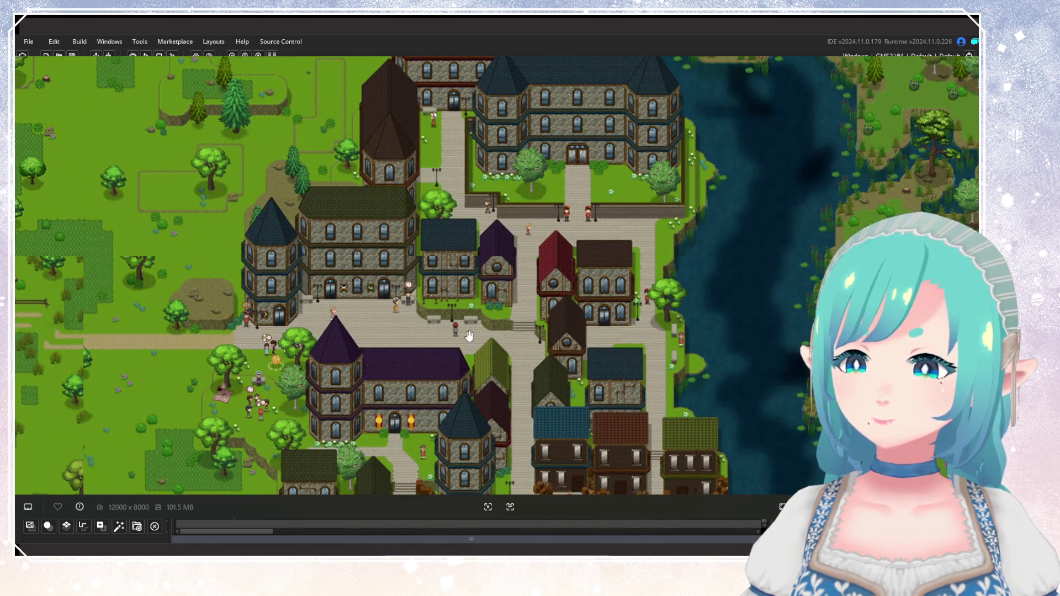
{"action": "mouse_move", "coordinate": [469, 335]}
{"action": "left_mouse_down"}
{"action": "mouse_move", "coordinate": [450, 226]}
{"action": "mouse_move", "coordinate": [514, 279]}
{"action": "mouse_move", "coordinate": [482, 265]}
{"action": "mouse_move", "coordinate": [381, 359]}
{"action": "mouse_move", "coordinate": [574, 205]}
{"action": "mouse_move", "coordinate": [534, 185]}
{"action": "left_mouse_up"}
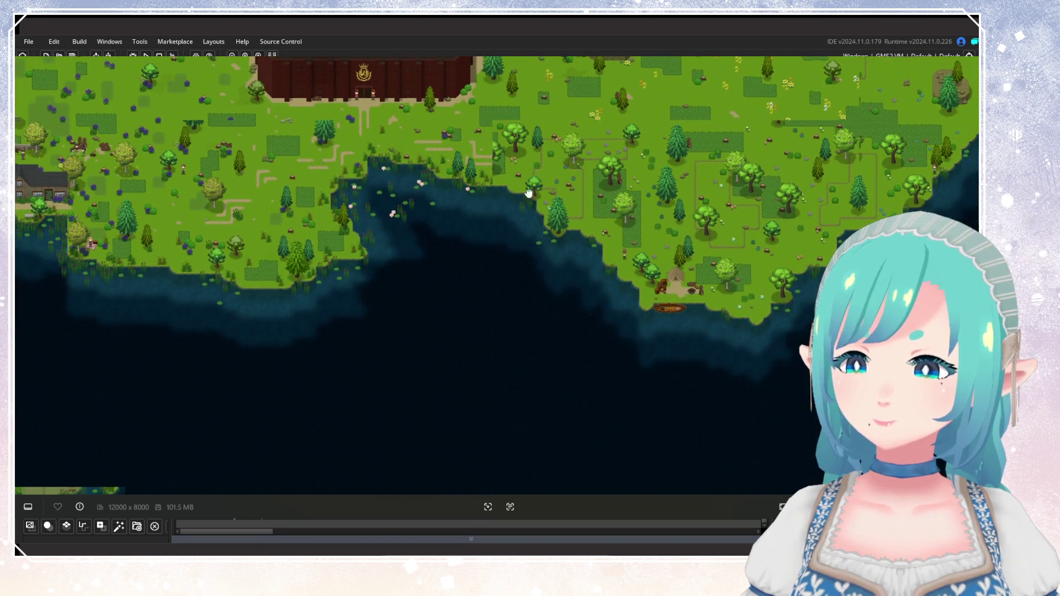
{"action": "scroll", "coordinate": [524, 188], "scroll_direction": "down", "scroll_amount": 3}
{"action": "mouse_move", "coordinate": [499, 254]}
{"action": "left_mouse_down"}
{"action": "mouse_move", "coordinate": [442, 265]}
{"action": "mouse_move", "coordinate": [424, 235]}
{"action": "mouse_move", "coordinate": [471, 420]}
{"action": "left_mouse_up"}
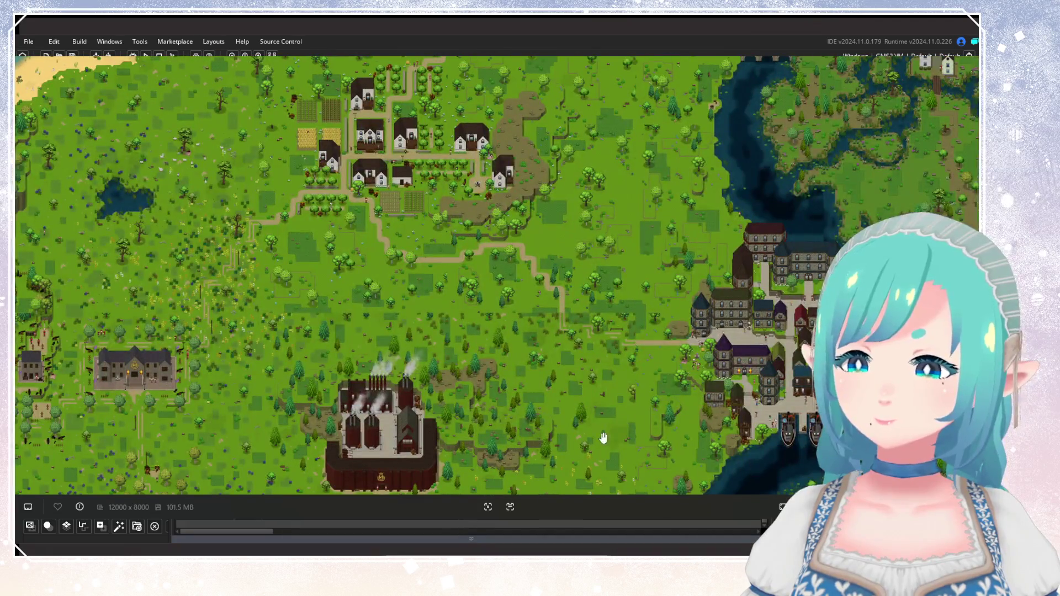
{"action": "mouse_move", "coordinate": [603, 438]}
{"action": "left_mouse_down"}
{"action": "mouse_move", "coordinate": [587, 366]}
{"action": "mouse_move", "coordinate": [556, 312]}
{"action": "left_mouse_up"}
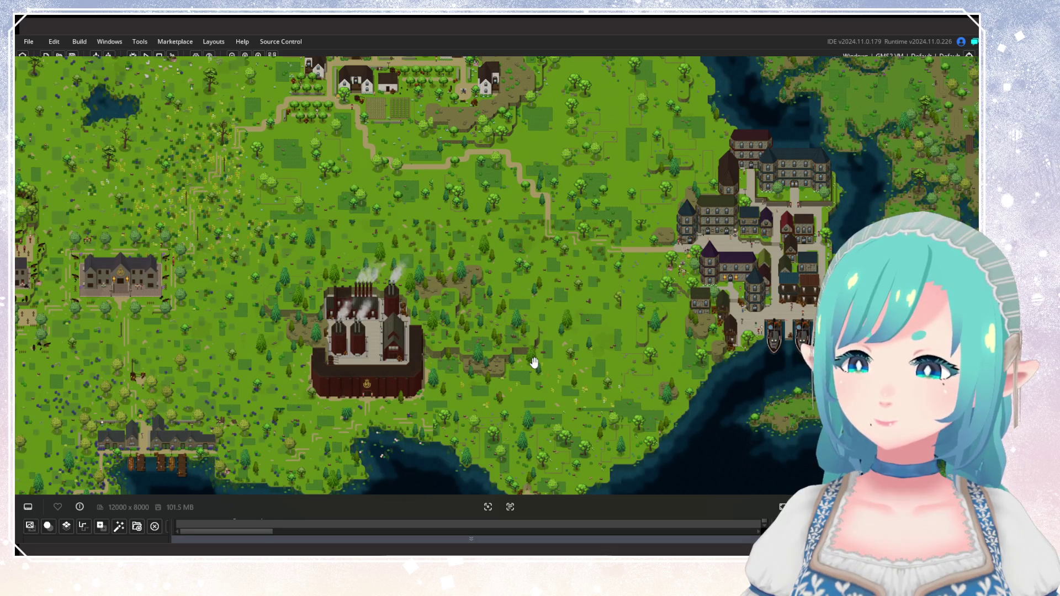
{"action": "left_click_drag", "start_coordinate": [469, 198], "coordinate": [442, 359]}
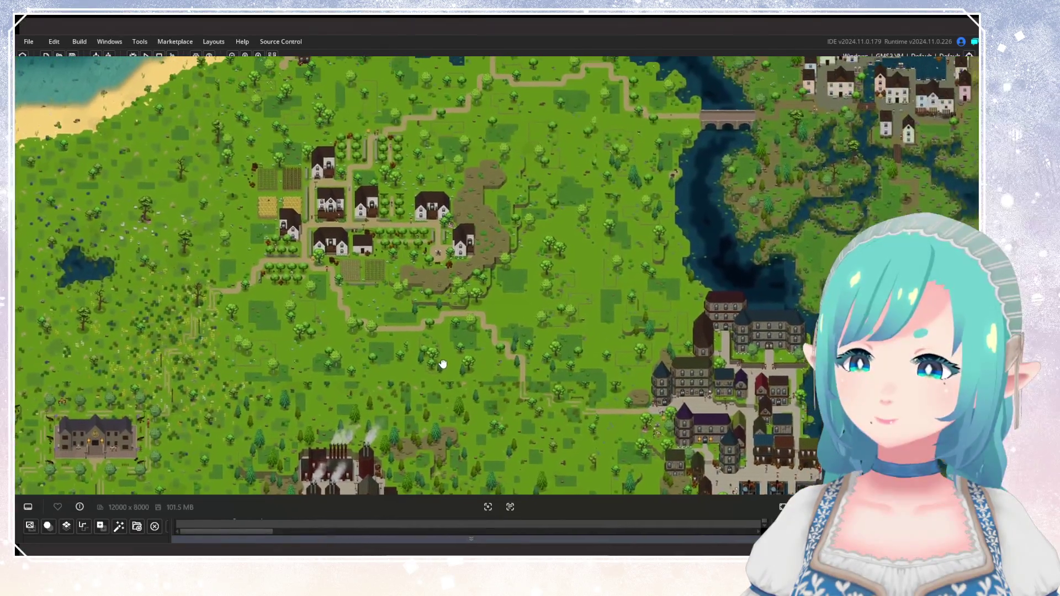
{"action": "scroll", "coordinate": [453, 332], "scroll_direction": "down", "scroll_amount": 5}
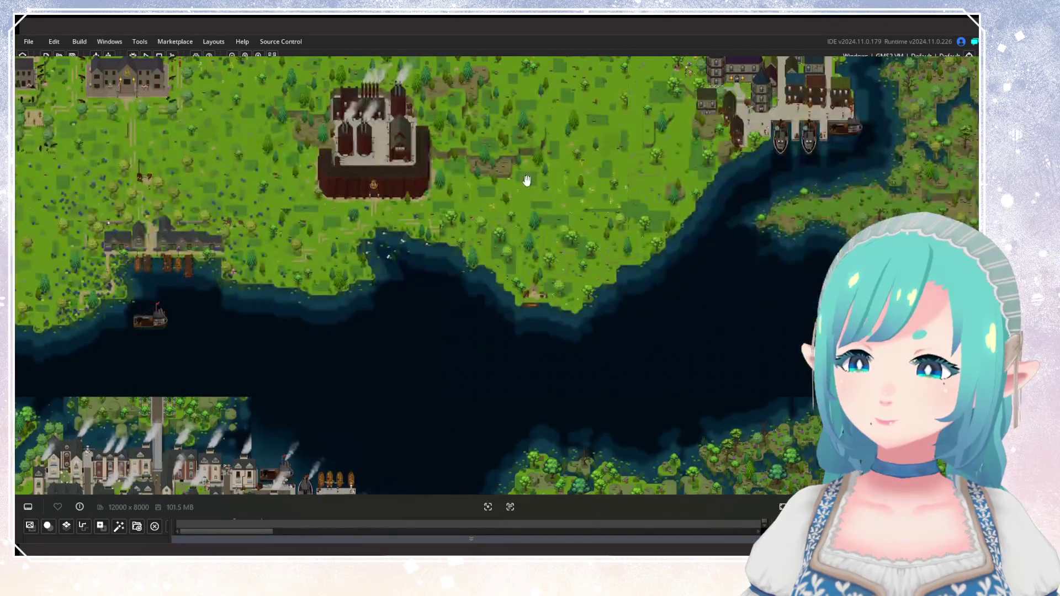
{"action": "scroll", "coordinate": [509, 196], "scroll_direction": "up", "scroll_amount": 4}
{"action": "scroll", "coordinate": [471, 298], "scroll_direction": "up", "scroll_amount": 3}
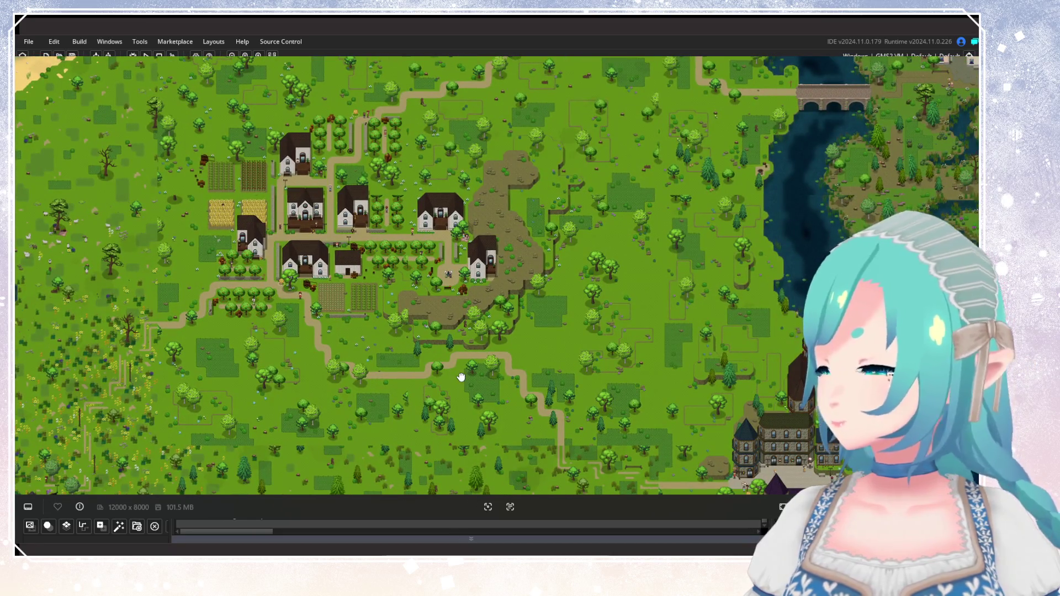
{"action": "mouse_move", "coordinate": [461, 377]}
{"action": "left_mouse_down"}
{"action": "mouse_move", "coordinate": [448, 362]}
{"action": "mouse_move", "coordinate": [554, 346]}
{"action": "left_mouse_up"}
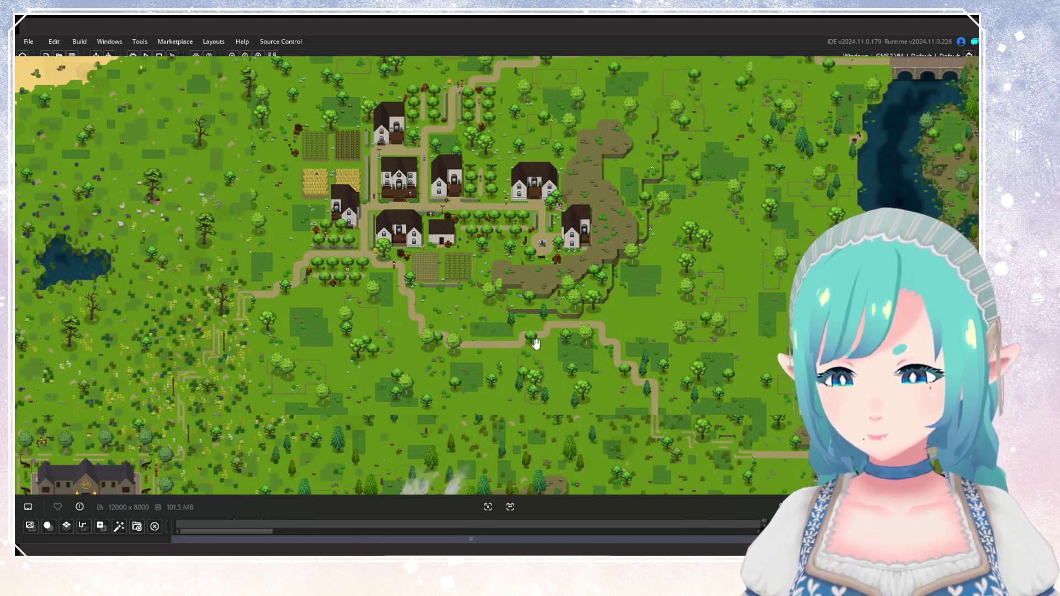
{"action": "mouse_move", "coordinate": [495, 231]}
{"action": "left_mouse_down"}
{"action": "mouse_move", "coordinate": [530, 254]}
{"action": "mouse_move", "coordinate": [557, 229]}
{"action": "left_mouse_up"}
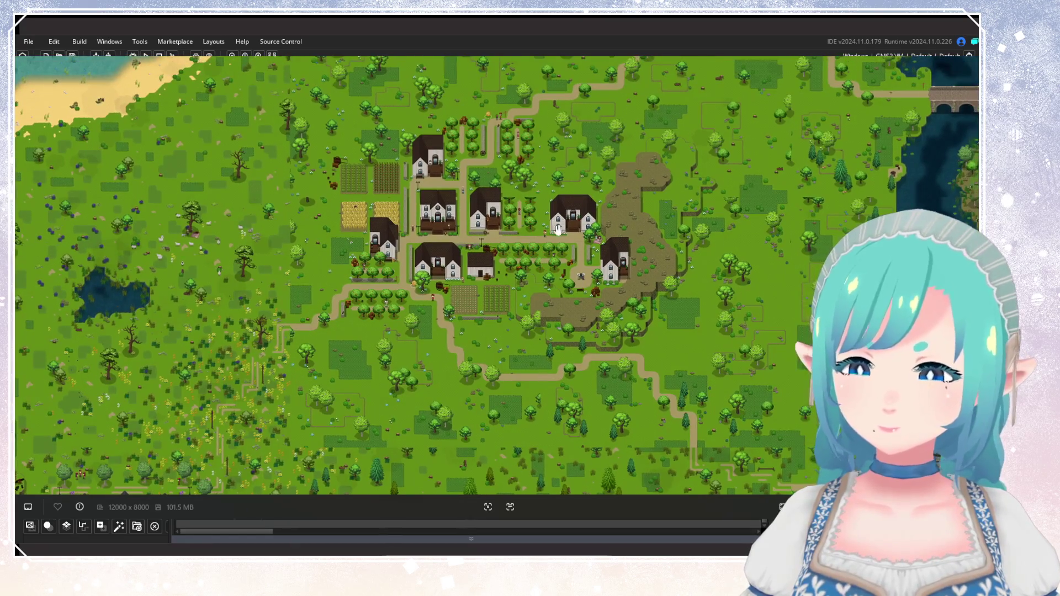
{"action": "left_click_drag", "start_coordinate": [458, 271], "coordinate": [447, 290]}
{"action": "left_click_drag", "start_coordinate": [484, 220], "coordinate": [484, 238]}
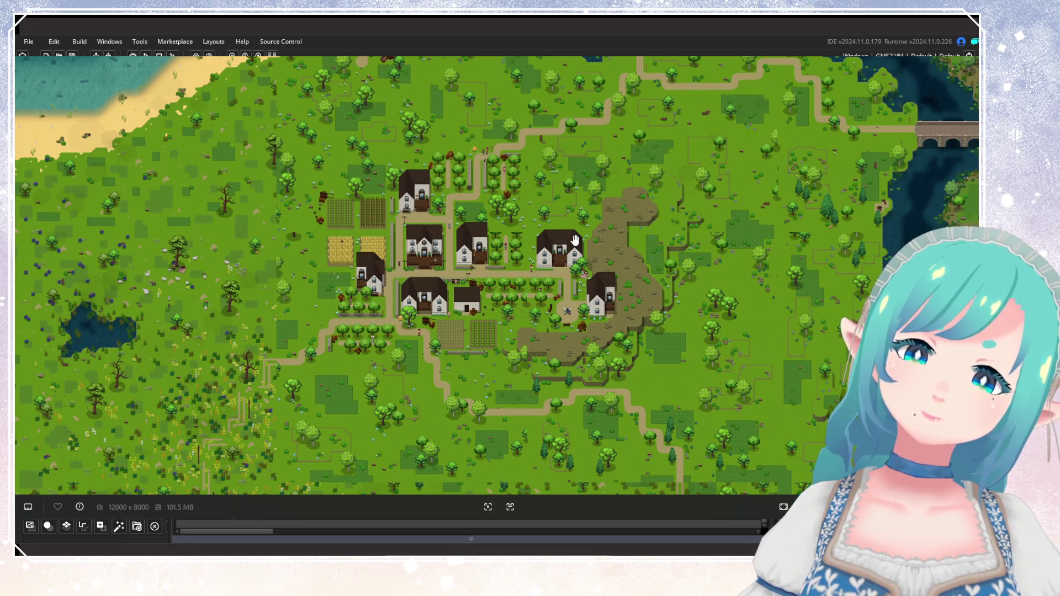
{"action": "mouse_move", "coordinate": [520, 325]}
{"action": "left_mouse_down"}
{"action": "mouse_move", "coordinate": [458, 182]}
{"action": "mouse_move", "coordinate": [436, 272]}
{"action": "left_mouse_up"}
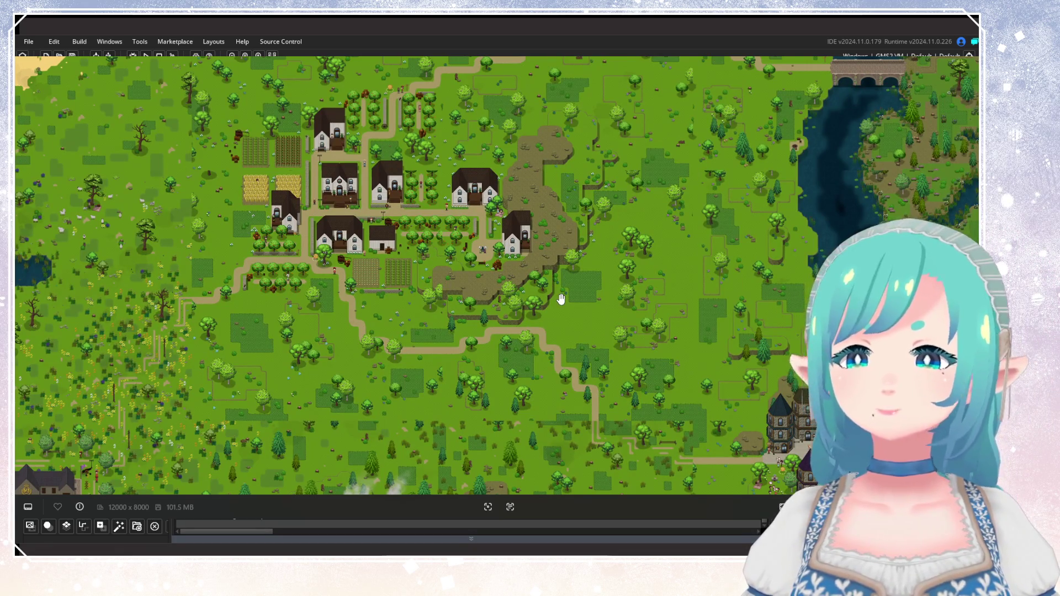
{"action": "scroll", "coordinate": [560, 298], "scroll_direction": "up", "scroll_amount": 5}
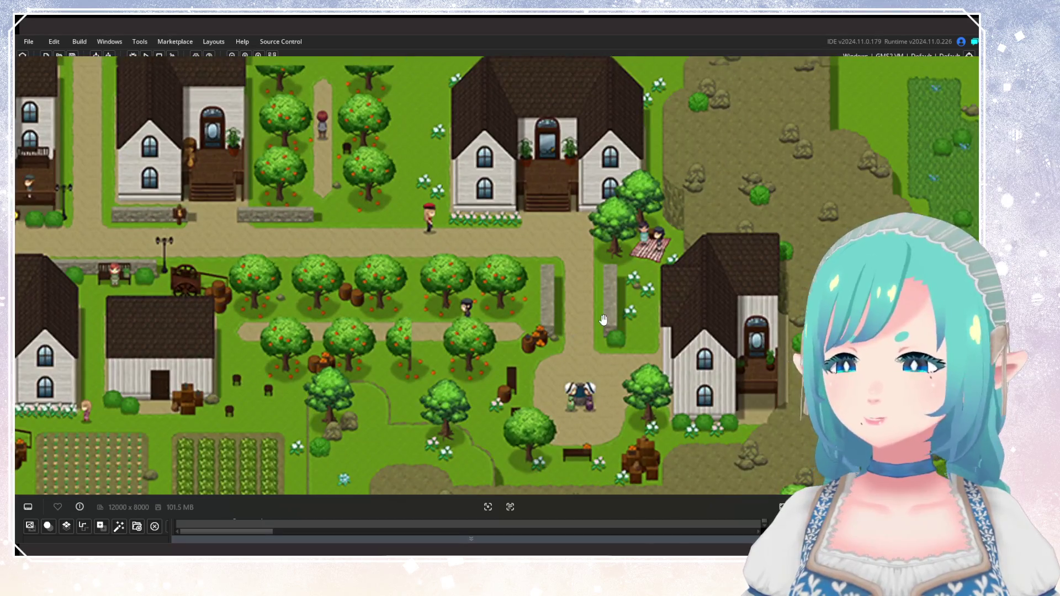
{"action": "scroll", "coordinate": [423, 383], "scroll_direction": "down", "scroll_amount": 5}
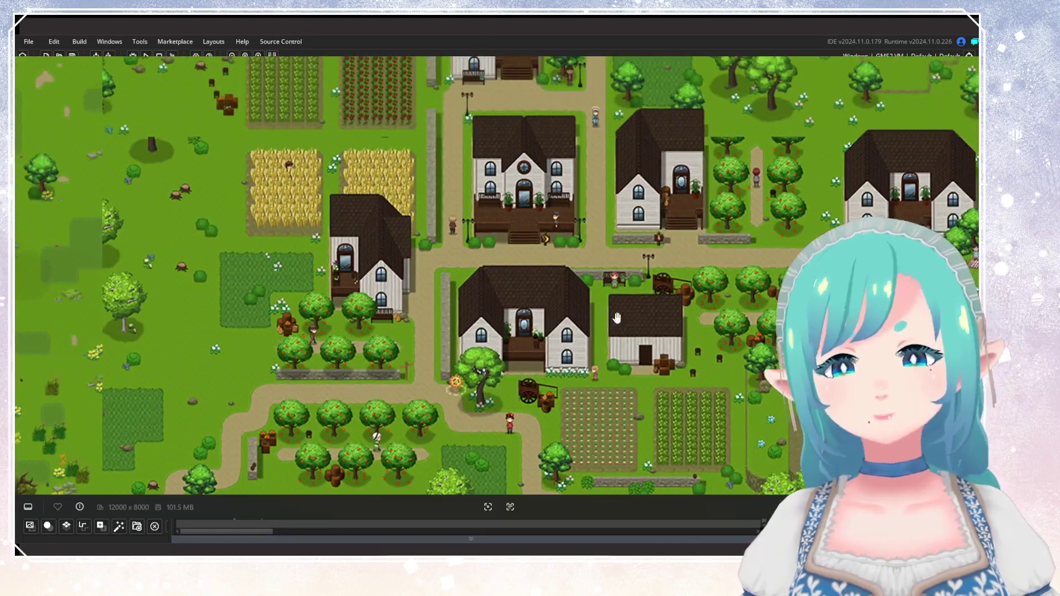
{"action": "scroll", "coordinate": [605, 310], "scroll_direction": "down", "scroll_amount": 3}
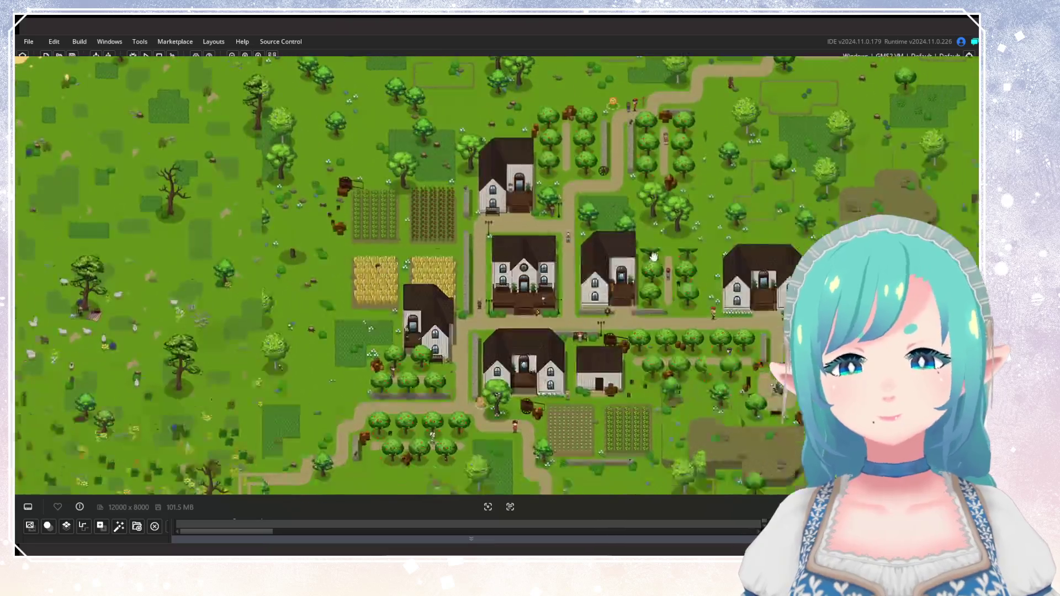
{"action": "scroll", "coordinate": [625, 179], "scroll_direction": "down", "scroll_amount": 3}
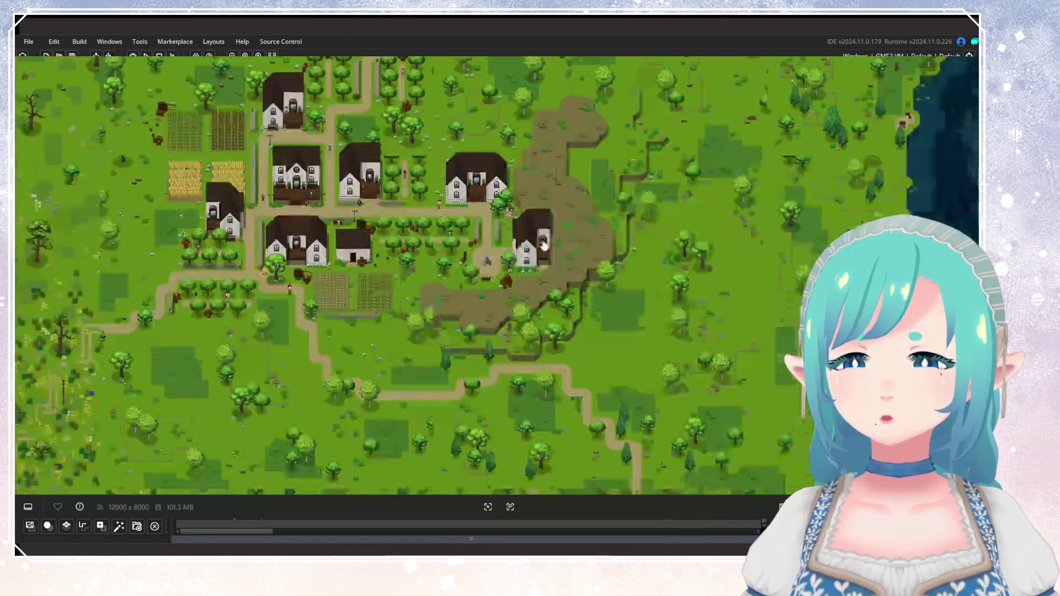
{"action": "scroll", "coordinate": [512, 296], "scroll_direction": "down", "scroll_amount": 2}
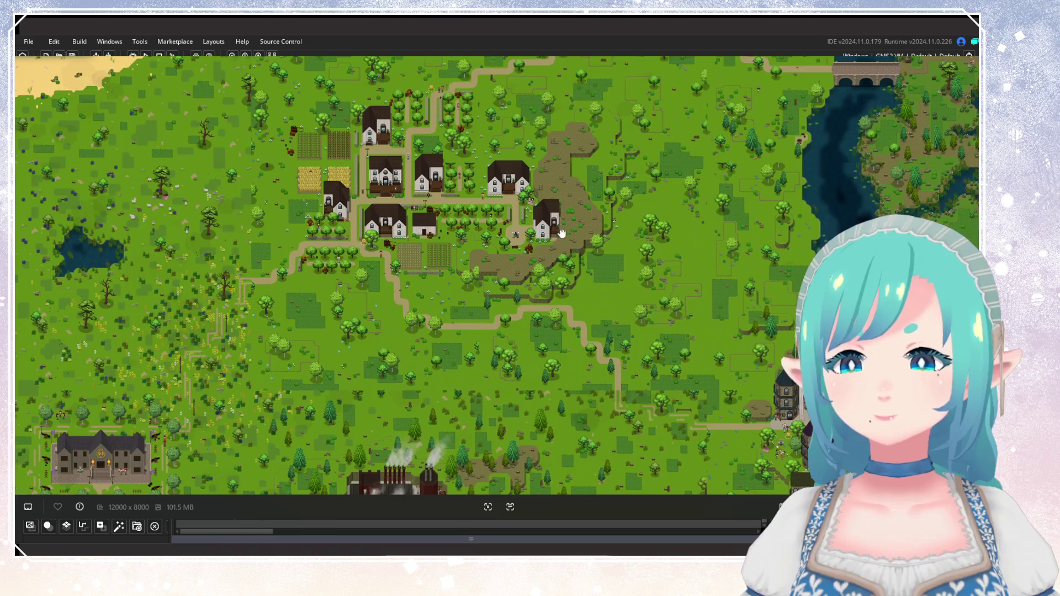
{"action": "left_click_drag", "start_coordinate": [562, 234], "coordinate": [536, 301]}
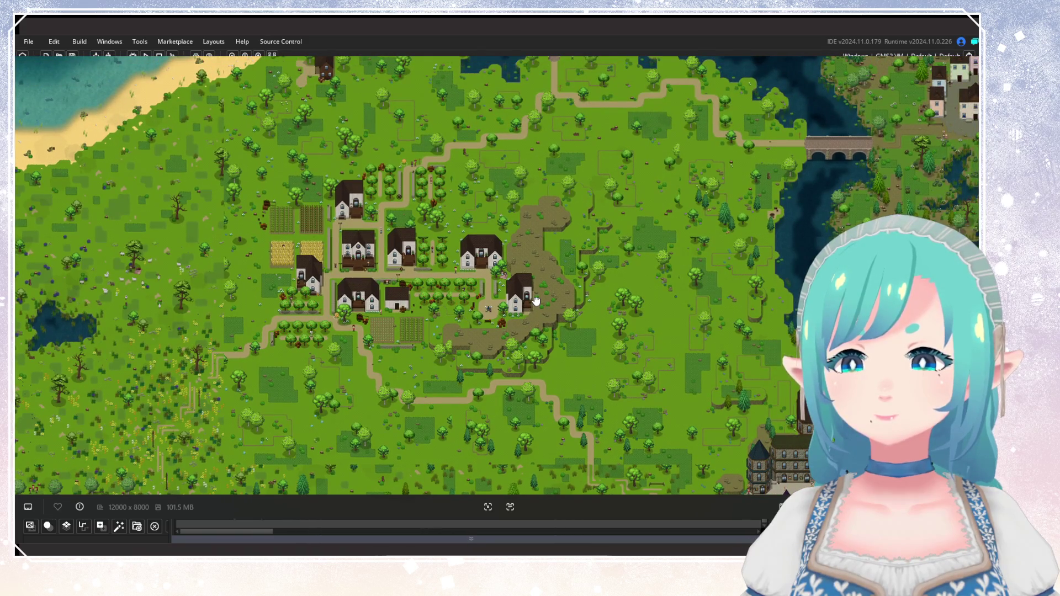
{"action": "left_click_drag", "start_coordinate": [536, 301], "coordinate": [624, 207]}
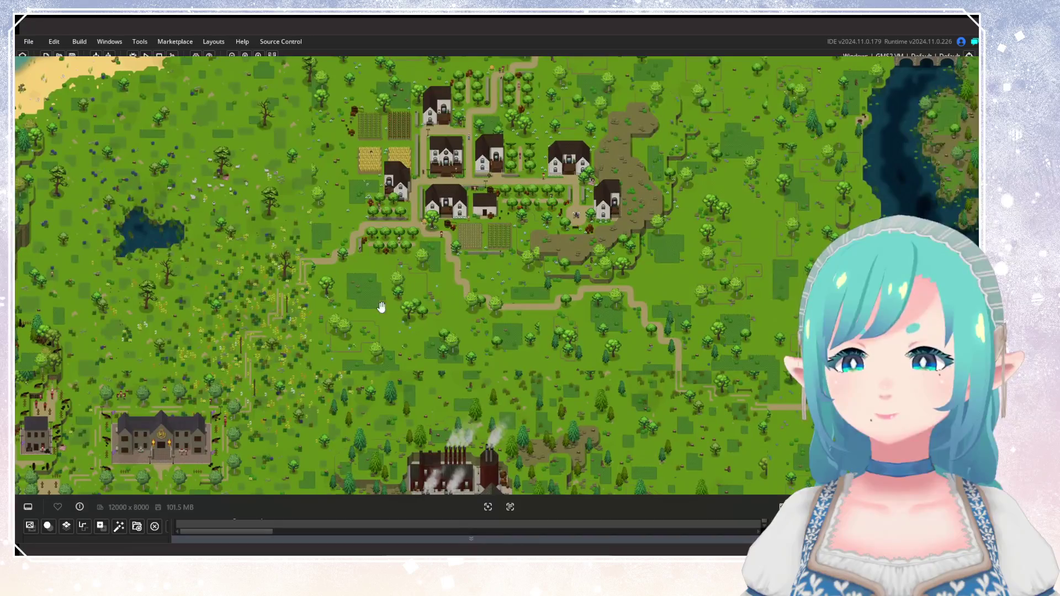
{"action": "scroll", "coordinate": [374, 307], "scroll_direction": "up", "scroll_amount": 5}
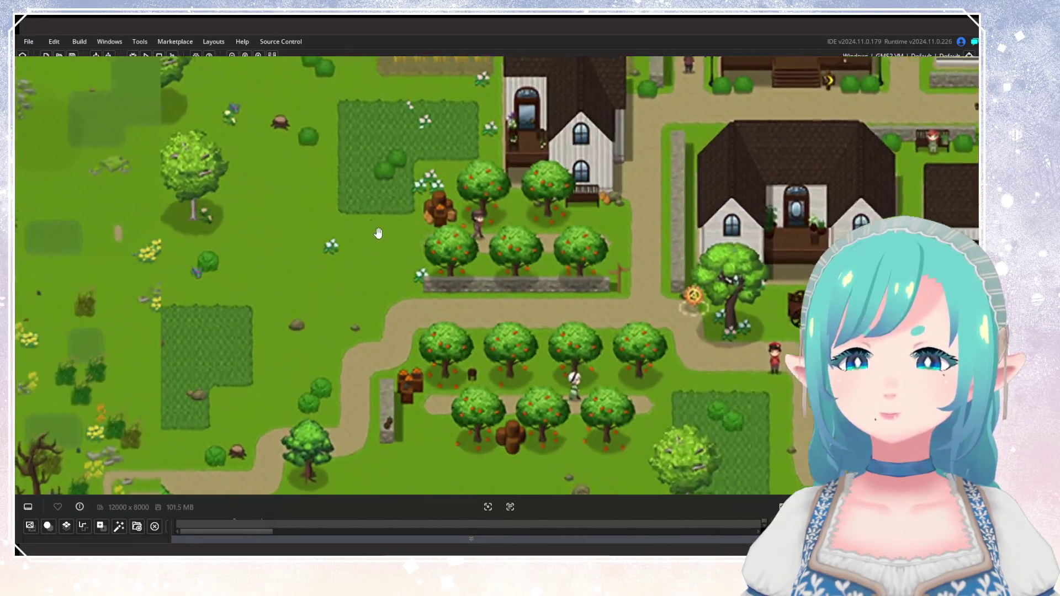
{"action": "scroll", "coordinate": [526, 254], "scroll_direction": "down", "scroll_amount": 4}
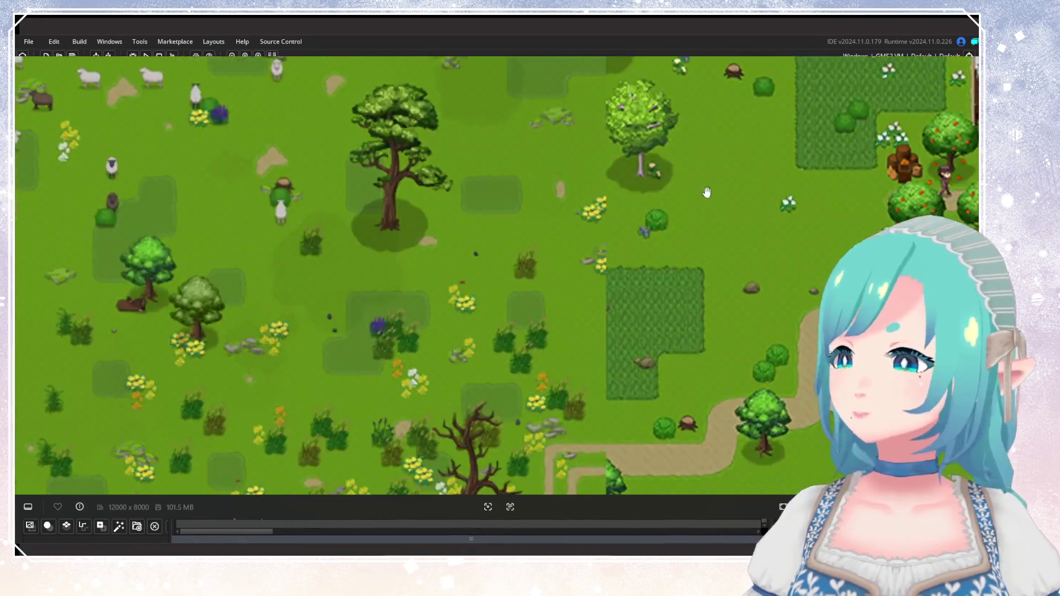
{"action": "scroll", "coordinate": [594, 181], "scroll_direction": "up", "scroll_amount": 4}
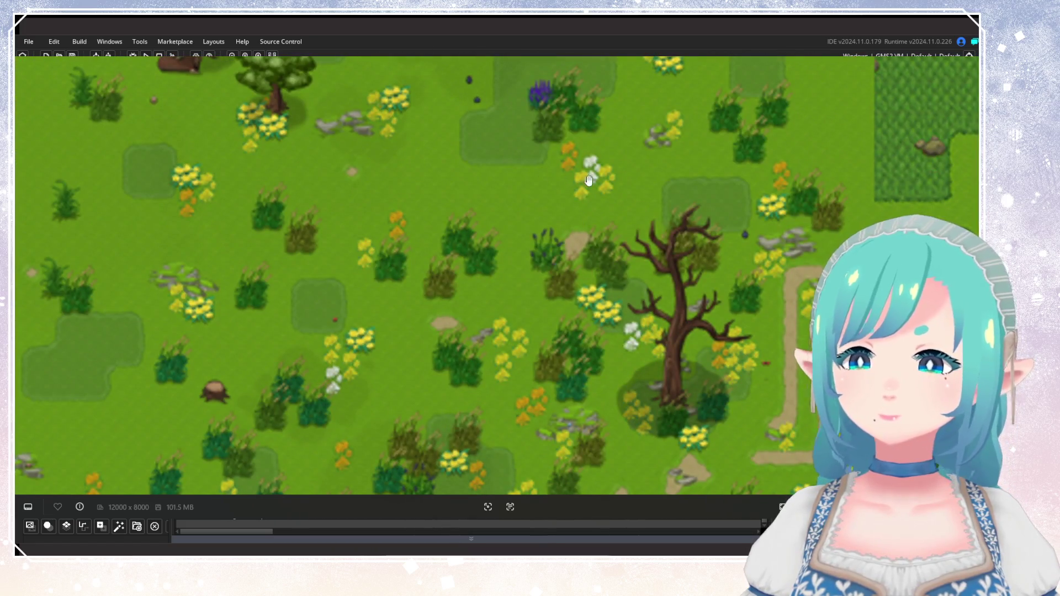
{"action": "mouse_move", "coordinate": [715, 242]}
{"action": "left_mouse_down"}
{"action": "mouse_move", "coordinate": [484, 331]}
{"action": "mouse_move", "coordinate": [407, 442]}
{"action": "mouse_move", "coordinate": [487, 222]}
{"action": "mouse_move", "coordinate": [488, 314]}
{"action": "mouse_move", "coordinate": [518, 444]}
{"action": "left_mouse_up"}
{"action": "scroll", "coordinate": [552, 453], "scroll_direction": "down", "scroll_amount": 2}
{"action": "mouse_move", "coordinate": [577, 459]}
{"action": "left_mouse_down"}
{"action": "mouse_move", "coordinate": [578, 376]}
{"action": "mouse_move", "coordinate": [558, 279]}
{"action": "mouse_move", "coordinate": [571, 175]}
{"action": "mouse_move", "coordinate": [571, 376]}
{"action": "mouse_move", "coordinate": [595, 431]}
{"action": "left_mouse_up"}
{"action": "scroll", "coordinate": [578, 375], "scroll_direction": "down", "scroll_amount": 1}
{"action": "scroll", "coordinate": [558, 265], "scroll_direction": "up", "scroll_amount": 4}
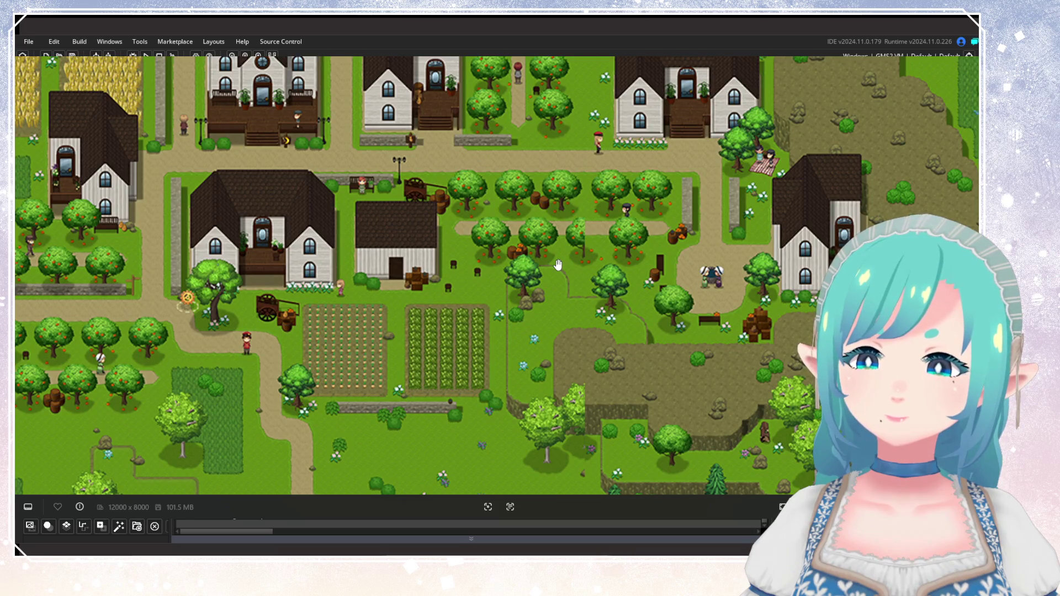
{"action": "scroll", "coordinate": [558, 265], "scroll_direction": "down", "scroll_amount": 5}
{"action": "scroll", "coordinate": [626, 354], "scroll_direction": "up", "scroll_amount": 3}
{"action": "left_click_drag", "start_coordinate": [609, 338], "coordinate": [529, 151]}
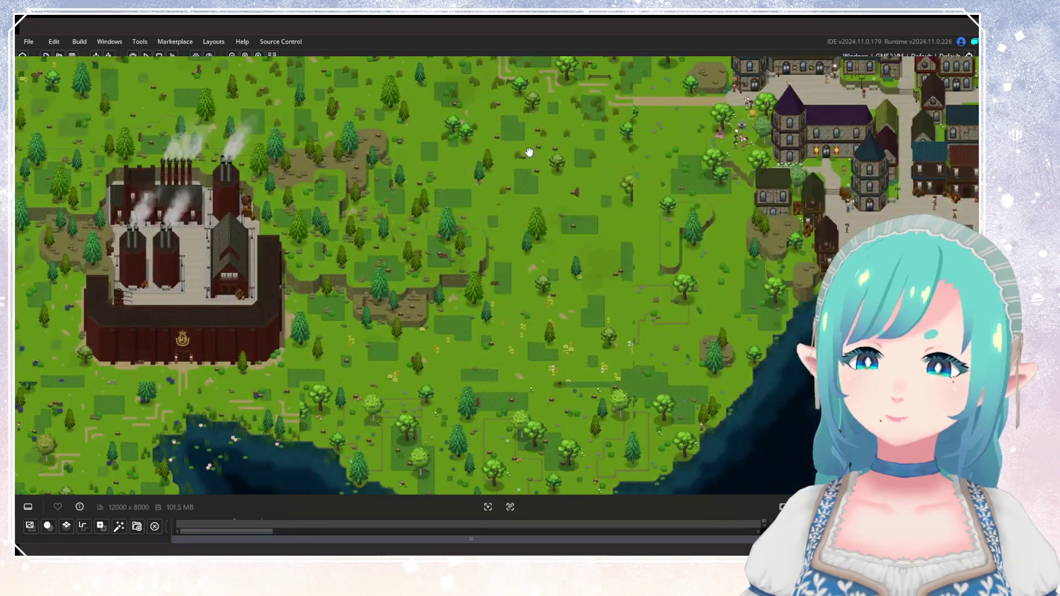
{"action": "scroll", "coordinate": [538, 182], "scroll_direction": "down", "scroll_amount": 5}
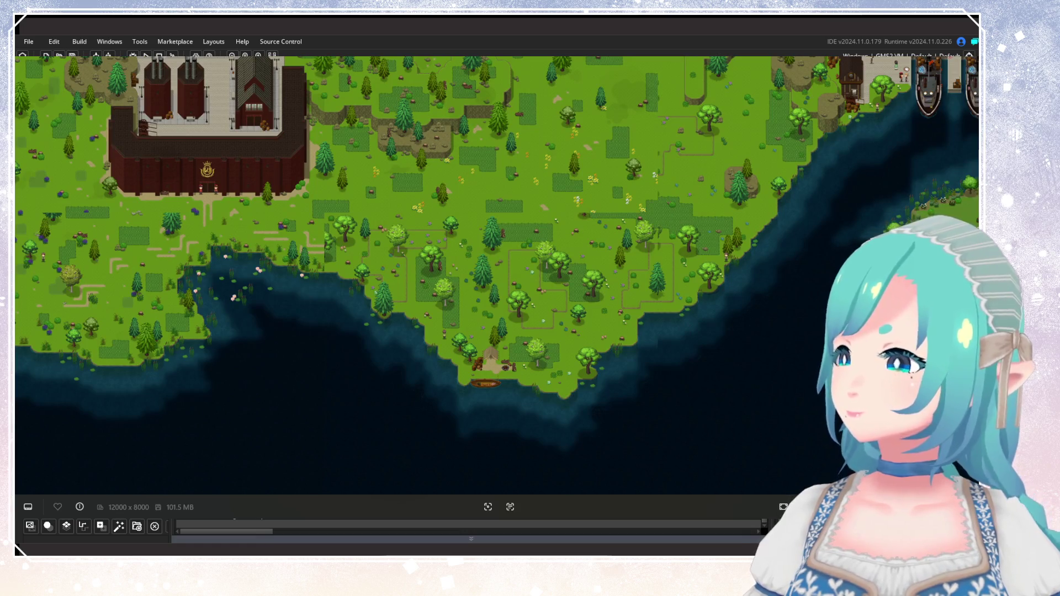
Close the running game and the Map_10_5 room, returning to the Asset Browser.
{"action": "key", "text": "Escape"}
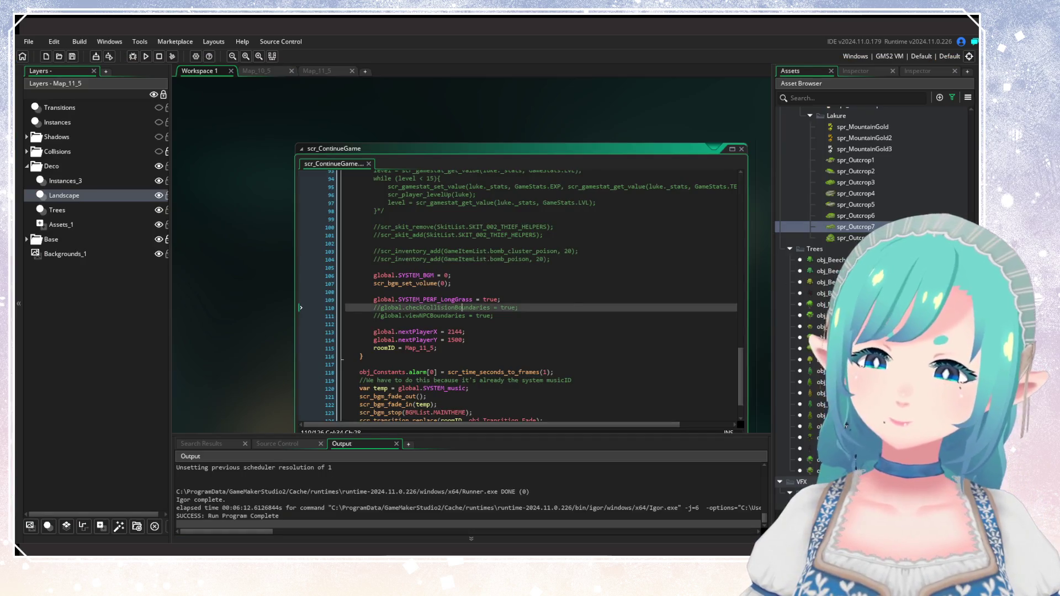
{"action": "left_click", "coordinate": [291, 71]}
{"action": "left_click", "coordinate": [857, 71]}
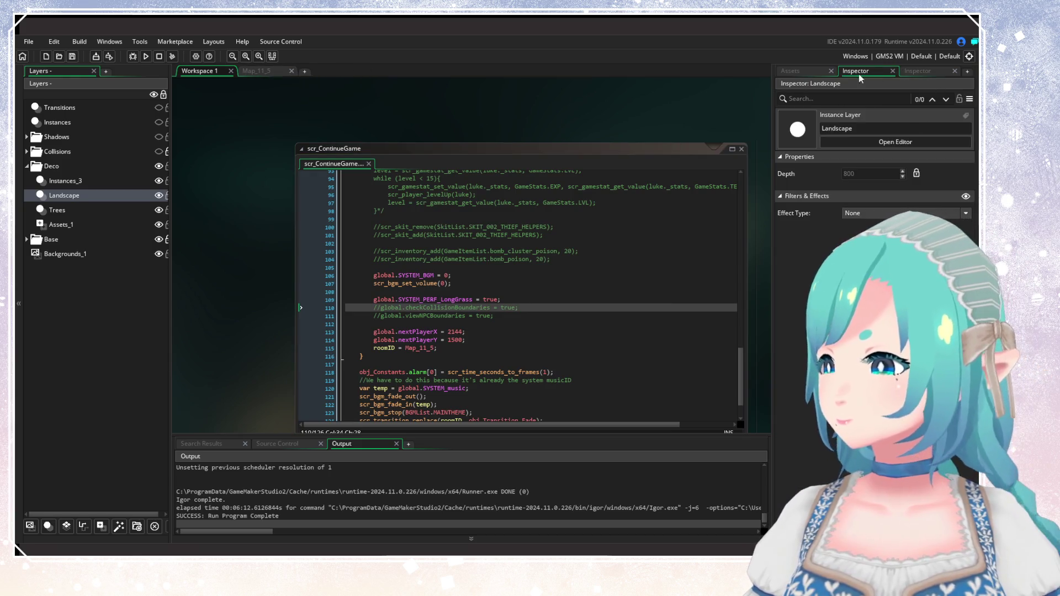
{"action": "left_click", "coordinate": [811, 72]}
Search the assets for Map_11_6 and open that room.
{"action": "left_click", "coordinate": [951, 97]}
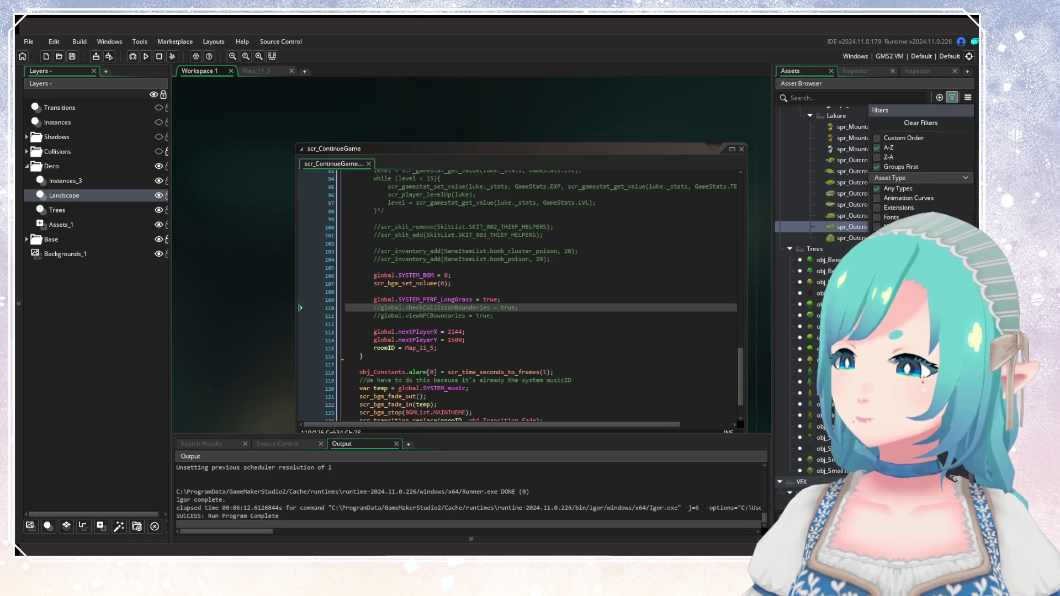
{"action": "left_click", "coordinate": [822, 98]}
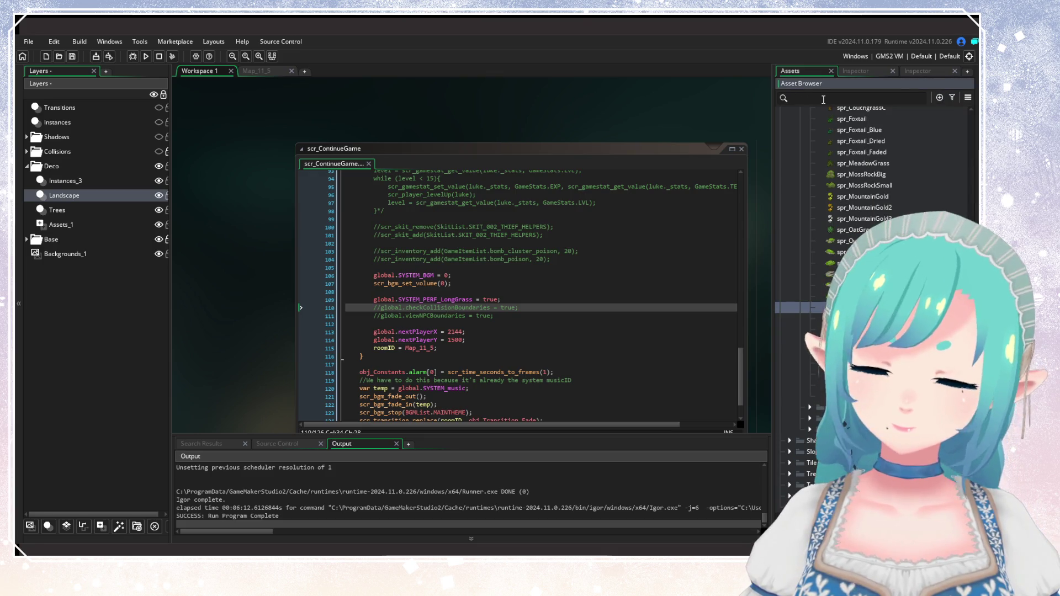
{"action": "type", "text": "Map 11-6"}
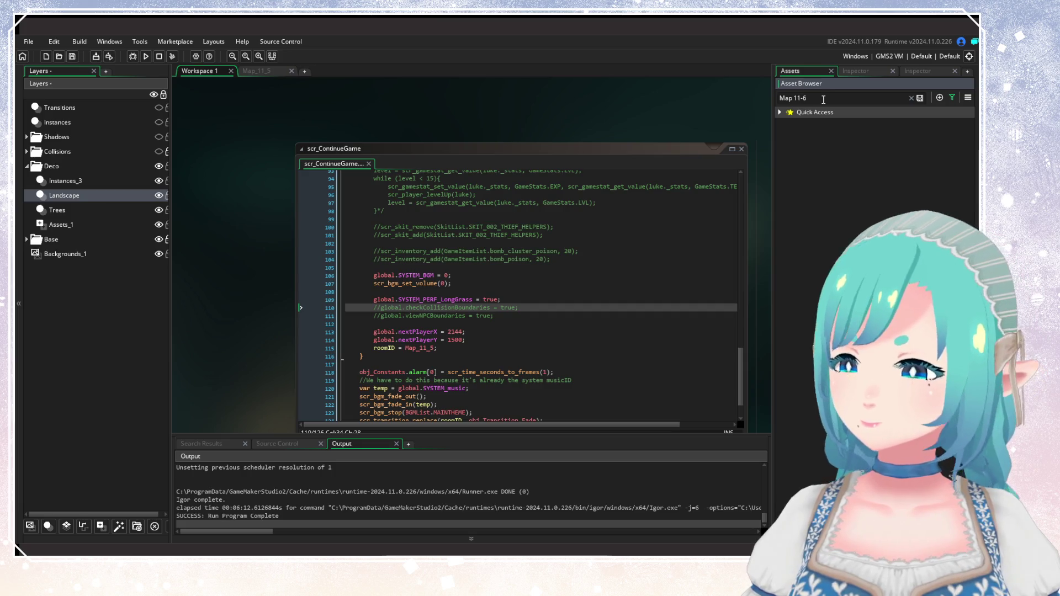
{"action": "key", "text": "BackSpace"}
{"action": "key", "text": "BackSpace"}
{"action": "key", "text": "BackSpace"}
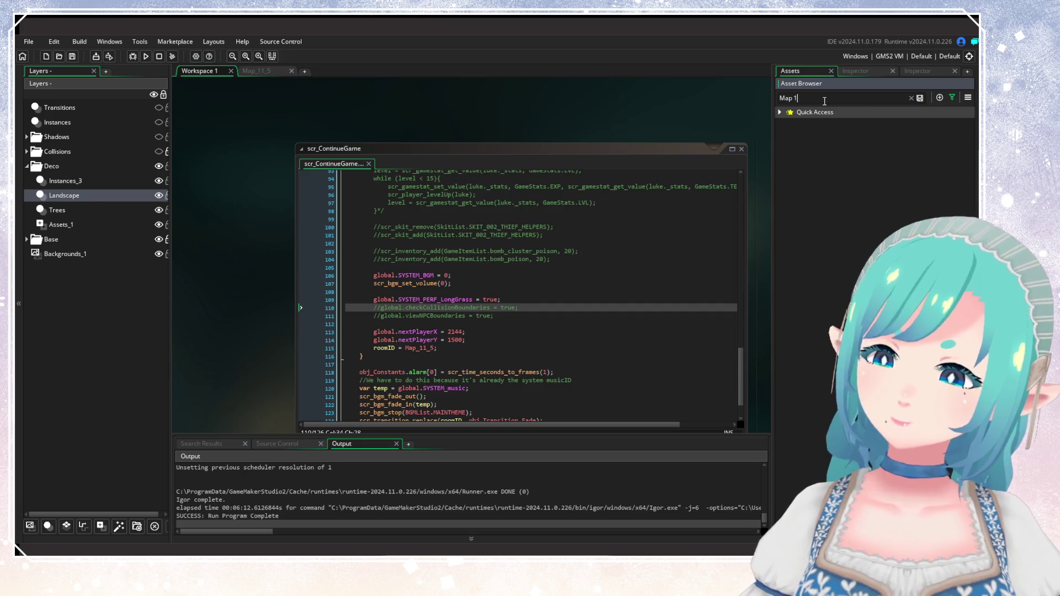
{"action": "type", "text": "_11_6"}
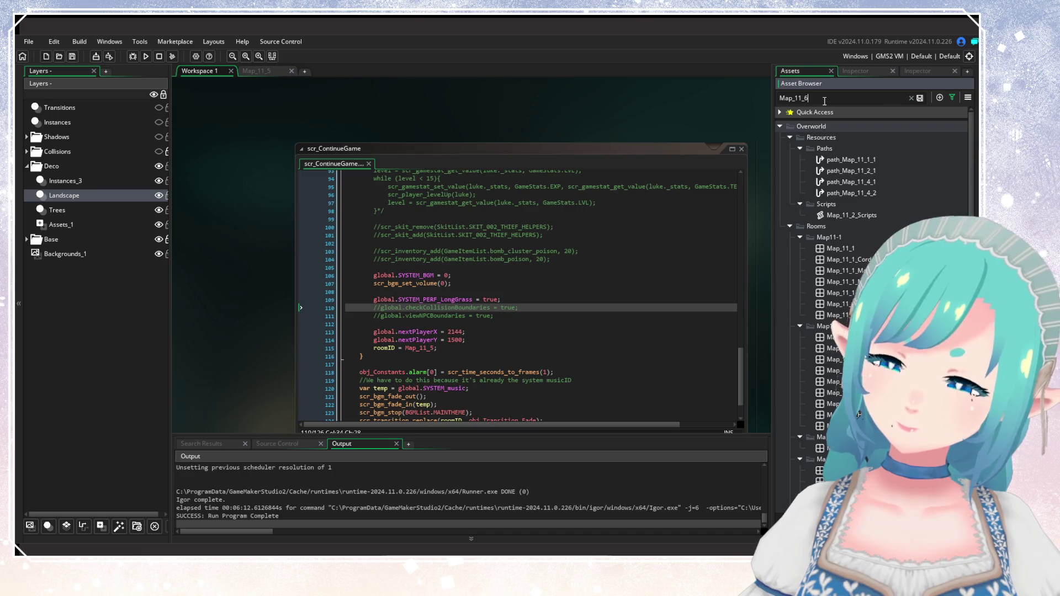
{"action": "double_click", "coordinate": [852, 164]}
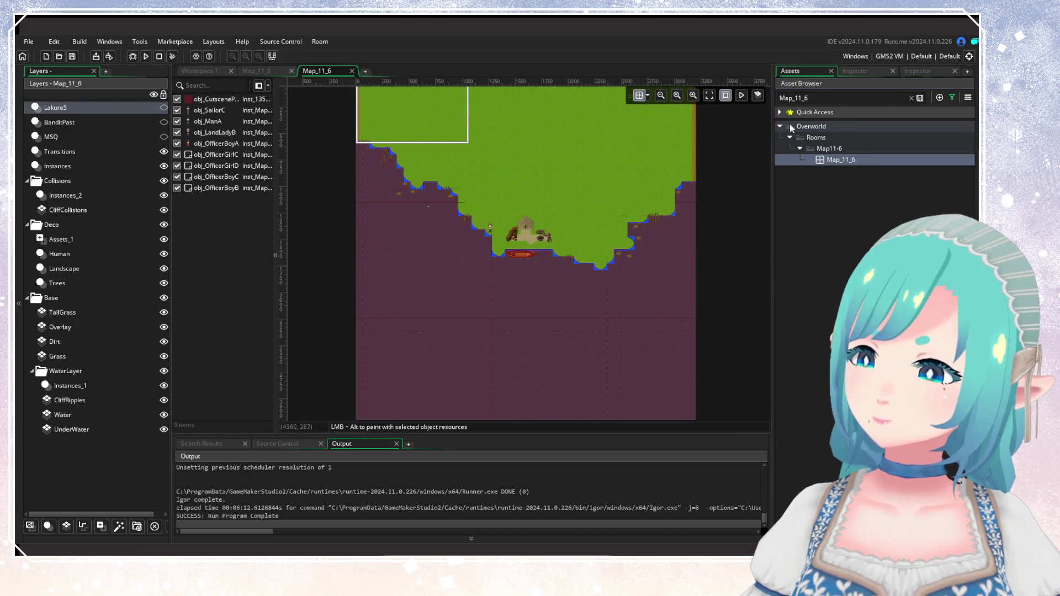
Briefly show the Lakure5, BanditPast and MSQ layers, then hide them again.
{"action": "scroll", "coordinate": [548, 210], "scroll_direction": "up", "scroll_amount": 3}
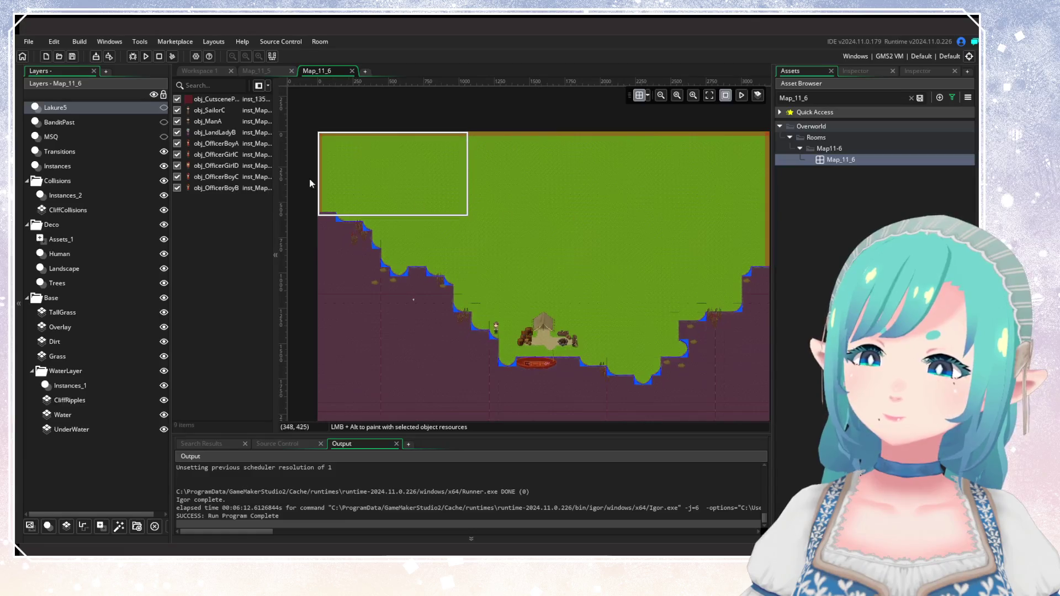
{"action": "left_click", "coordinate": [163, 107]}
{"action": "left_click", "coordinate": [163, 122]}
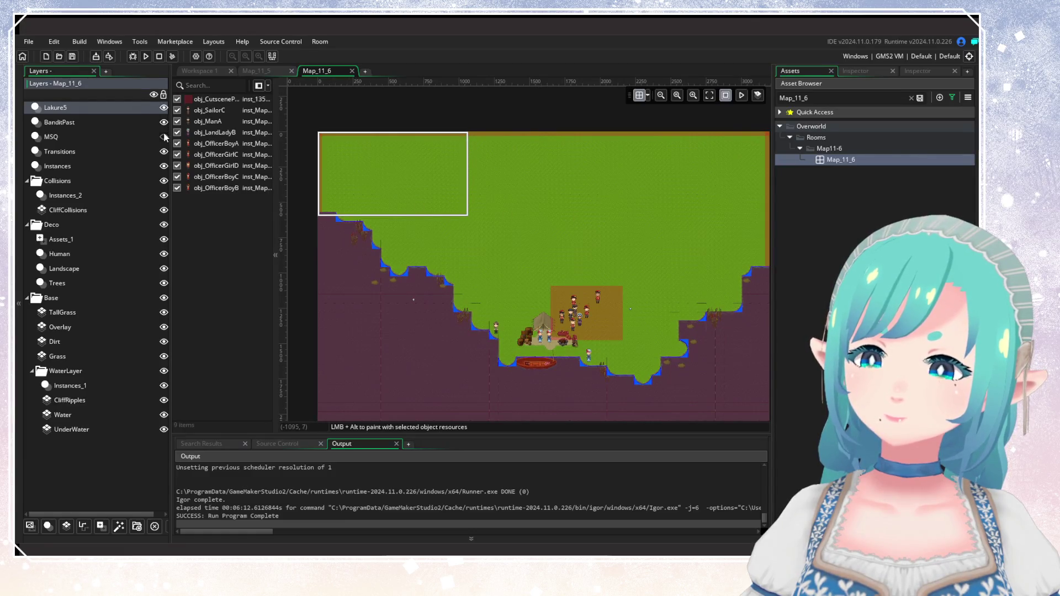
{"action": "left_click", "coordinate": [163, 137]}
{"action": "left_click", "coordinate": [163, 136]}
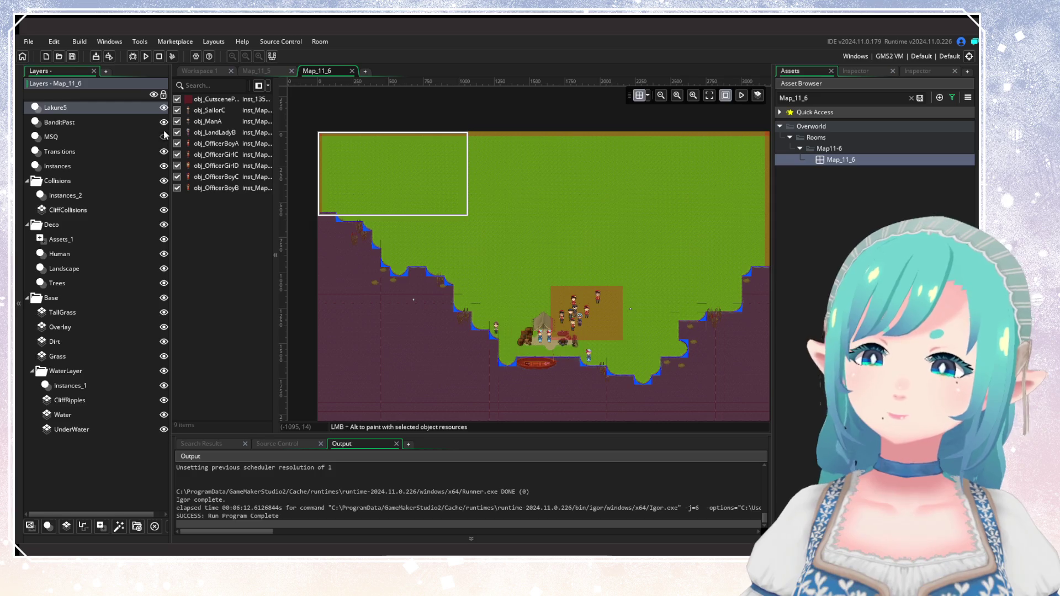
{"action": "left_click", "coordinate": [163, 122]}
{"action": "left_click", "coordinate": [163, 107]}
Change the asset search to Map_10_6 and select that room.
{"action": "left_click", "coordinate": [795, 99]}
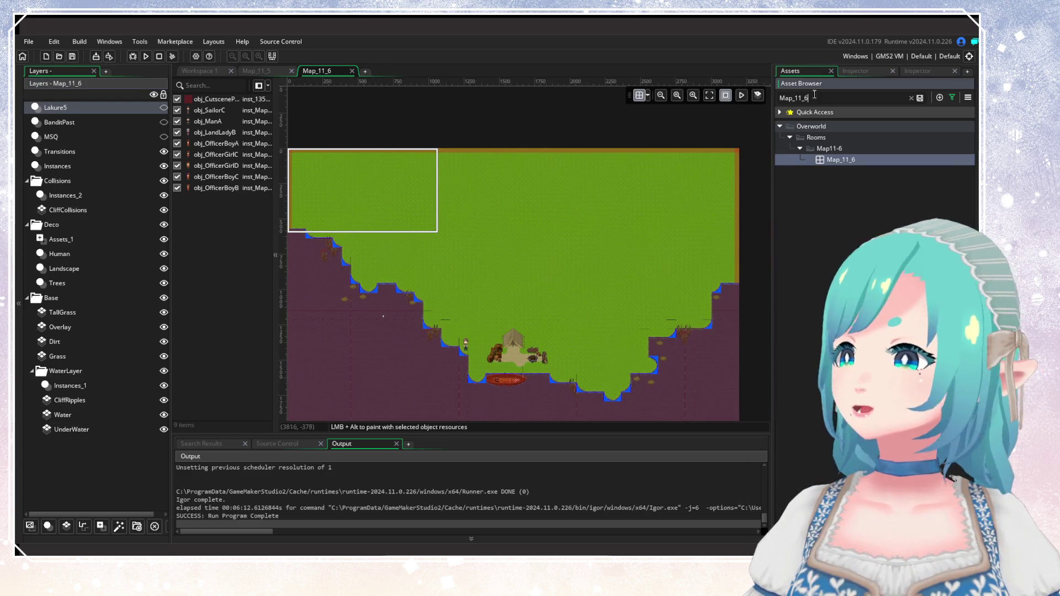
{"action": "left_click", "coordinate": [818, 98]}
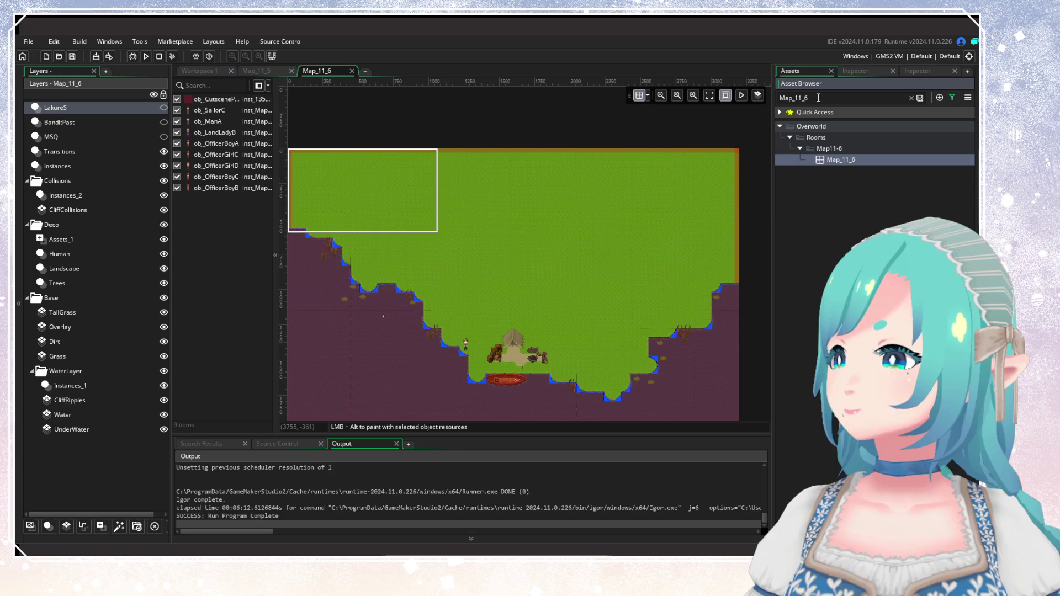
{"action": "key", "text": "BackSpace"}
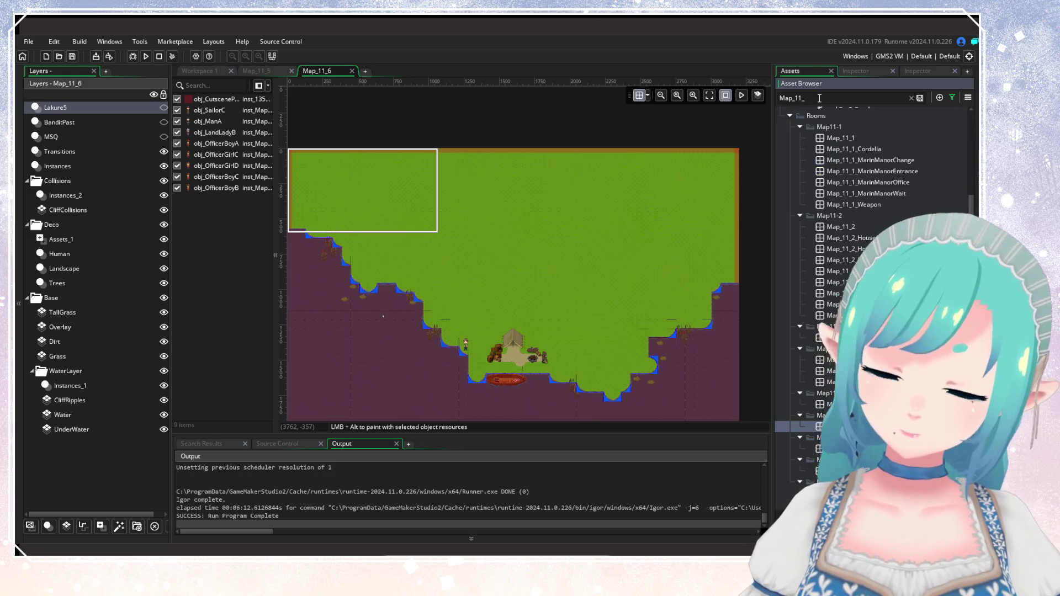
{"action": "type", "text": "5"}
{"action": "key", "text": "BackSpace"}
{"action": "key", "text": "BackSpace"}
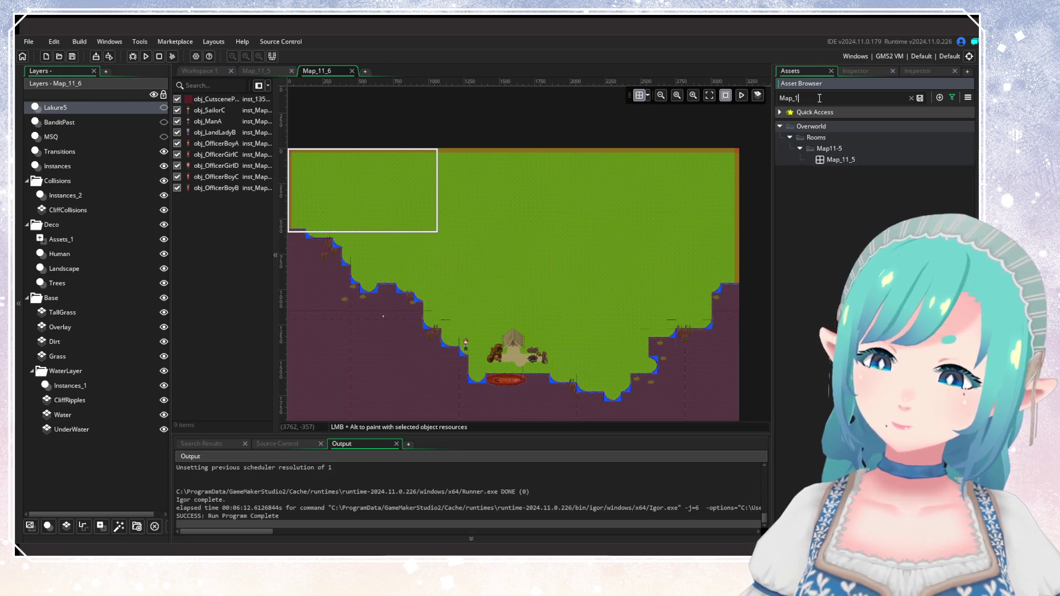
{"action": "type", "text": "0_6"}
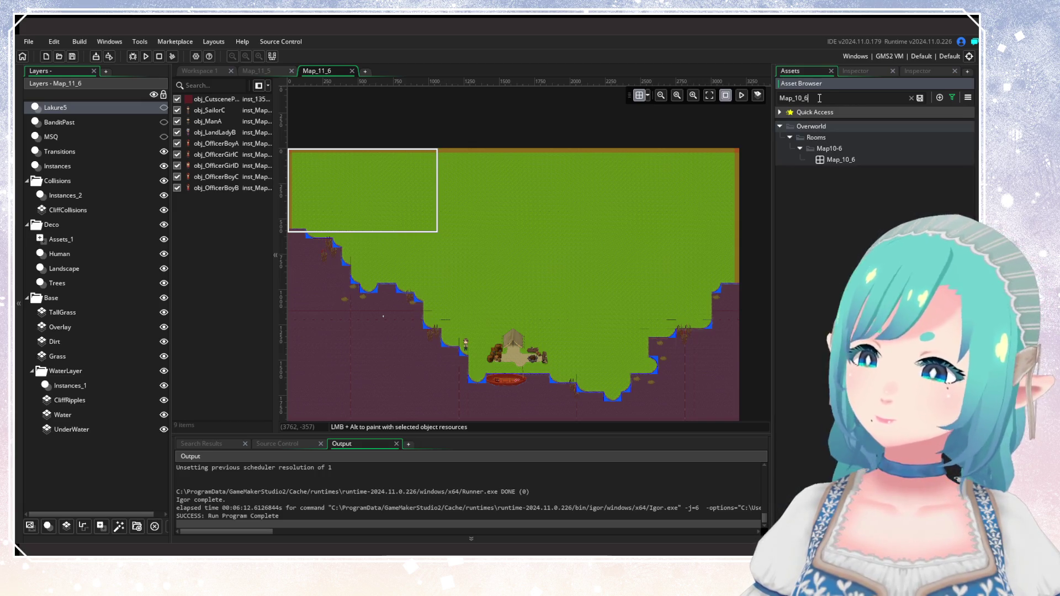
{"action": "left_click", "coordinate": [842, 161]}
Open the Map_10_6 room and look over the trees along its top edge.
{"action": "double_click", "coordinate": [836, 159]}
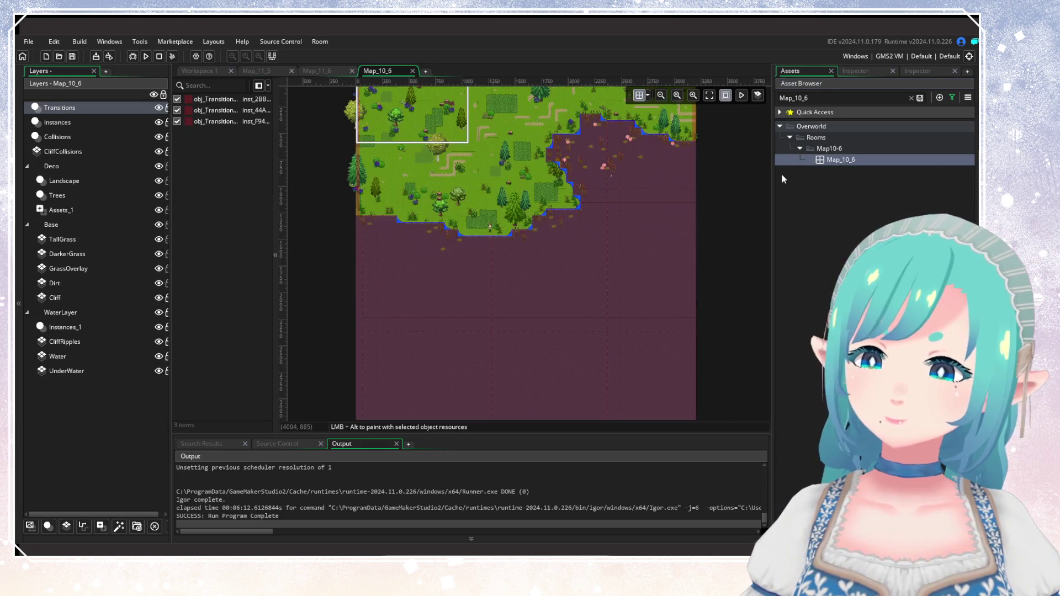
{"action": "scroll", "coordinate": [590, 266], "scroll_direction": "up", "scroll_amount": 3}
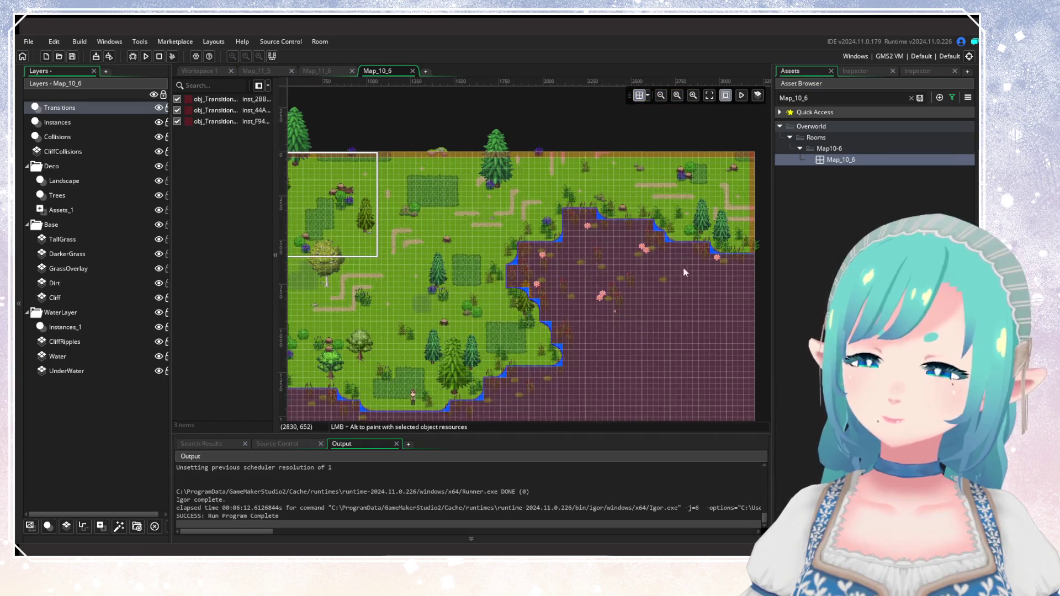
{"action": "scroll", "coordinate": [483, 214], "scroll_direction": "up", "scroll_amount": 2}
{"action": "left_click_drag", "start_coordinate": [482, 214], "coordinate": [485, 316]}
{"action": "scroll", "coordinate": [485, 321], "scroll_direction": "down", "scroll_amount": 1}
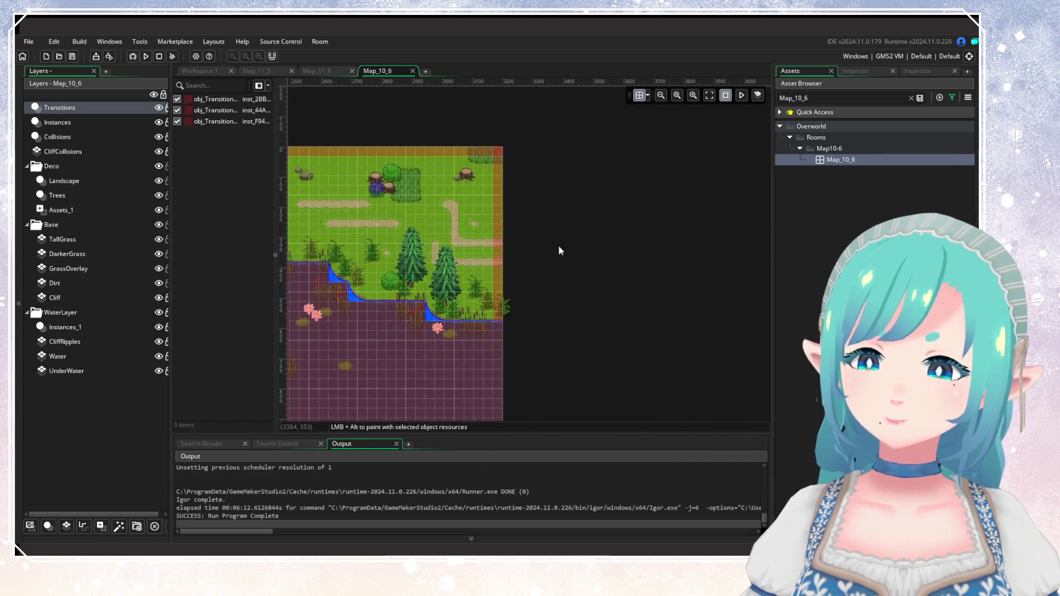
{"action": "scroll", "coordinate": [509, 217], "scroll_direction": "up", "scroll_amount": 3}
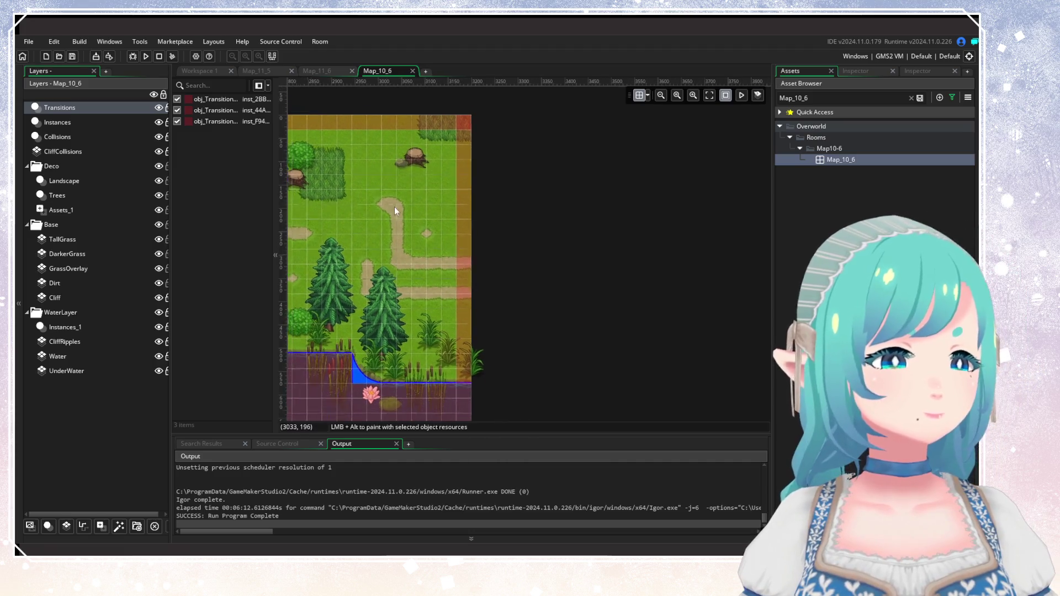
In Map_11_6, hide the Transitions and Collisions layers and list the Landscape layer's instances.
{"action": "left_click", "coordinate": [317, 71]}
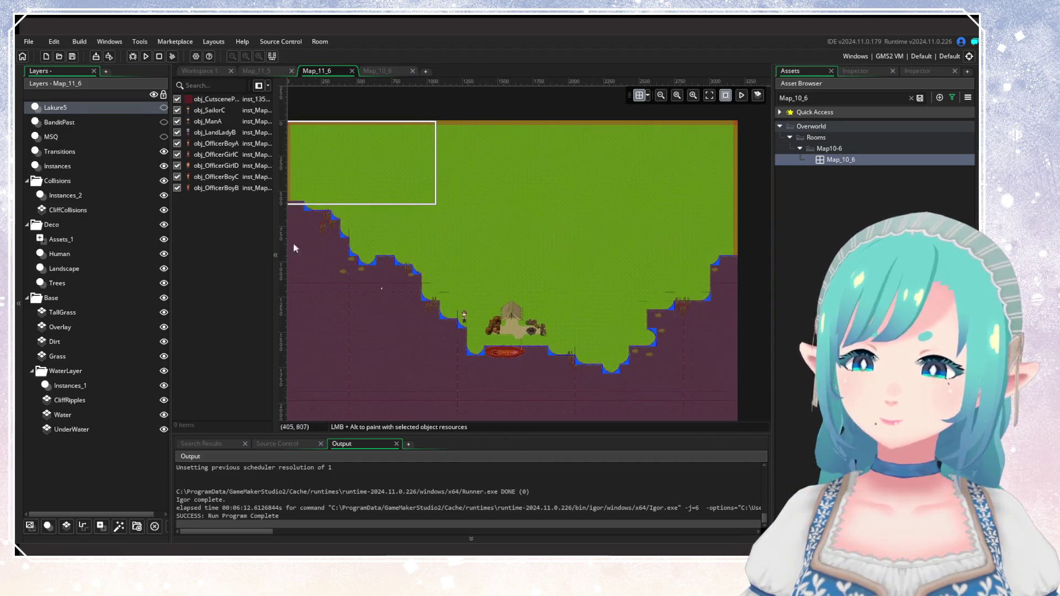
{"action": "left_click", "coordinate": [163, 152]}
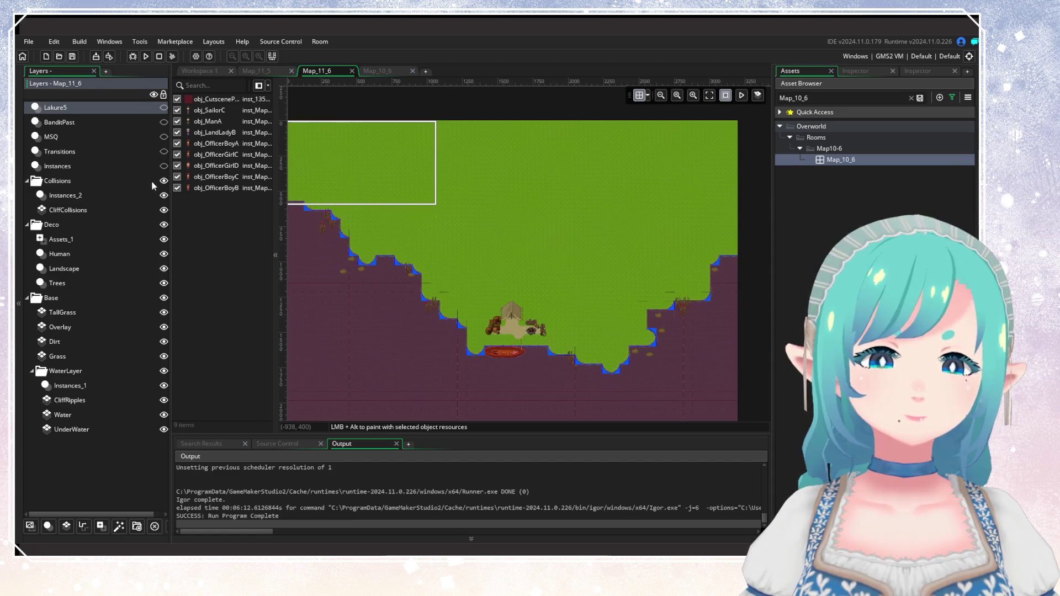
{"action": "left_click", "coordinate": [163, 181]}
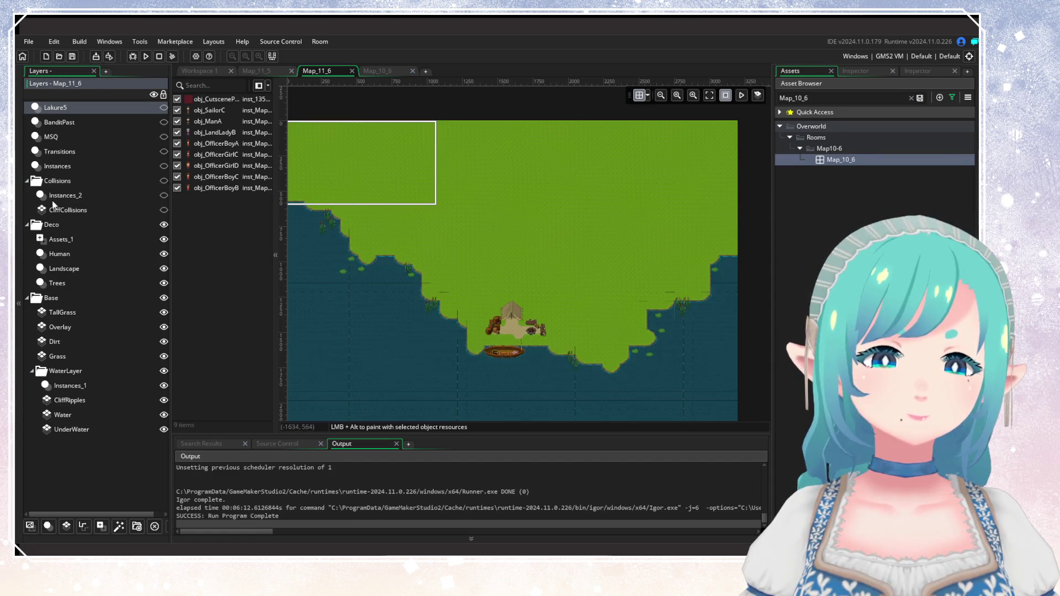
{"action": "left_click", "coordinate": [27, 181]}
{"action": "left_click", "coordinate": [64, 211]}
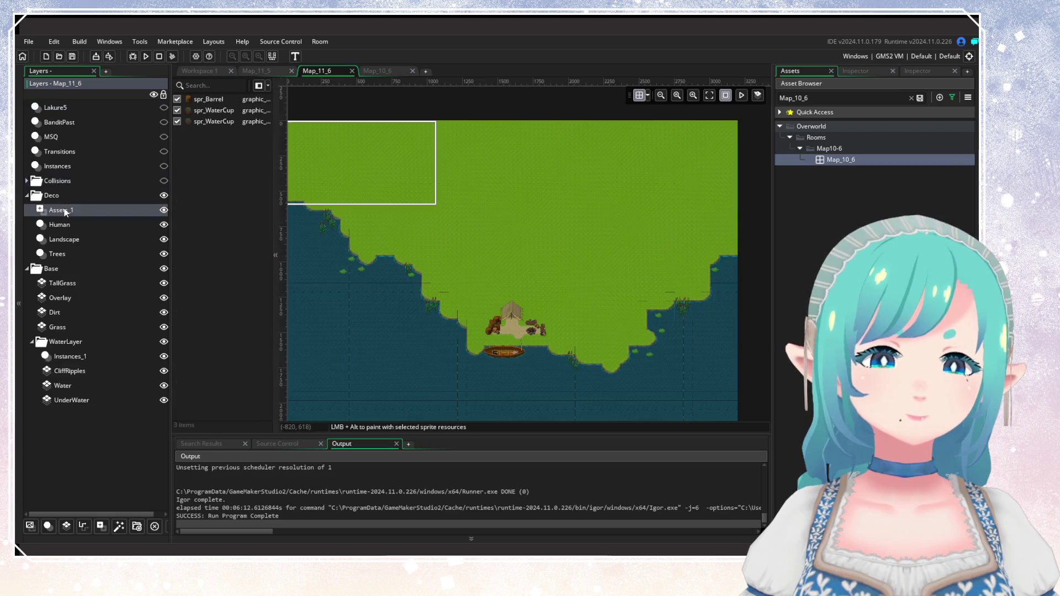
{"action": "left_click", "coordinate": [82, 239]}
Delete all 20 cattail and lily pad instances from the Landscape layer.
{"action": "scroll", "coordinate": [315, 260], "scroll_direction": "down", "scroll_amount": 5}
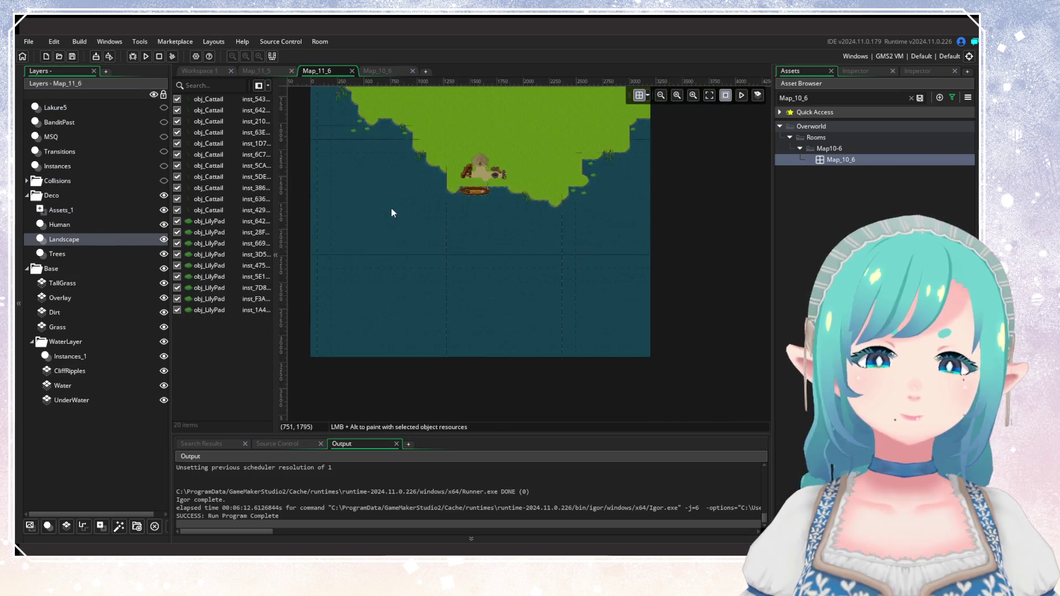
{"action": "left_click_drag", "start_coordinate": [392, 213], "coordinate": [419, 315]}
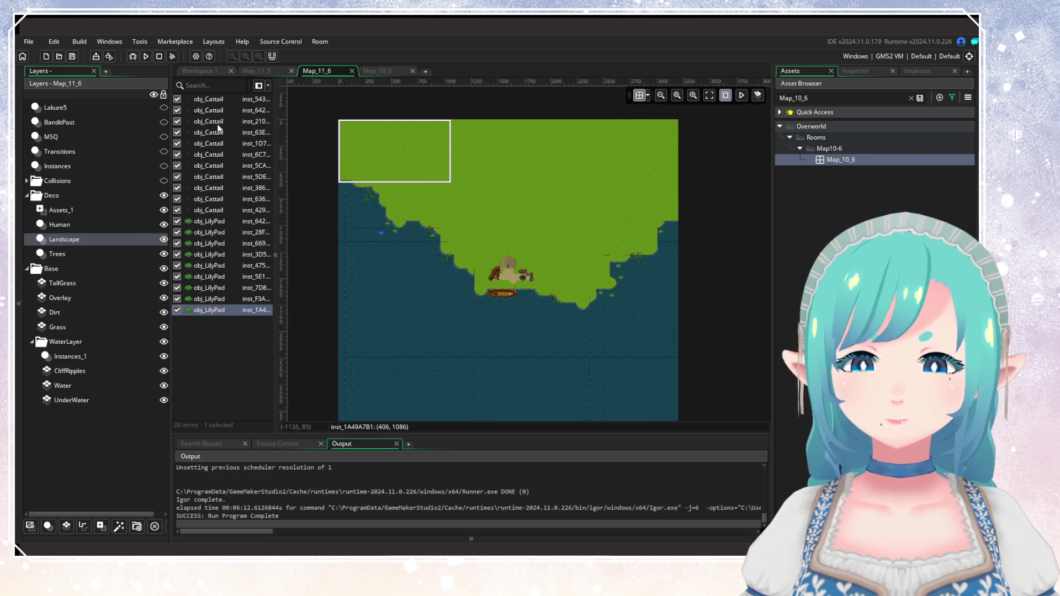
{"action": "left_click", "coordinate": [212, 101], "text": "shift"}
{"action": "key", "text": "Delete"}
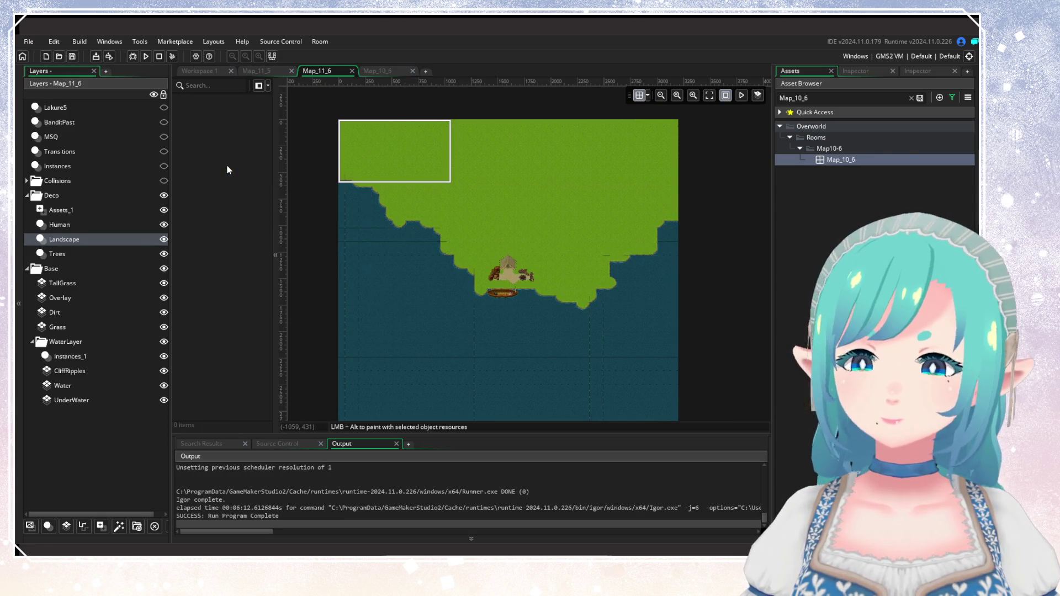
{"action": "scroll", "coordinate": [448, 217], "scroll_direction": "up", "scroll_amount": 3}
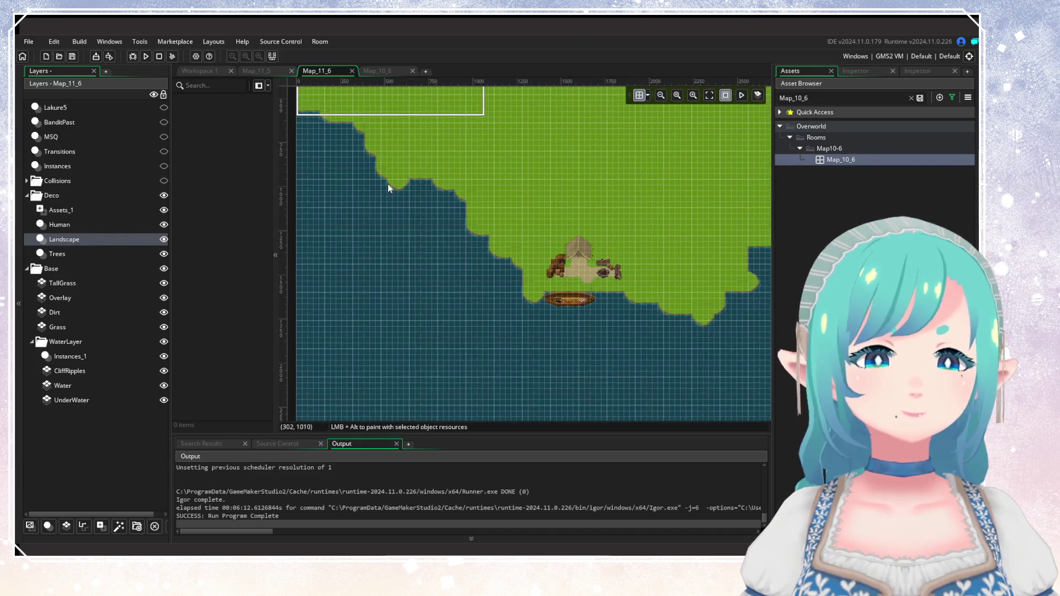
{"action": "left_click_drag", "start_coordinate": [387, 184], "coordinate": [528, 347]}
{"action": "scroll", "coordinate": [410, 246], "scroll_direction": "up", "scroll_amount": 3}
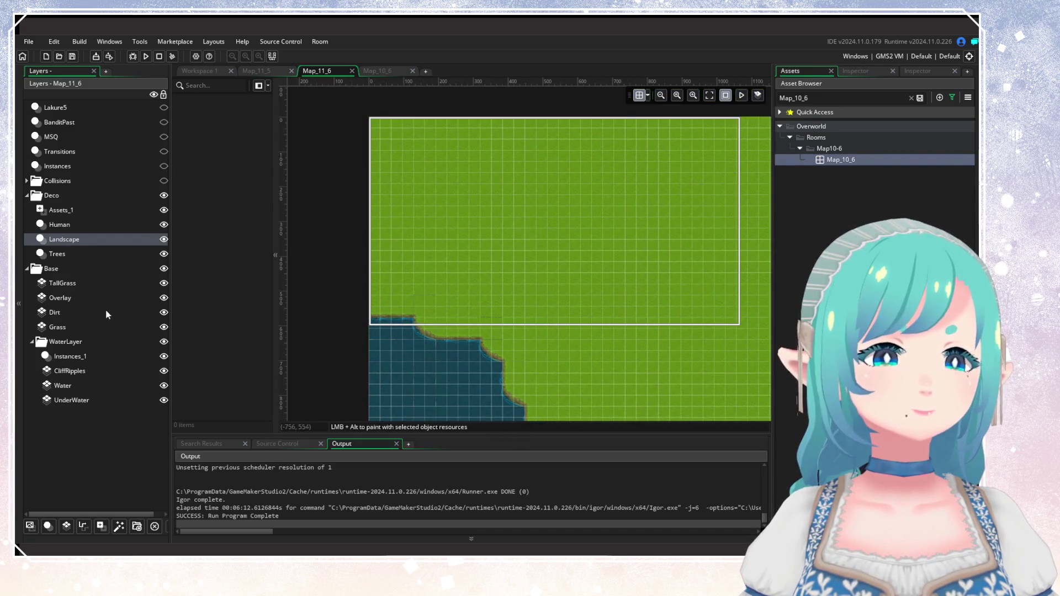
{"action": "left_click", "coordinate": [91, 284]}
Assign a tile set from the Paths folder to the TallGrass layer.
{"action": "left_click", "coordinate": [918, 72]}
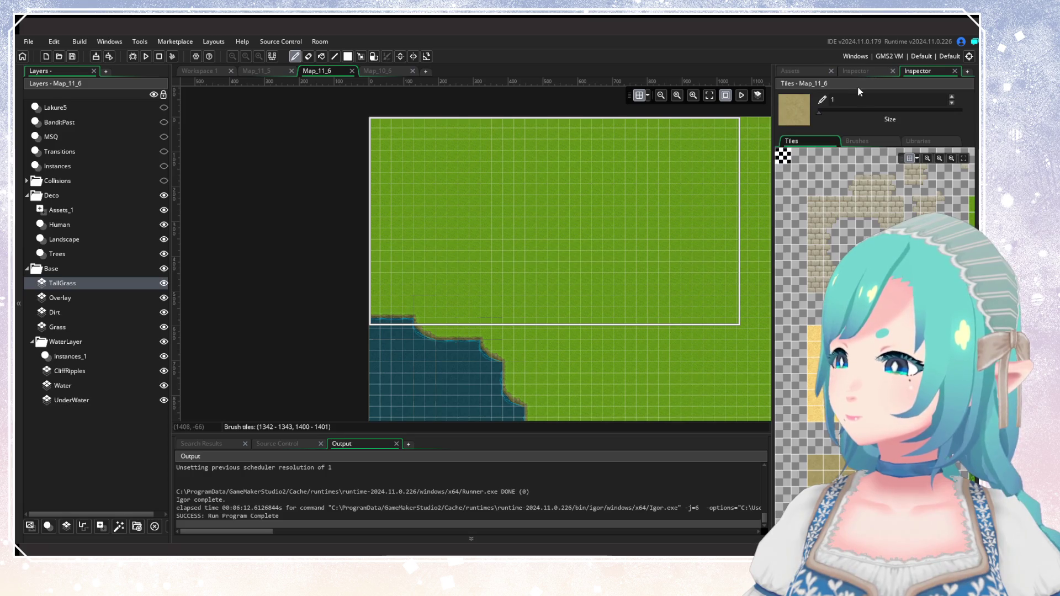
{"action": "left_click", "coordinate": [712, 269]}
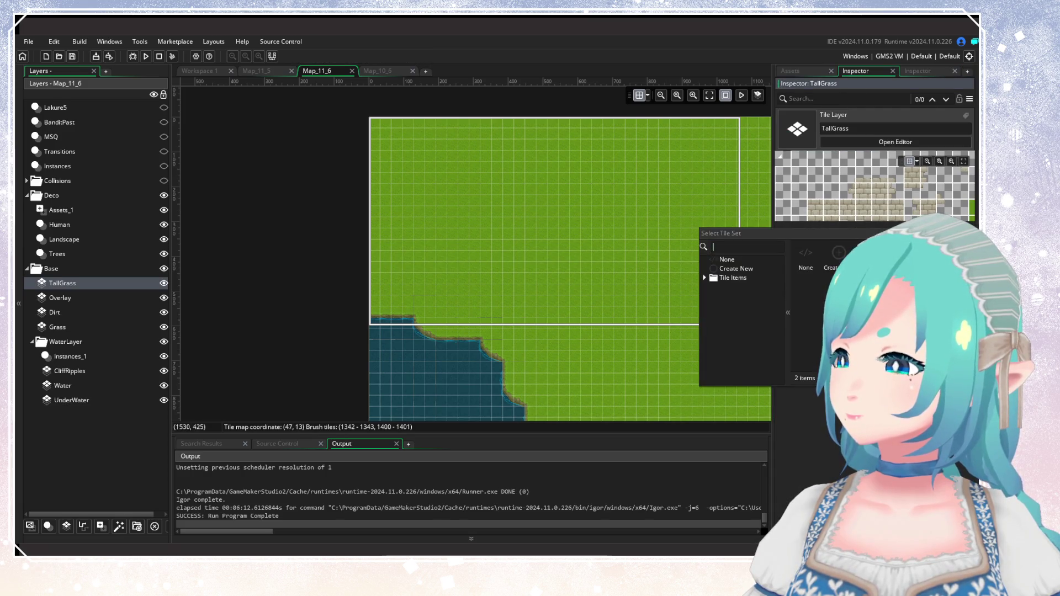
{"action": "left_click", "coordinate": [712, 277]}
{"action": "double_click", "coordinate": [835, 262]}
{"action": "double_click", "coordinate": [833, 264]}
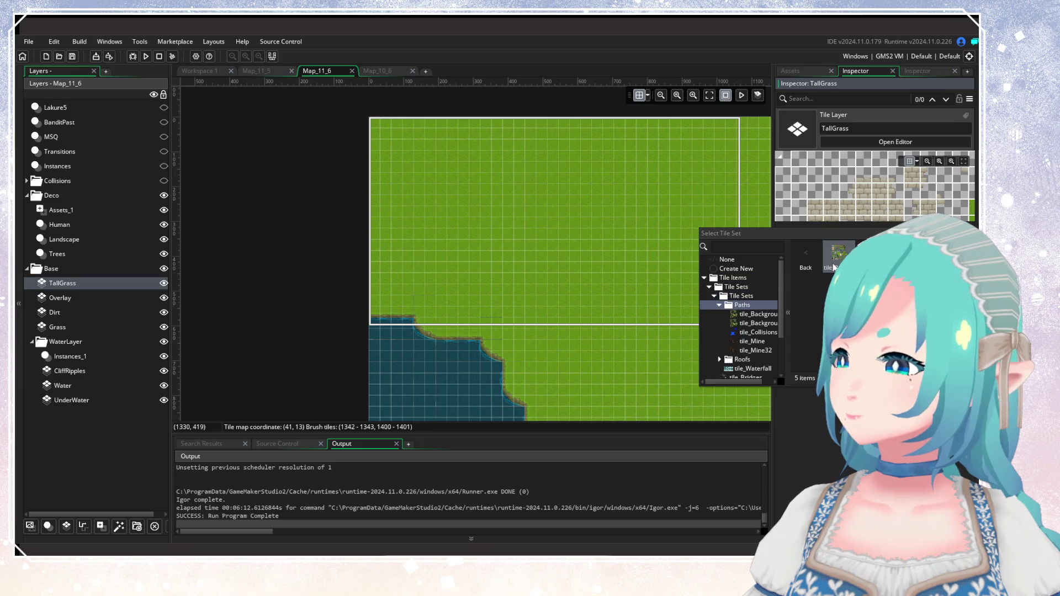
{"action": "double_click", "coordinate": [833, 265]}
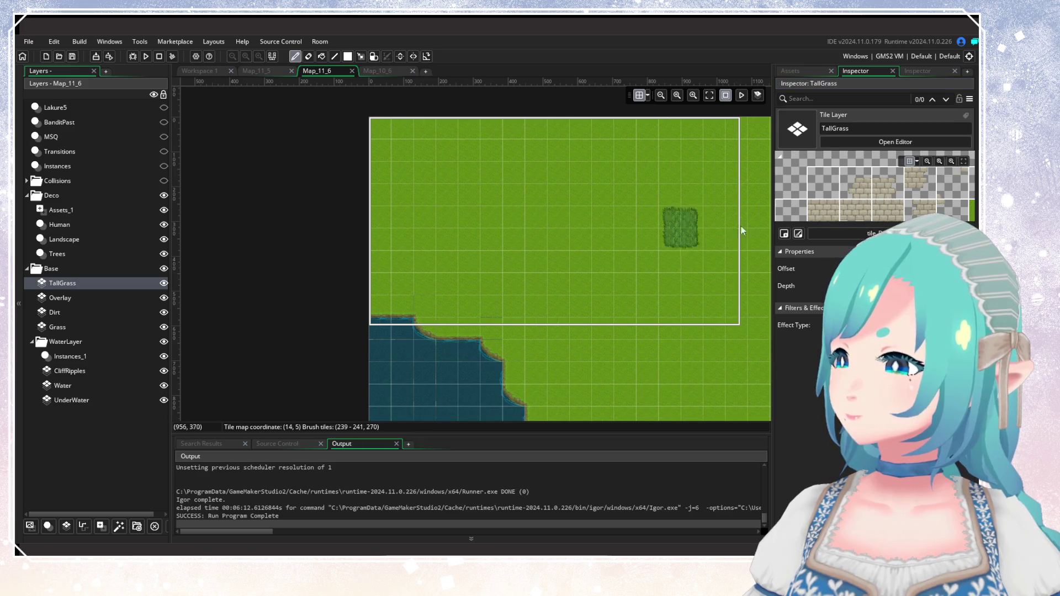
Paint a small tall-grass patch onto the grass, clear the asset search, and view Map_11_5.
{"action": "left_click", "coordinate": [918, 74]}
{"action": "left_click", "coordinate": [812, 71]}
{"action": "left_click", "coordinate": [542, 248]}
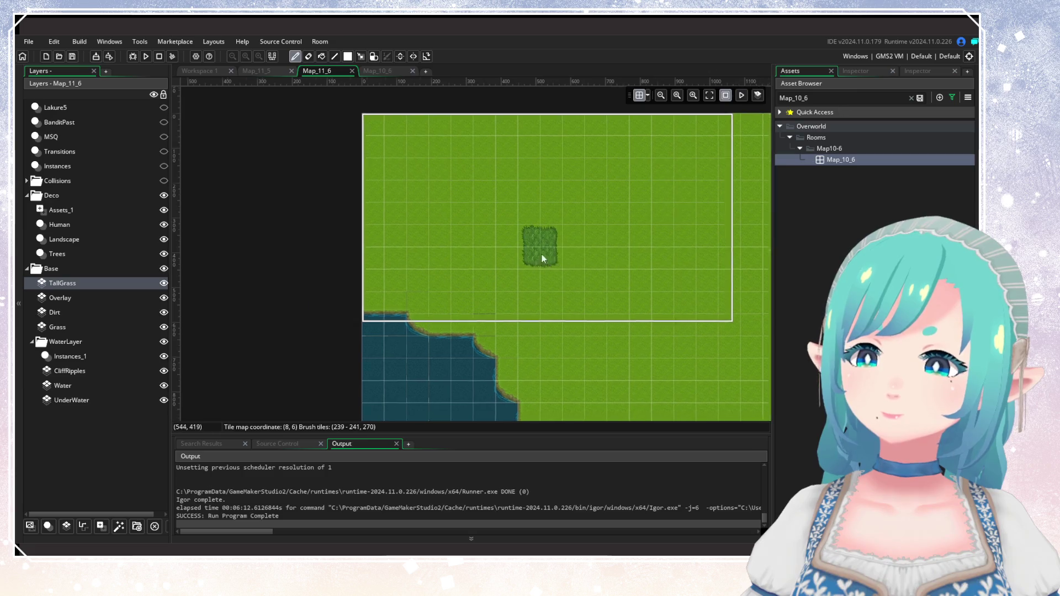
{"action": "scroll", "coordinate": [585, 213], "scroll_direction": "down", "scroll_amount": 1}
{"action": "scroll", "coordinate": [585, 212], "scroll_direction": "down", "scroll_amount": 1}
{"action": "left_click", "coordinate": [911, 98]}
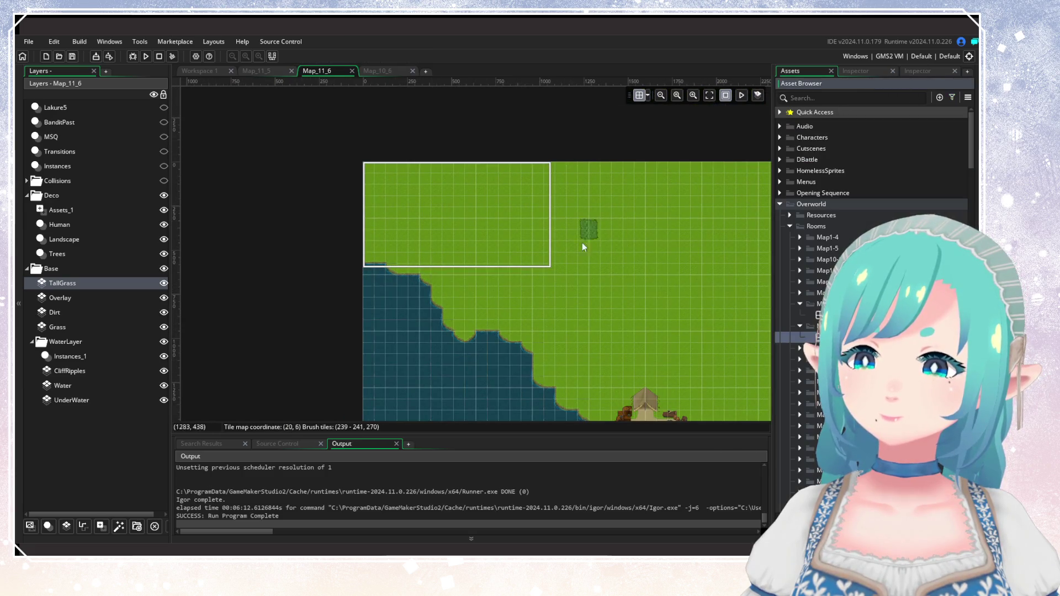
{"action": "left_click_drag", "start_coordinate": [525, 256], "coordinate": [462, 125]}
{"action": "scroll", "coordinate": [463, 126], "scroll_direction": "up", "scroll_amount": 4}
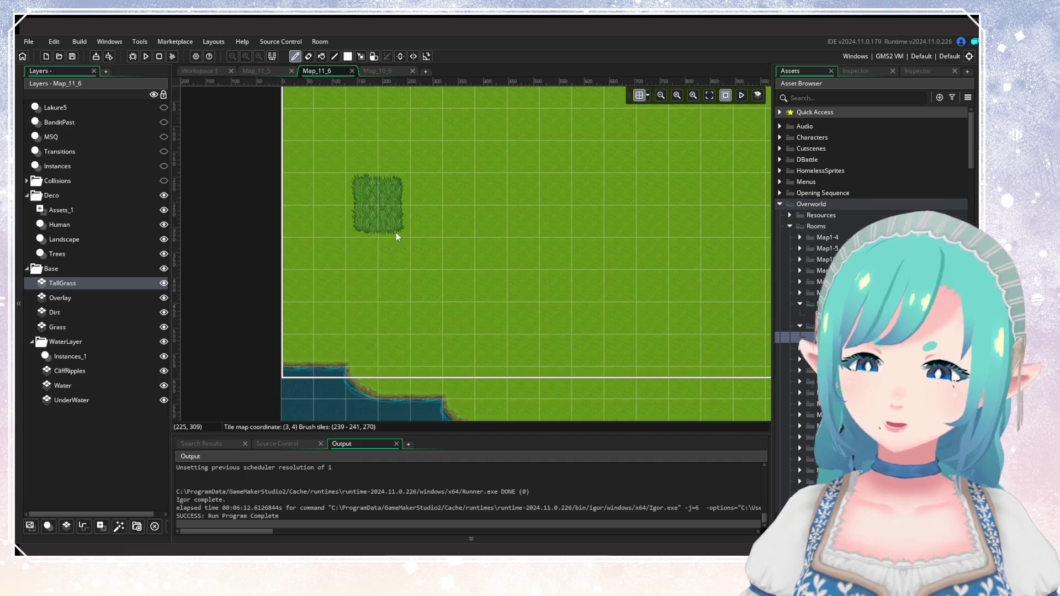
{"action": "left_click", "coordinate": [255, 71]}
Open Map_10_6 and drag its tab ahead of Map_11_6, then view Map_10_6.
{"action": "scroll", "coordinate": [465, 292], "scroll_direction": "down", "scroll_amount": 3}
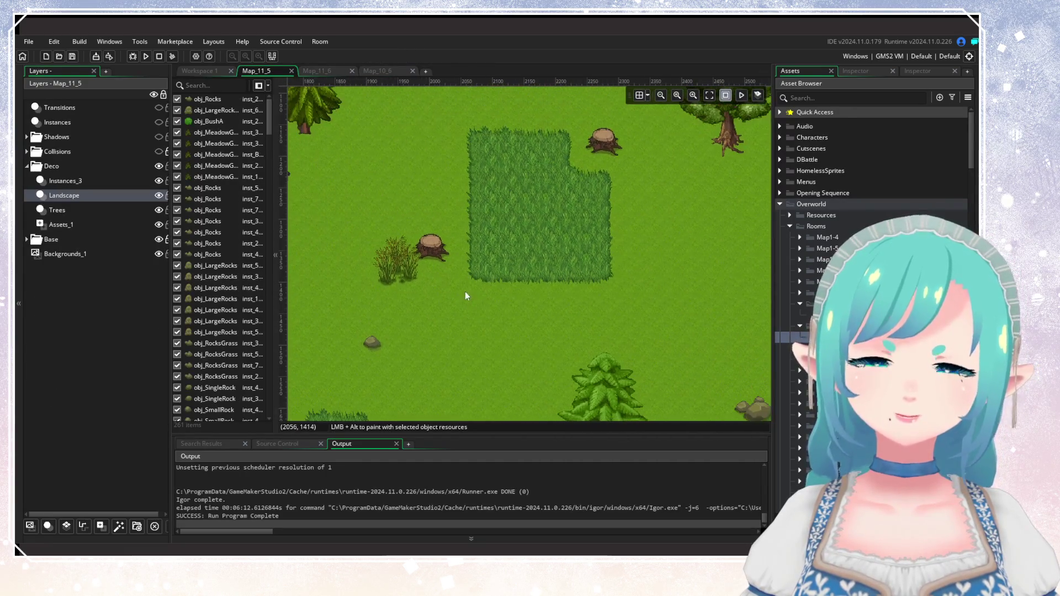
{"action": "scroll", "coordinate": [432, 176], "scroll_direction": "up", "scroll_amount": 2}
{"action": "scroll", "coordinate": [432, 177], "scroll_direction": "down", "scroll_amount": 4}
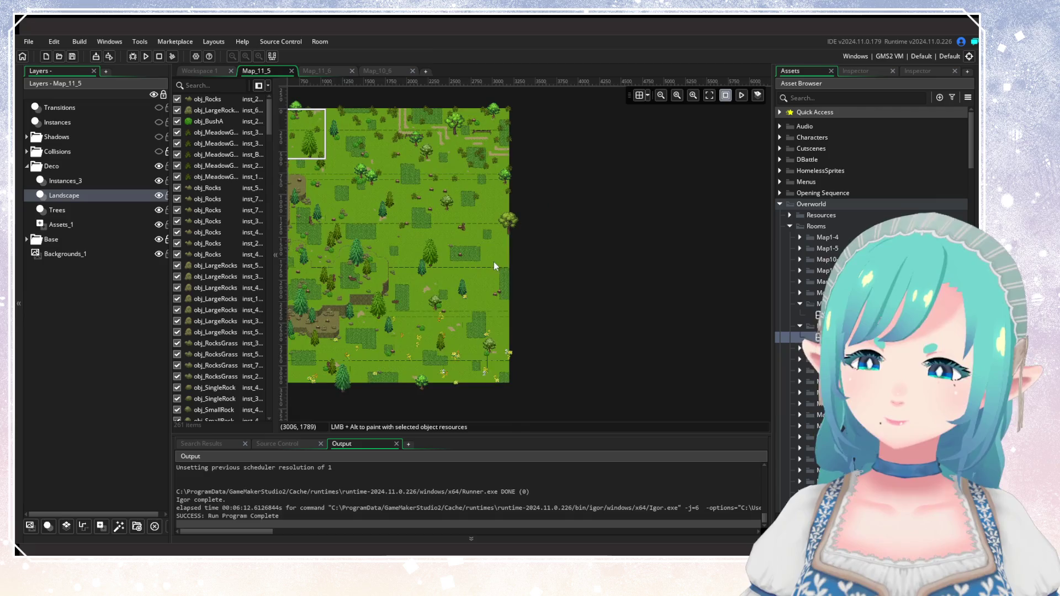
{"action": "scroll", "coordinate": [340, 121], "scroll_direction": "up", "scroll_amount": 3}
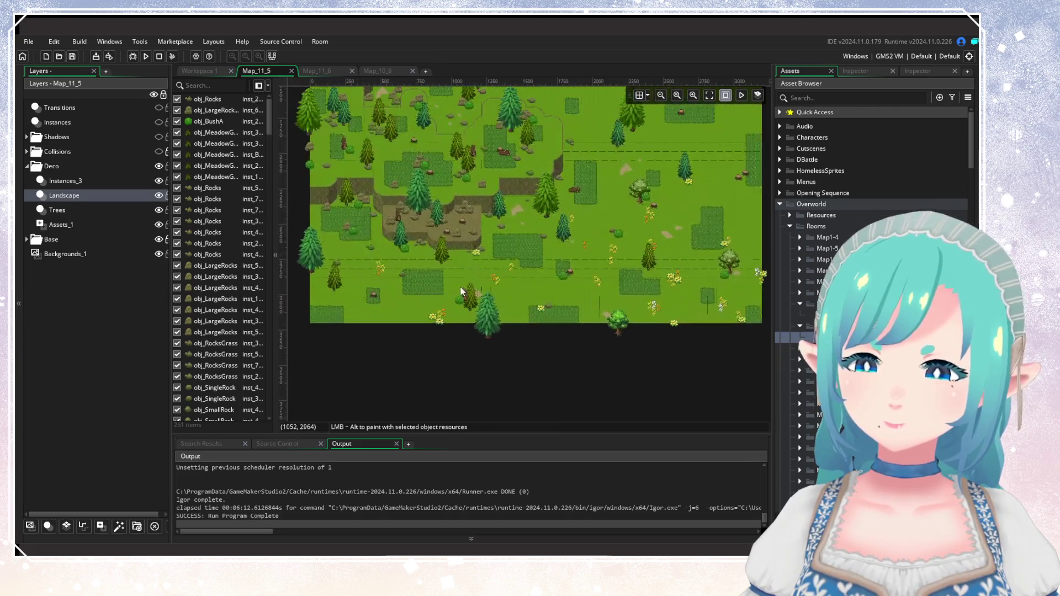
{"action": "left_click", "coordinate": [323, 74]}
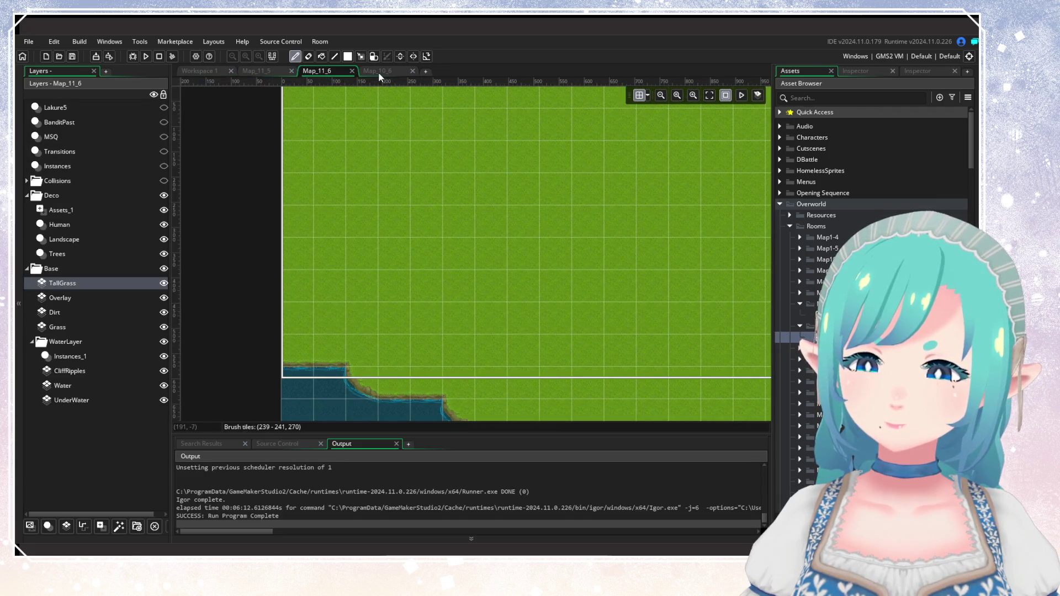
{"action": "left_click", "coordinate": [389, 75]}
{"action": "left_click_drag", "start_coordinate": [389, 75], "coordinate": [319, 68]}
{"action": "left_click", "coordinate": [388, 71]}
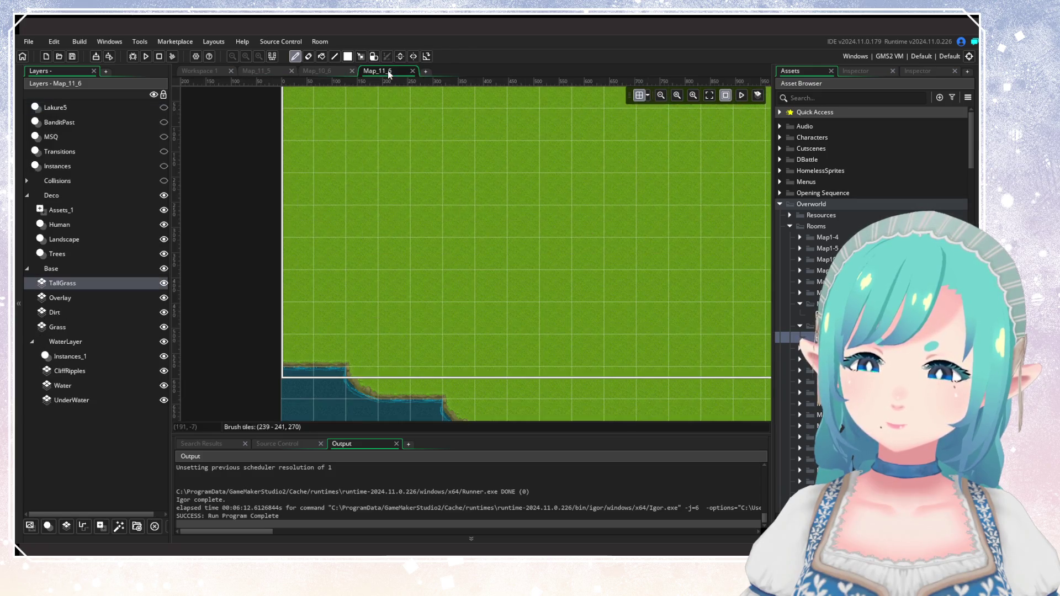
{"action": "left_click", "coordinate": [317, 71]}
{"action": "scroll", "coordinate": [548, 303], "scroll_direction": "up", "scroll_amount": 2}
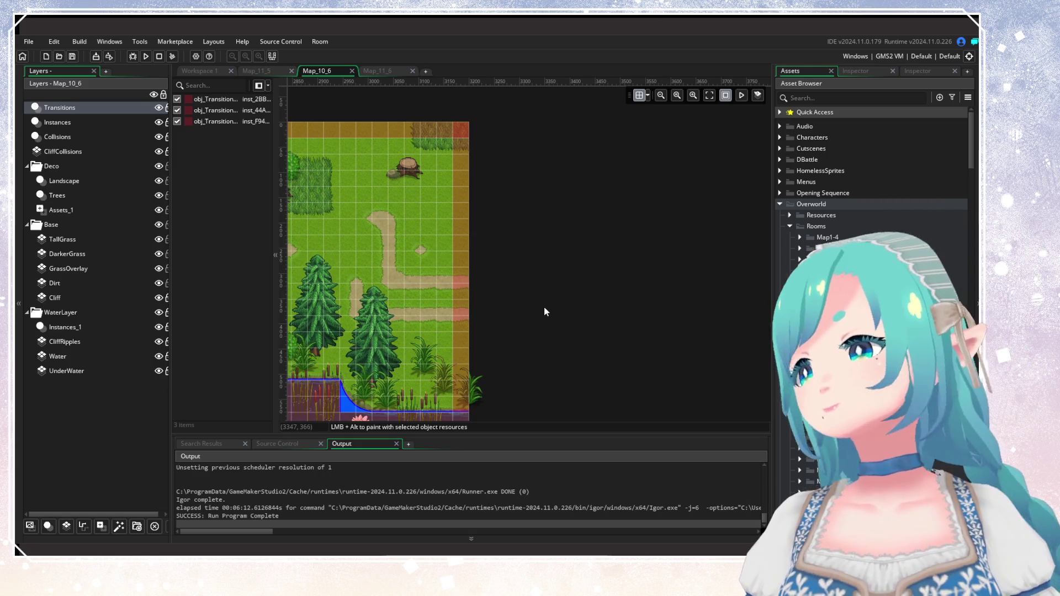
Copy Map_10_6's right-edge tall-grass and grass-overlay tiles as a brush.
{"action": "scroll", "coordinate": [545, 277], "scroll_direction": "up", "scroll_amount": 2}
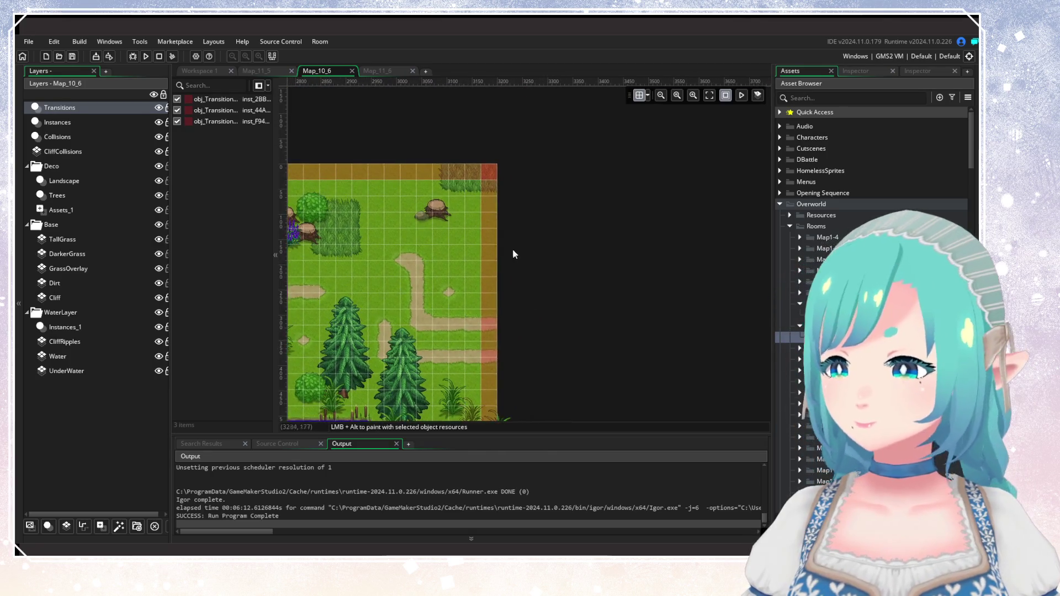
{"action": "left_click", "coordinate": [88, 241]}
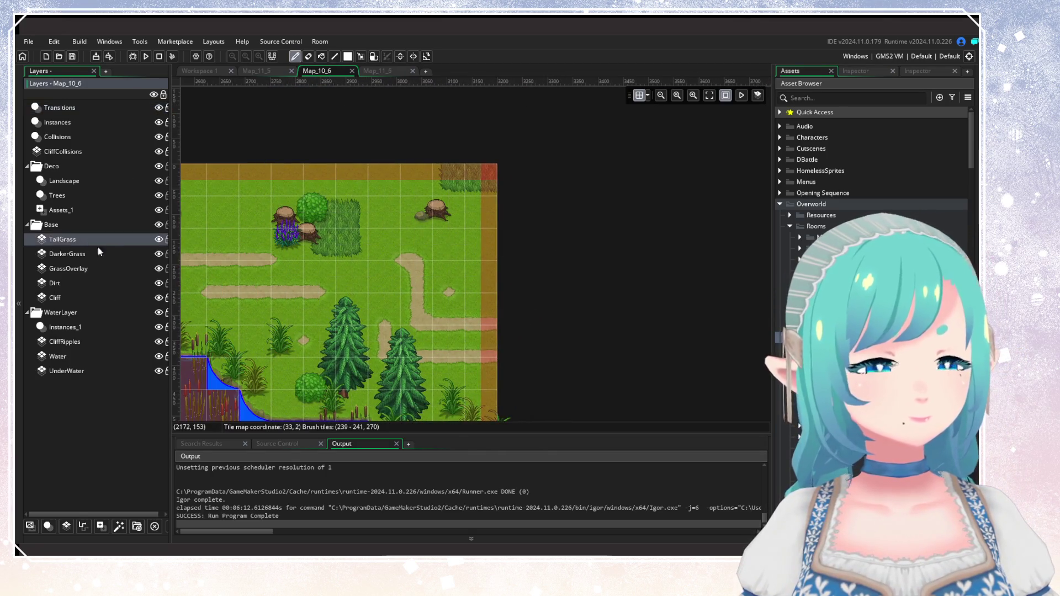
{"action": "left_click", "coordinate": [360, 56]}
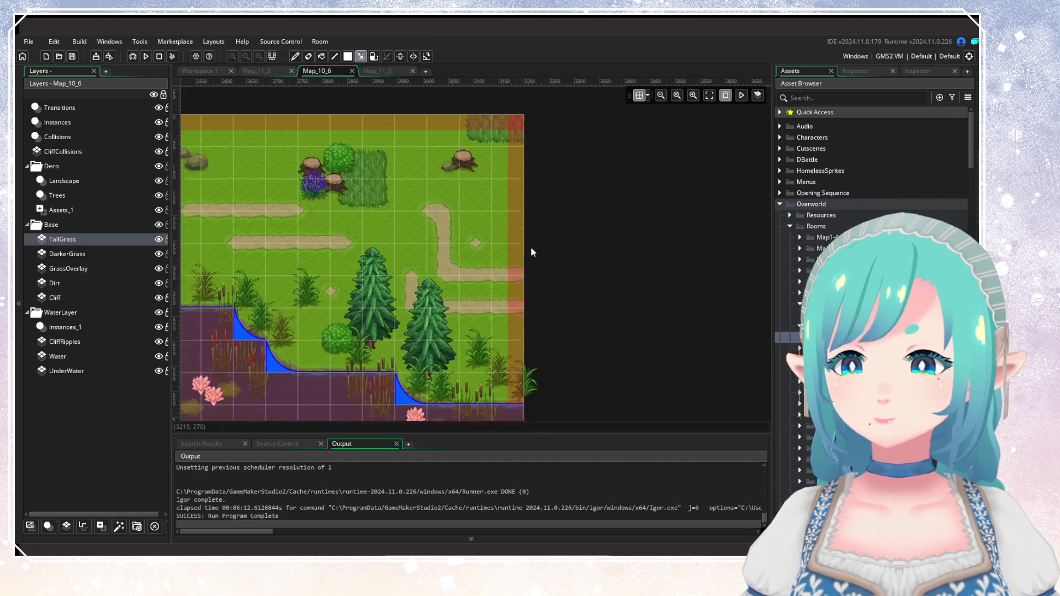
{"action": "left_click_drag", "start_coordinate": [492, 133], "coordinate": [505, 385]}
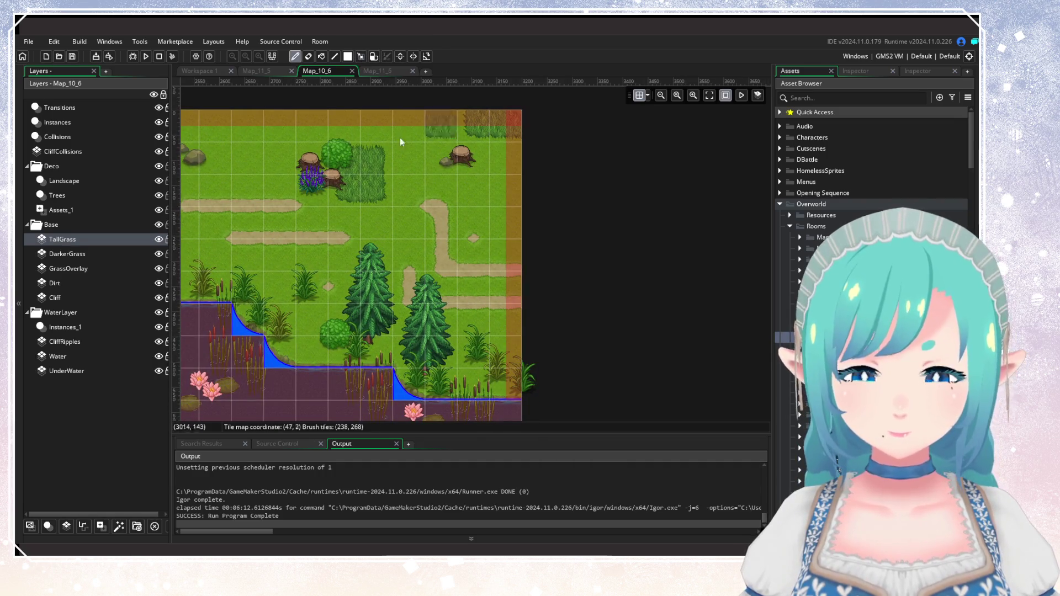
{"action": "left_click", "coordinate": [399, 73]}
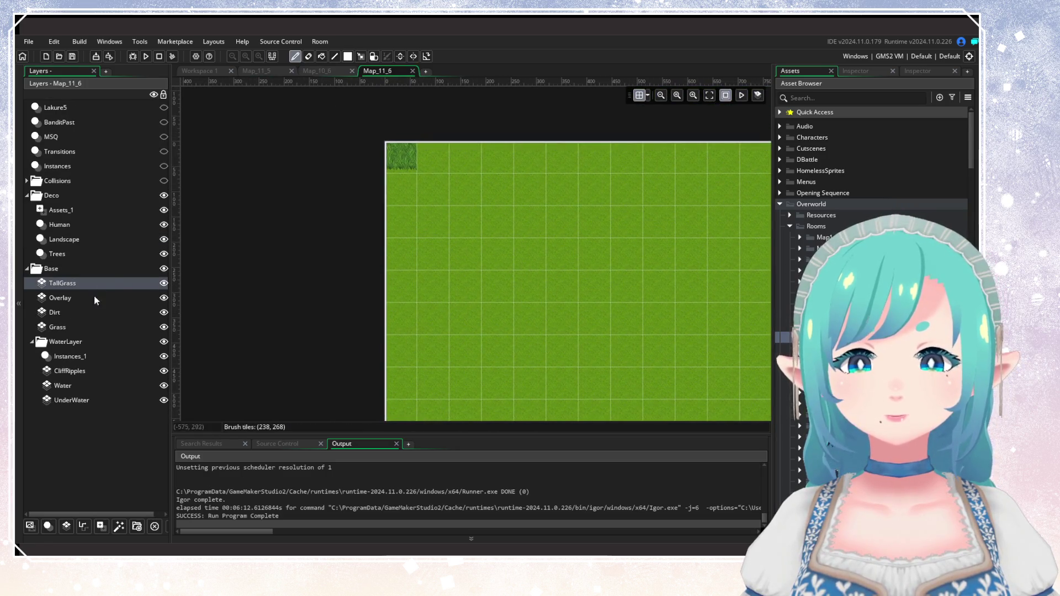
{"action": "left_click", "coordinate": [325, 70]}
{"action": "left_click", "coordinate": [361, 57]}
{"action": "left_click", "coordinate": [87, 268]}
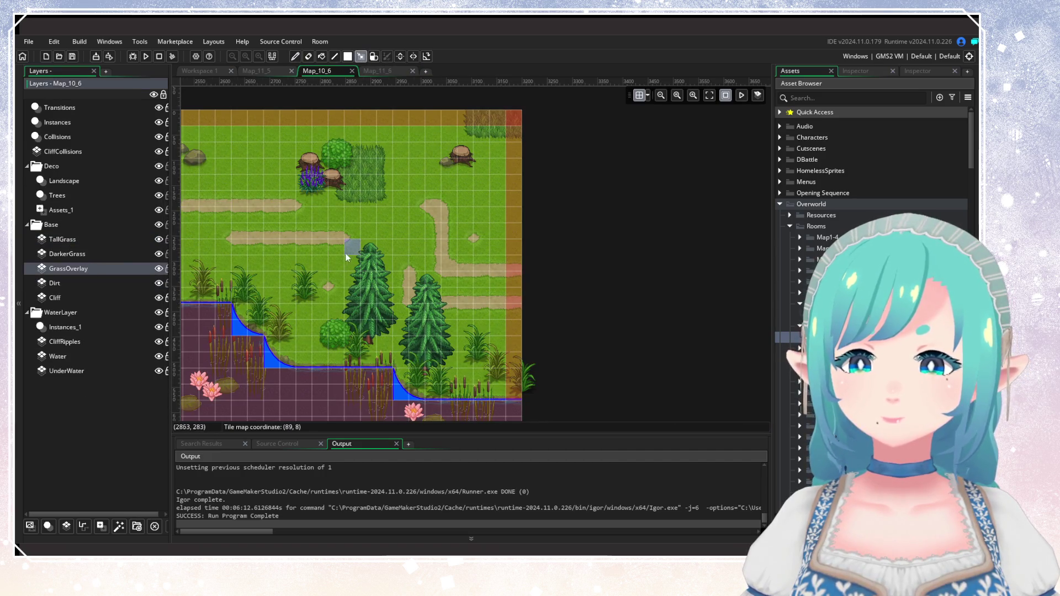
{"action": "scroll", "coordinate": [417, 204], "scroll_direction": "down", "scroll_amount": 1}
{"action": "left_click_drag", "start_coordinate": [484, 111], "coordinate": [486, 389]}
{"action": "key", "text": "ctrl+c"}
Select Map_11_6's Overlay layer and compare its water area against Map_10_6.
{"action": "left_click", "coordinate": [377, 71]}
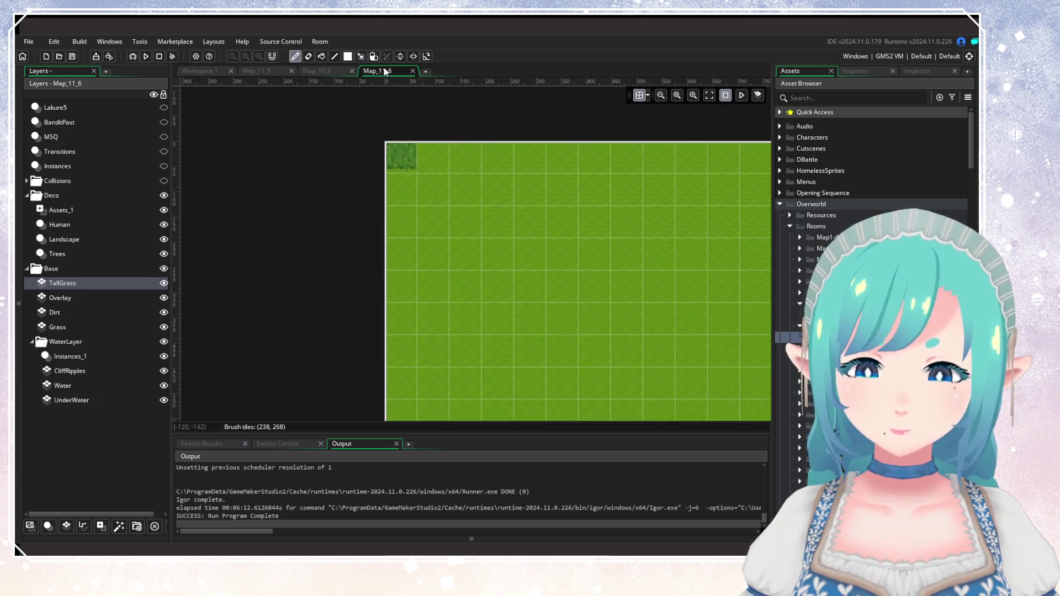
{"action": "left_click", "coordinate": [103, 298]}
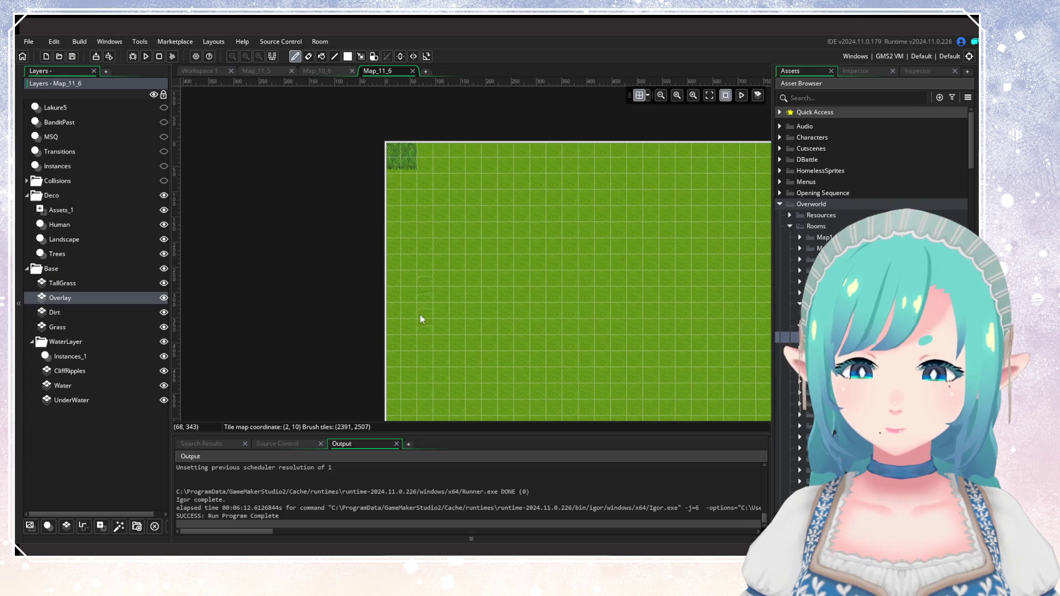
{"action": "scroll", "coordinate": [321, 125], "scroll_direction": "down", "scroll_amount": 5}
{"action": "scroll", "coordinate": [446, 175], "scroll_direction": "up", "scroll_amount": 3}
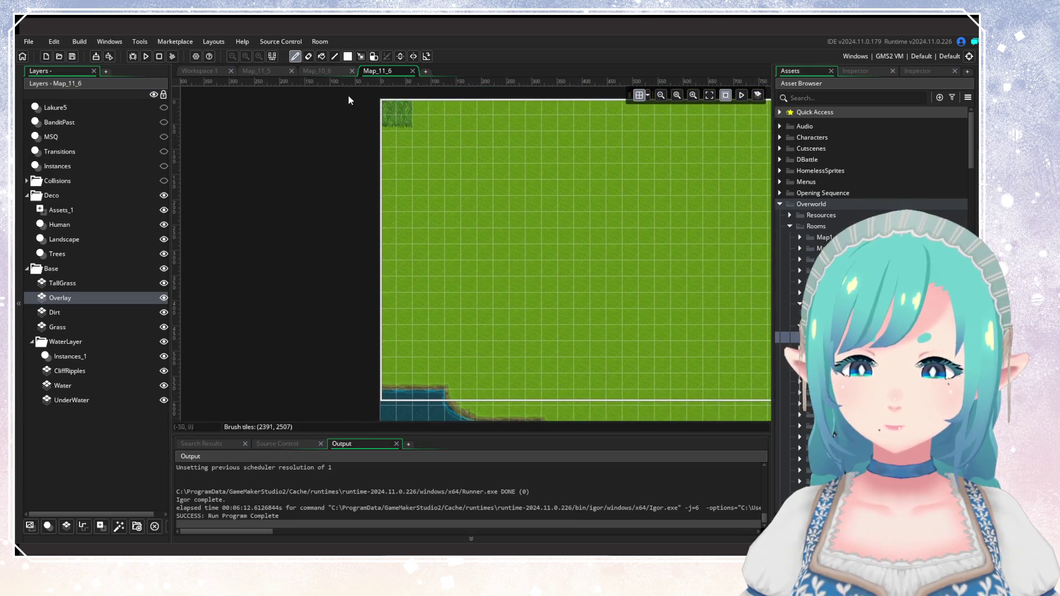
{"action": "left_click", "coordinate": [326, 71]}
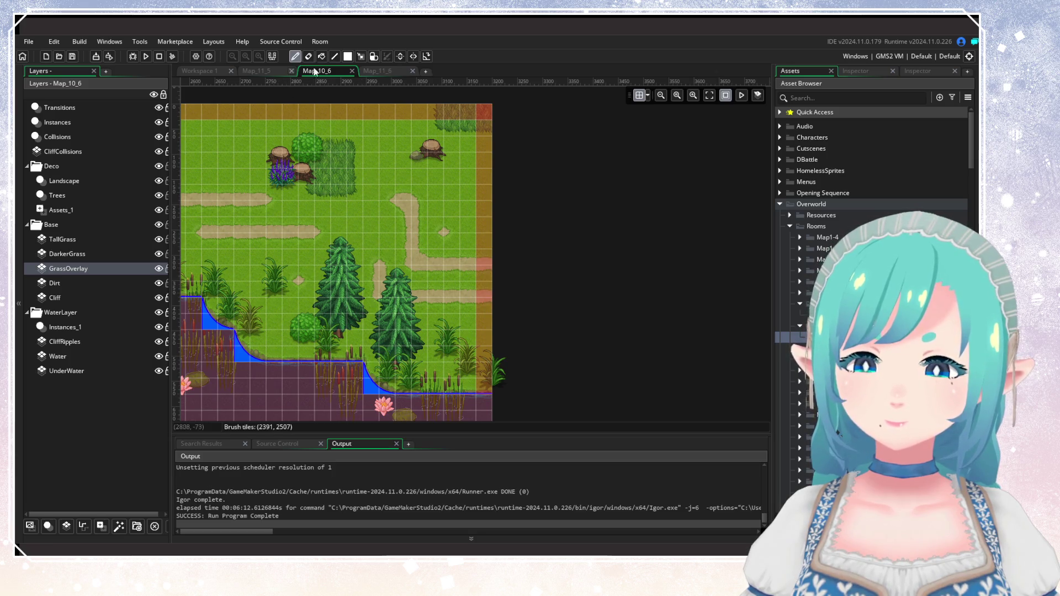
{"action": "left_click", "coordinate": [385, 72]}
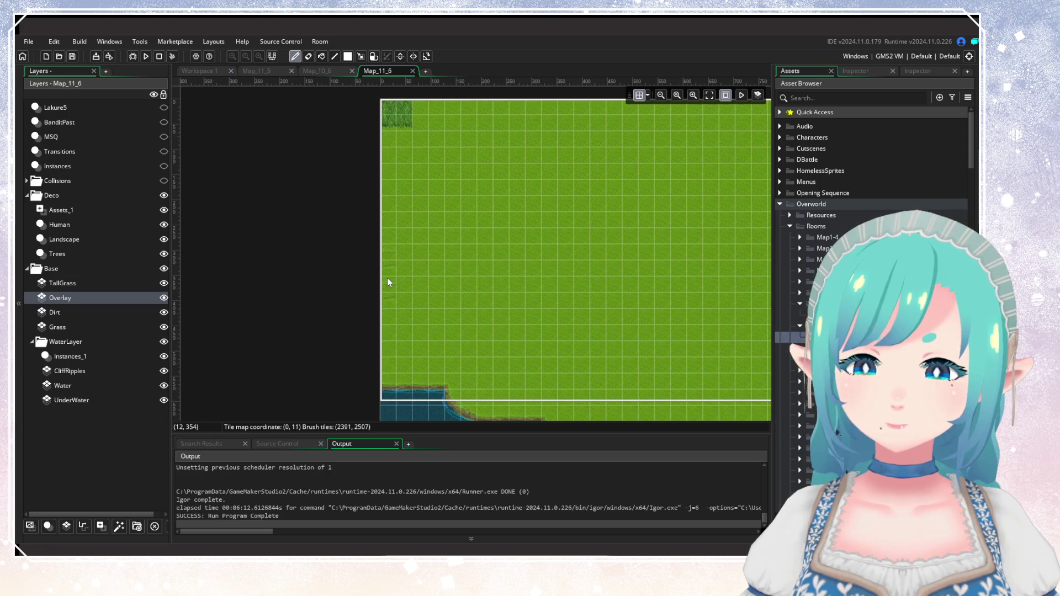
{"action": "left_click_drag", "start_coordinate": [343, 260], "coordinate": [253, 241]}
{"action": "left_click", "coordinate": [325, 71]}
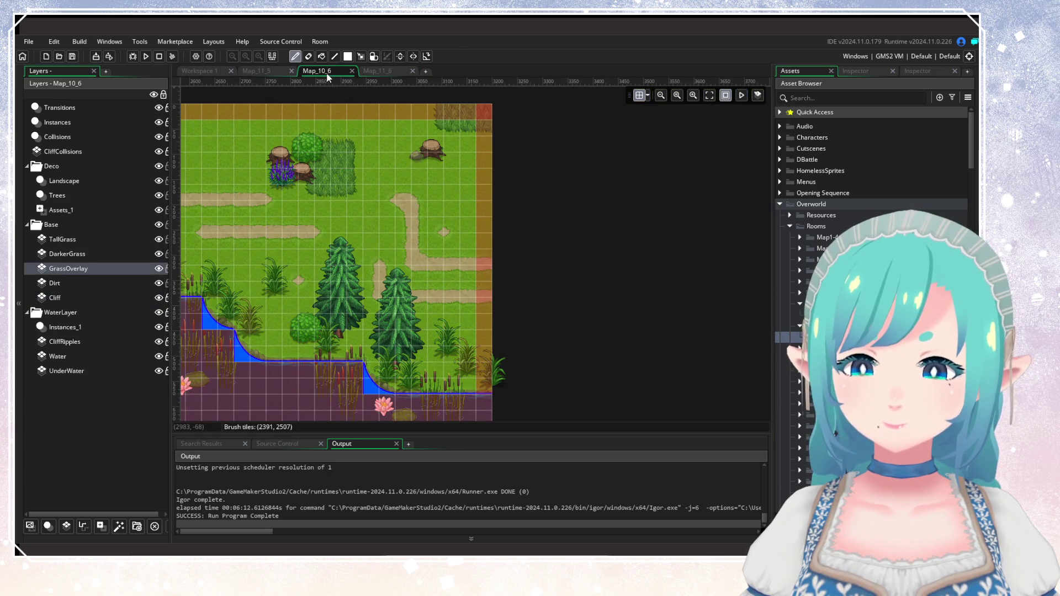
{"action": "left_click", "coordinate": [370, 71]}
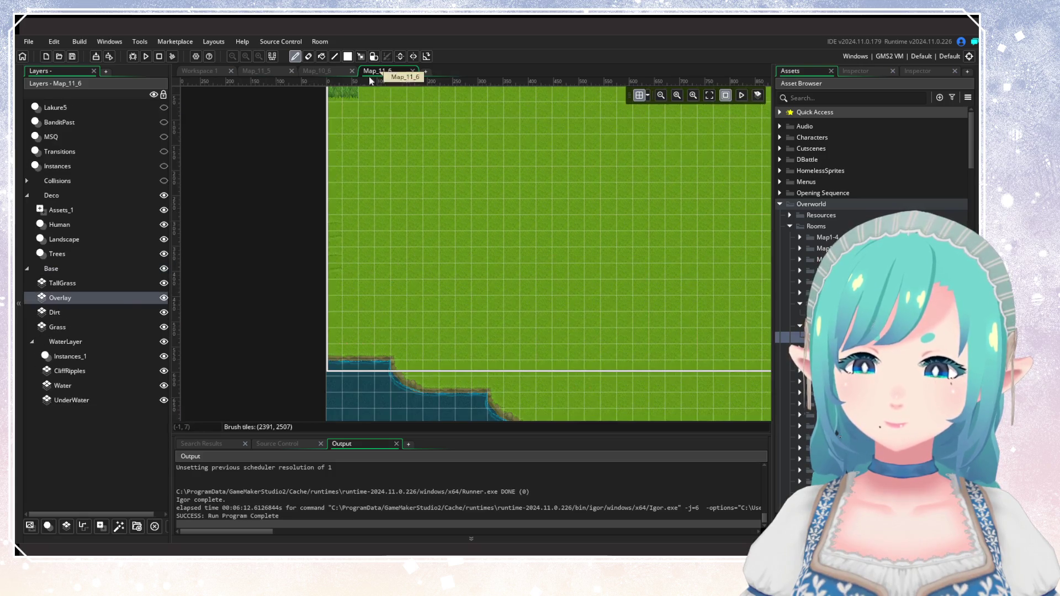
Paint a short strip of dirt near the left edge on Map_11_6's Dirt layer.
{"action": "left_click", "coordinate": [85, 311]}
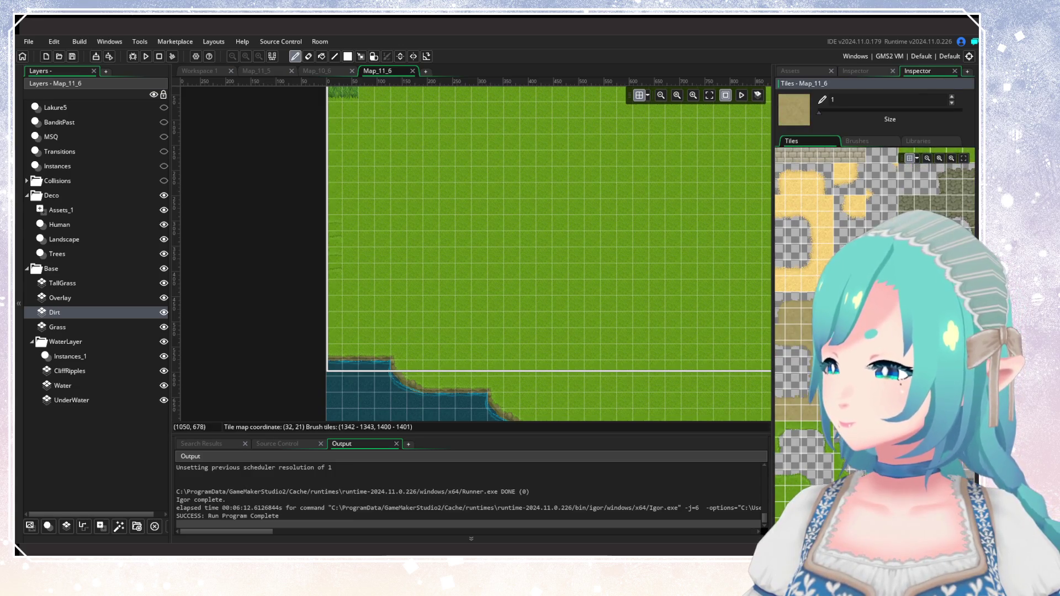
{"action": "left_click_drag", "start_coordinate": [355, 226], "coordinate": [353, 259]}
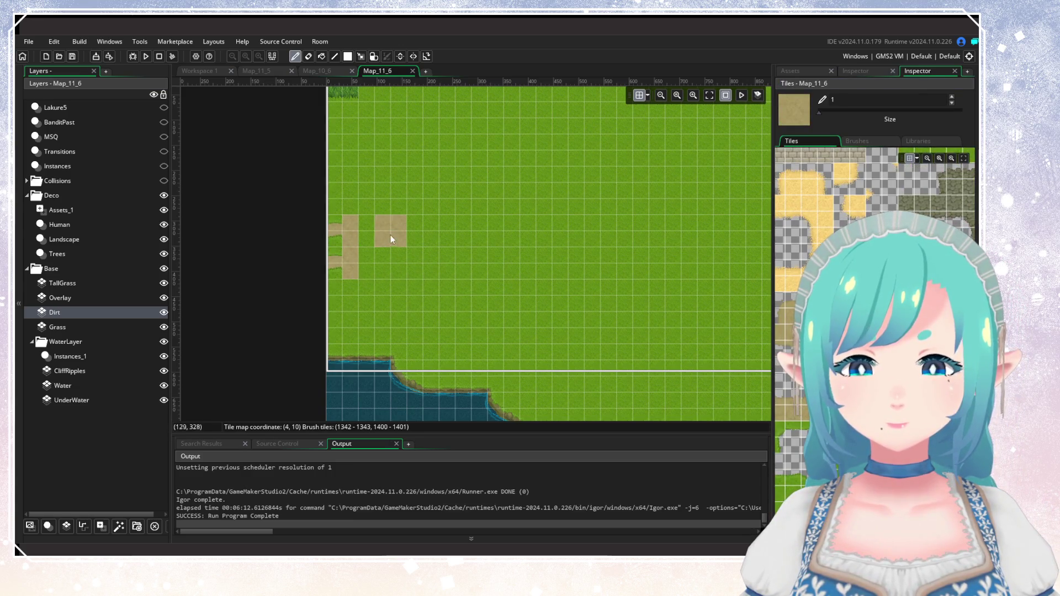
{"action": "scroll", "coordinate": [530, 236], "scroll_direction": "down", "scroll_amount": 2}
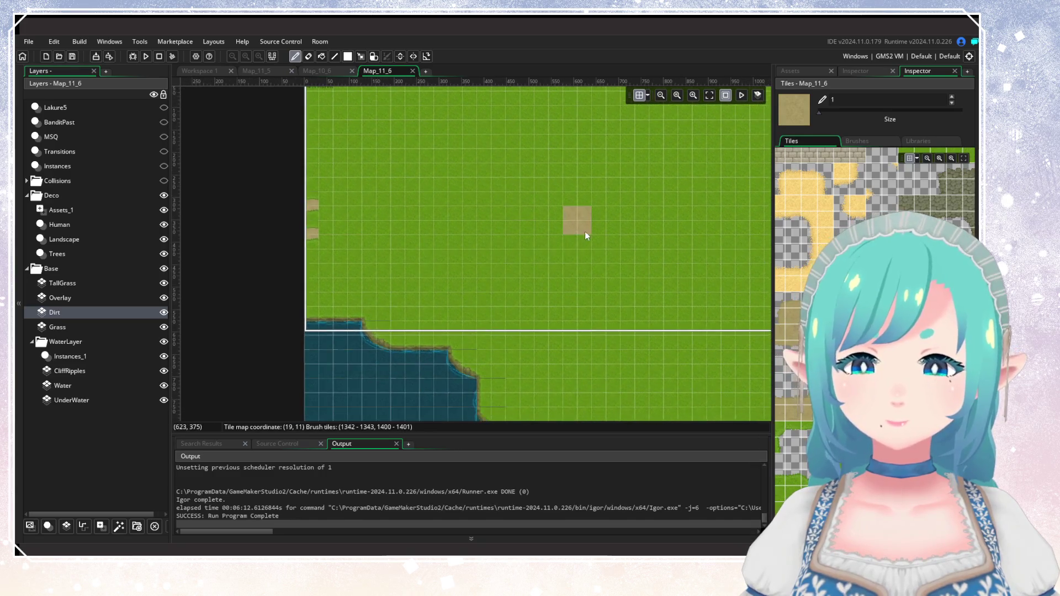
{"action": "left_click", "coordinate": [333, 72]}
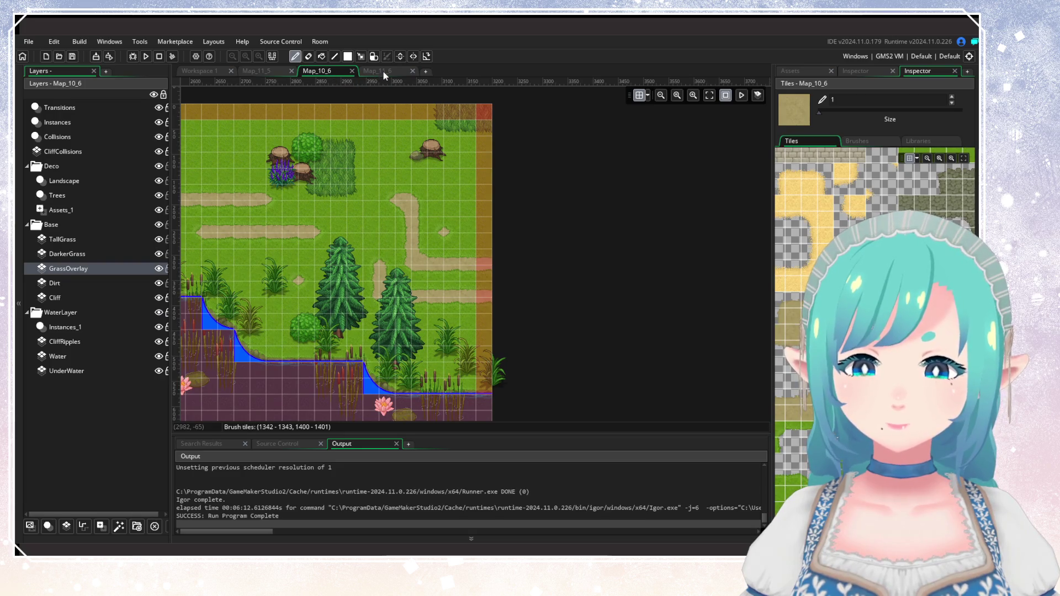
{"action": "left_click", "coordinate": [382, 70]}
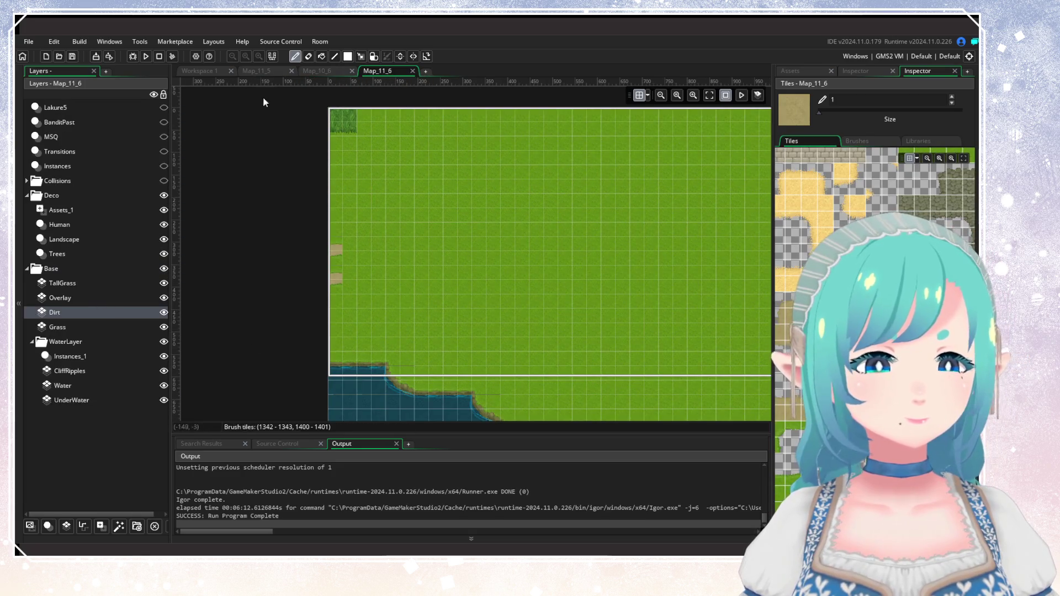
{"action": "left_click", "coordinate": [258, 72]}
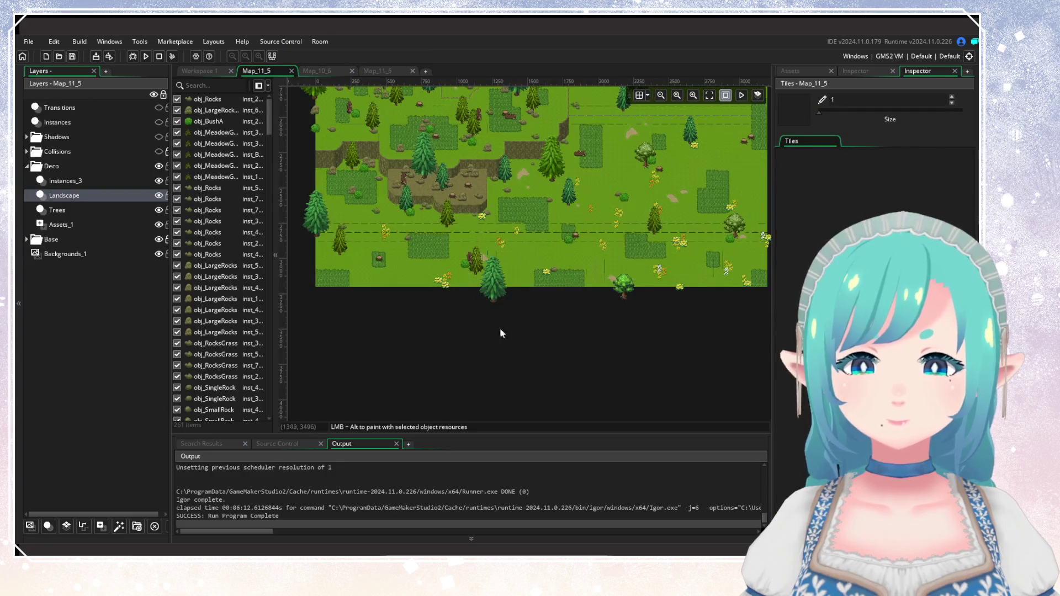
Copy the bottom row of Map_11_5's TallGrass layer as a brush.
{"action": "left_click", "coordinate": [27, 239]}
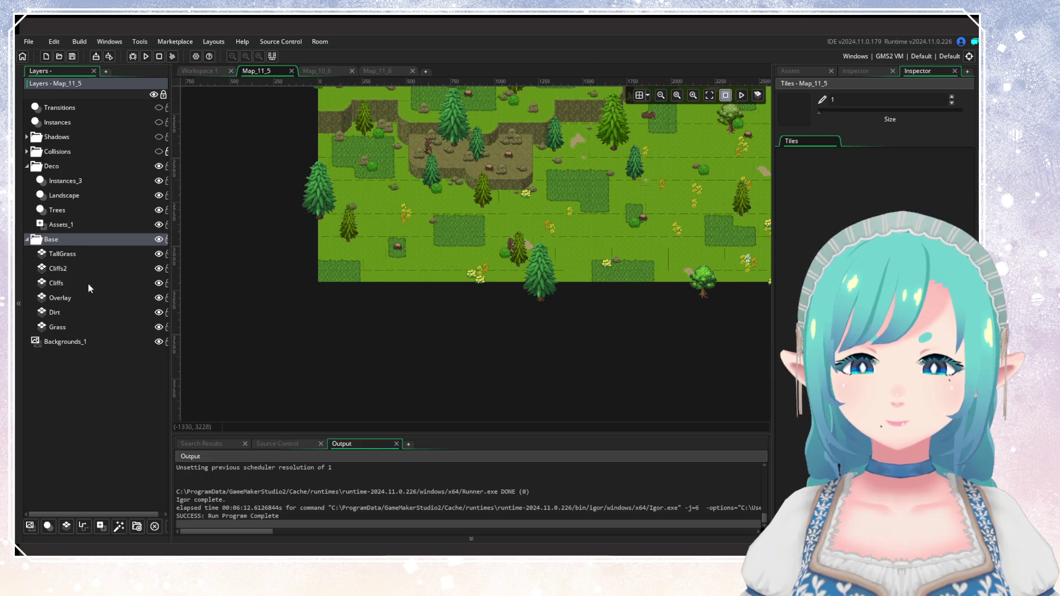
{"action": "left_click", "coordinate": [63, 254]}
{"action": "left_click", "coordinate": [359, 58]}
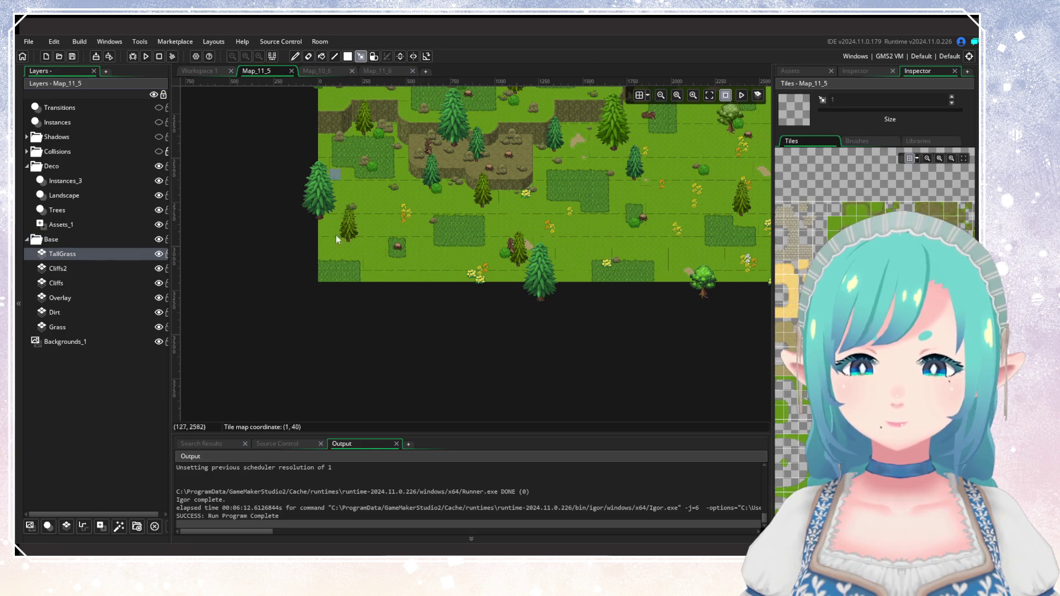
{"action": "left_click_drag", "start_coordinate": [320, 279], "coordinate": [783, 280]}
{"action": "scroll", "coordinate": [536, 319], "scroll_direction": "right", "scroll_amount": 3}
{"action": "scroll", "coordinate": [536, 319], "scroll_direction": "down", "scroll_amount": 2}
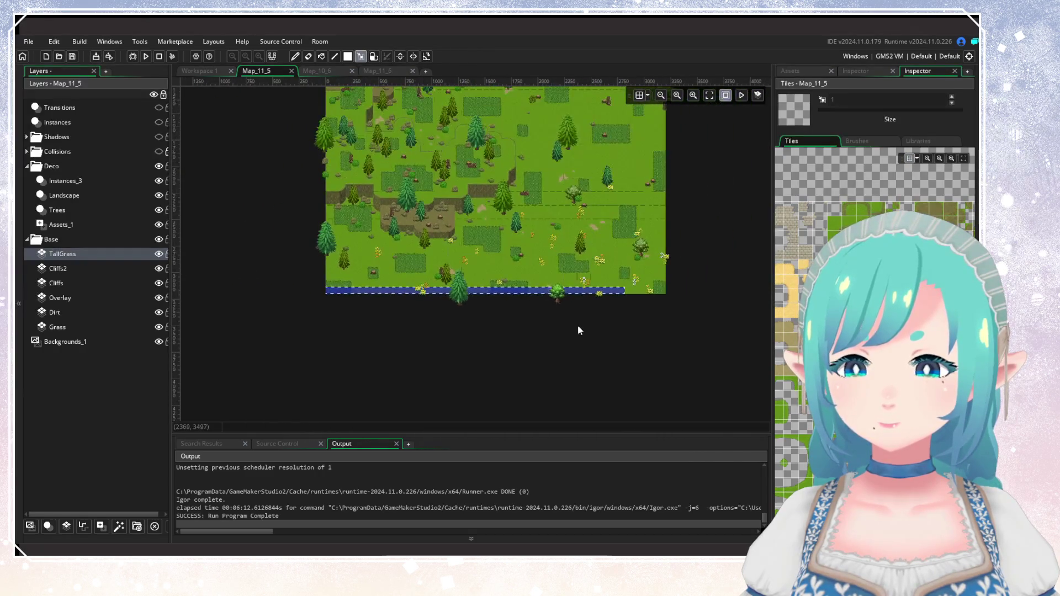
{"action": "left_click_drag", "start_coordinate": [664, 290], "coordinate": [331, 296]}
{"action": "key", "text": "ctrl+c"}
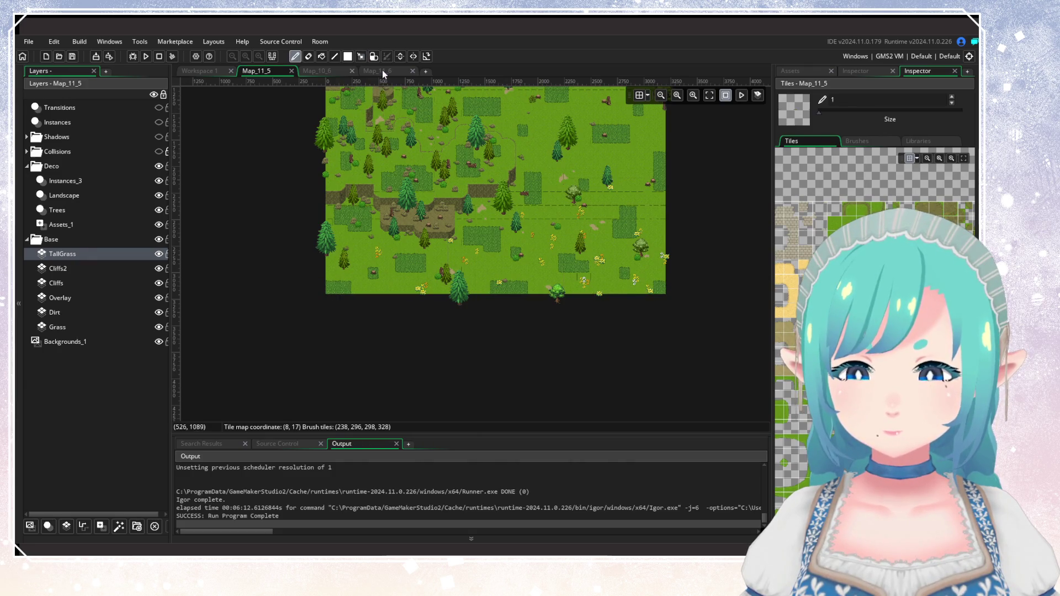
Stamp the tall-grass row along Map_11_6's top edge and onto the open grass.
{"action": "left_click", "coordinate": [382, 71]}
{"action": "scroll", "coordinate": [492, 283], "scroll_direction": "down", "scroll_amount": 2}
{"action": "left_click", "coordinate": [63, 283]}
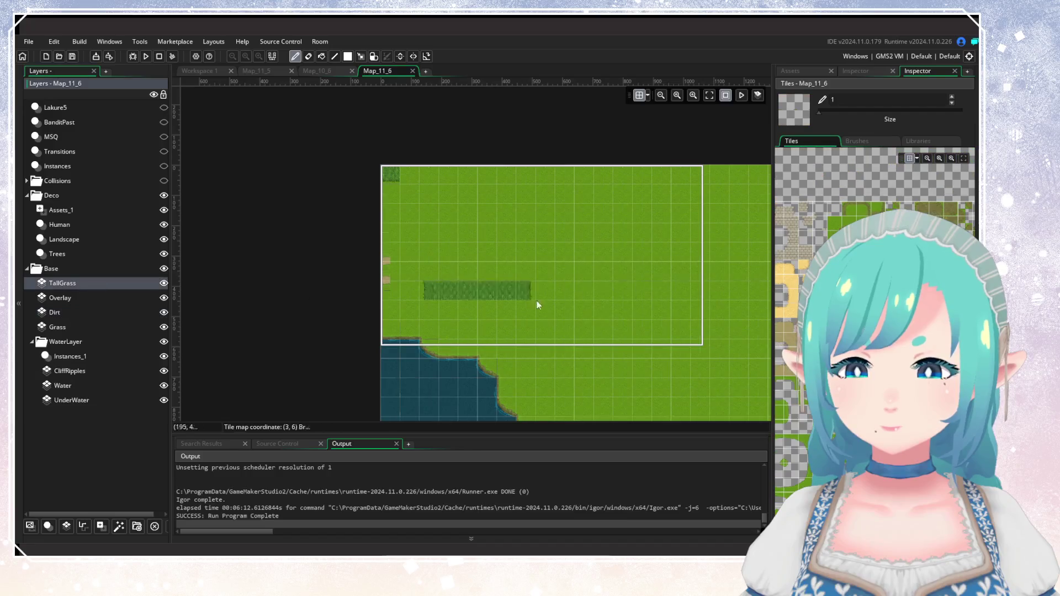
{"action": "scroll", "coordinate": [464, 298], "scroll_direction": "right", "scroll_amount": 3}
{"action": "scroll", "coordinate": [442, 309], "scroll_direction": "down", "scroll_amount": 4}
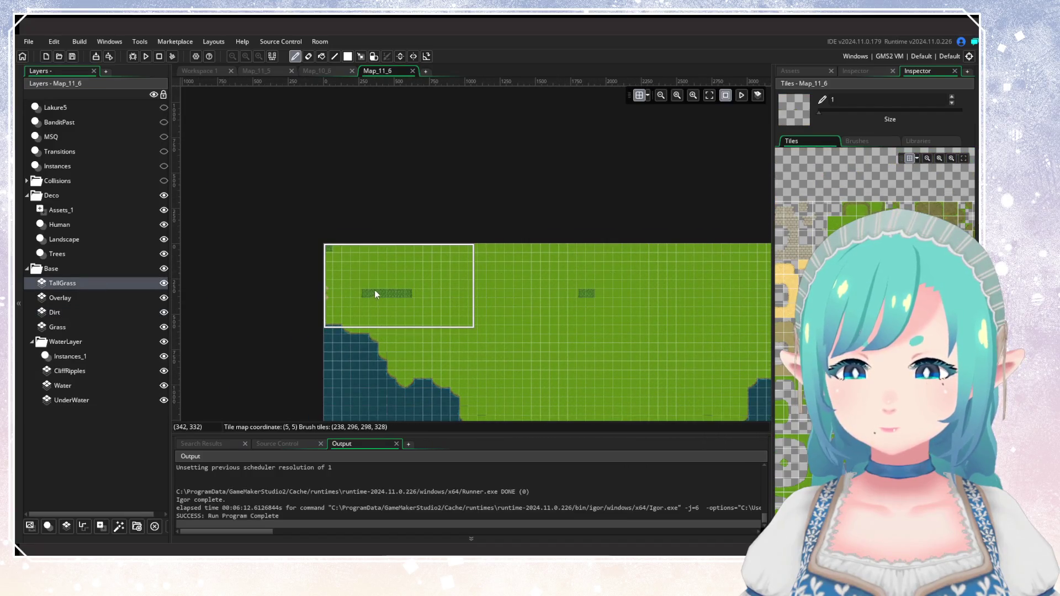
{"action": "scroll", "coordinate": [552, 288], "scroll_direction": "down", "scroll_amount": 1}
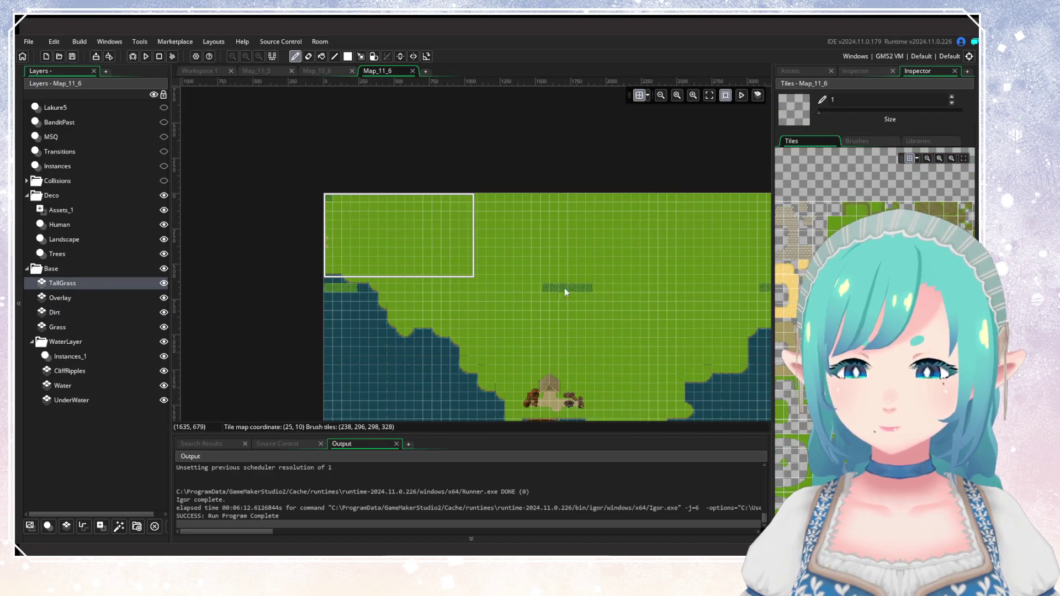
{"action": "left_click", "coordinate": [555, 201]}
{"action": "left_click", "coordinate": [430, 269]}
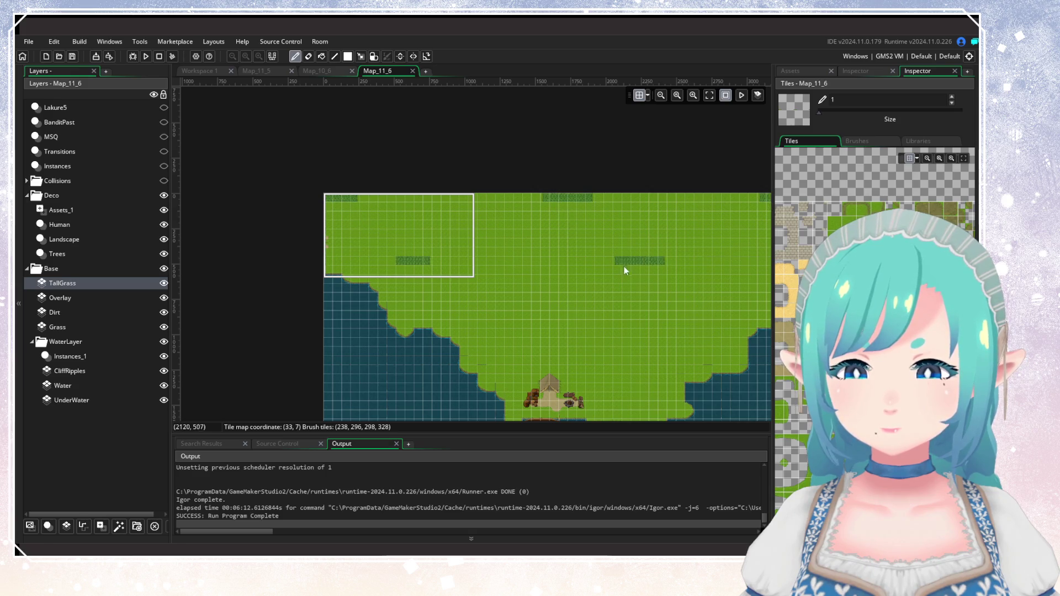
{"action": "scroll", "coordinate": [552, 273], "scroll_direction": "right", "scroll_amount": 3}
{"action": "scroll", "coordinate": [552, 280], "scroll_direction": "left", "scroll_amount": 2}
{"action": "scroll", "coordinate": [341, 296], "scroll_direction": "left", "scroll_amount": 3}
{"action": "scroll", "coordinate": [407, 254], "scroll_direction": "up", "scroll_amount": 4}
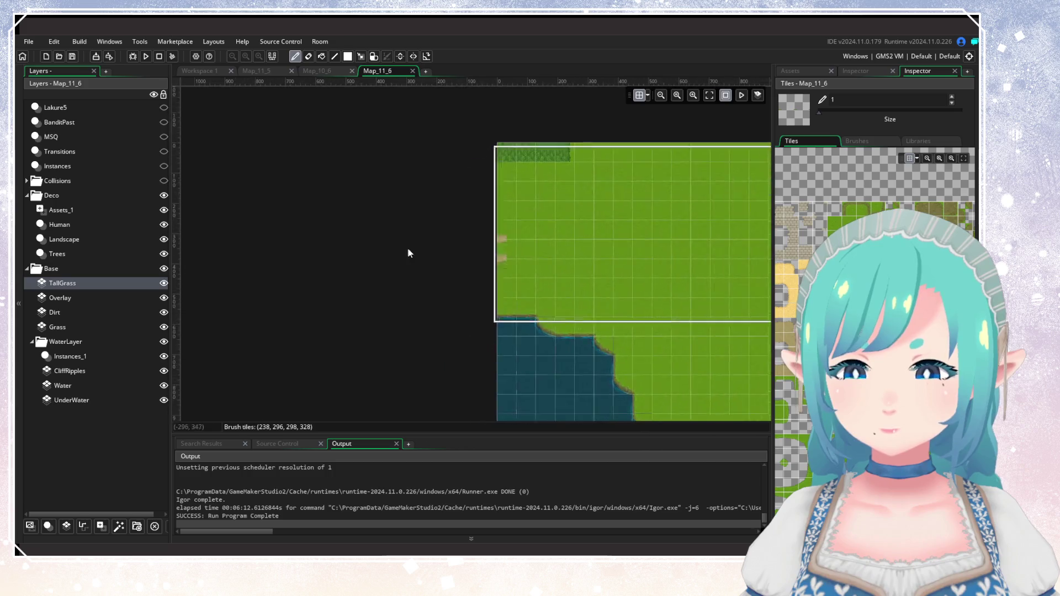
{"action": "scroll", "coordinate": [309, 320], "scroll_direction": "right", "scroll_amount": 2}
{"action": "scroll", "coordinate": [292, 325], "scroll_direction": "up", "scroll_amount": 1}
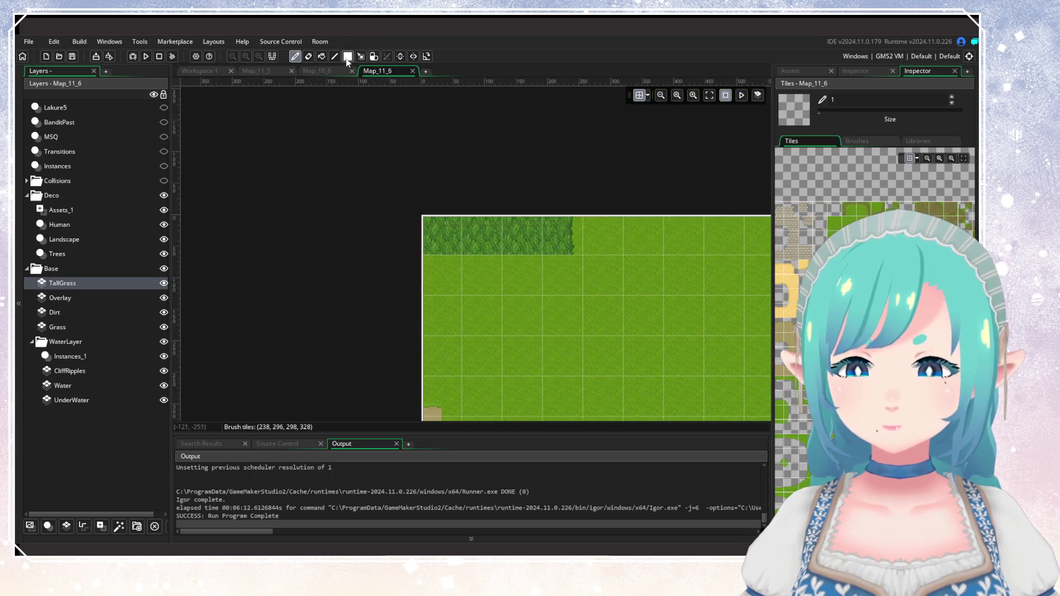
Repaint the top-left corner of Map_11_6 with individual tall-grass tiles.
{"action": "left_click", "coordinate": [336, 74]}
{"action": "left_click", "coordinate": [377, 71]}
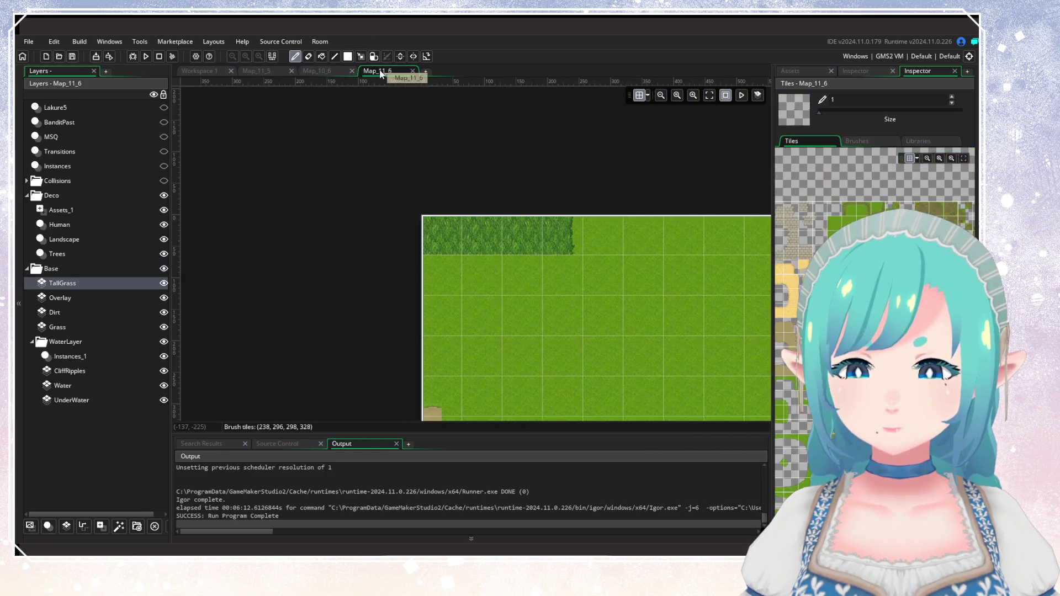
{"action": "scroll", "coordinate": [384, 163], "scroll_direction": "up", "scroll_amount": 1}
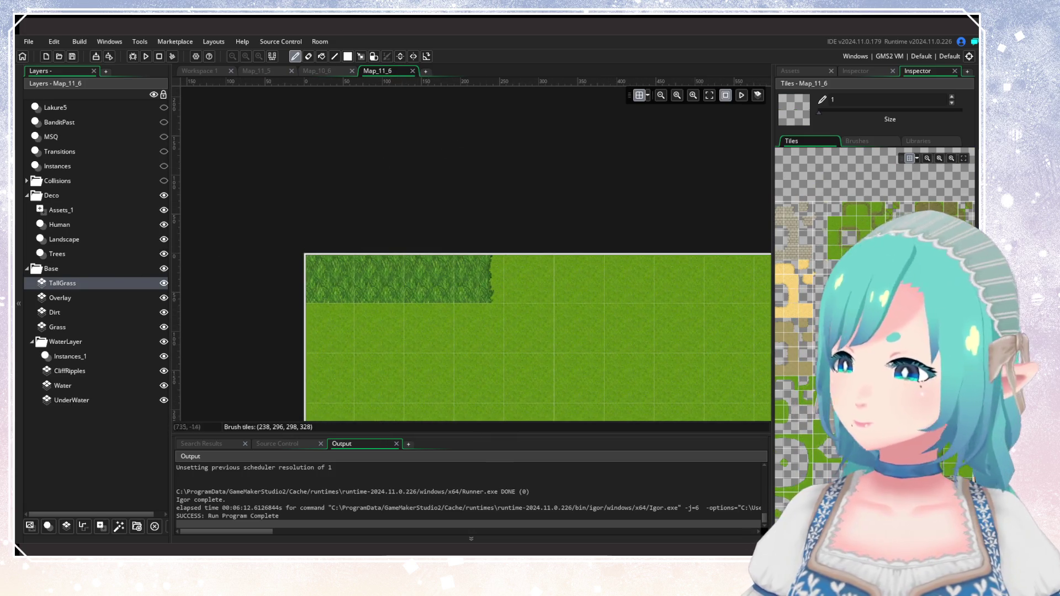
{"action": "scroll", "coordinate": [874, 332], "scroll_direction": "down", "scroll_amount": 4}
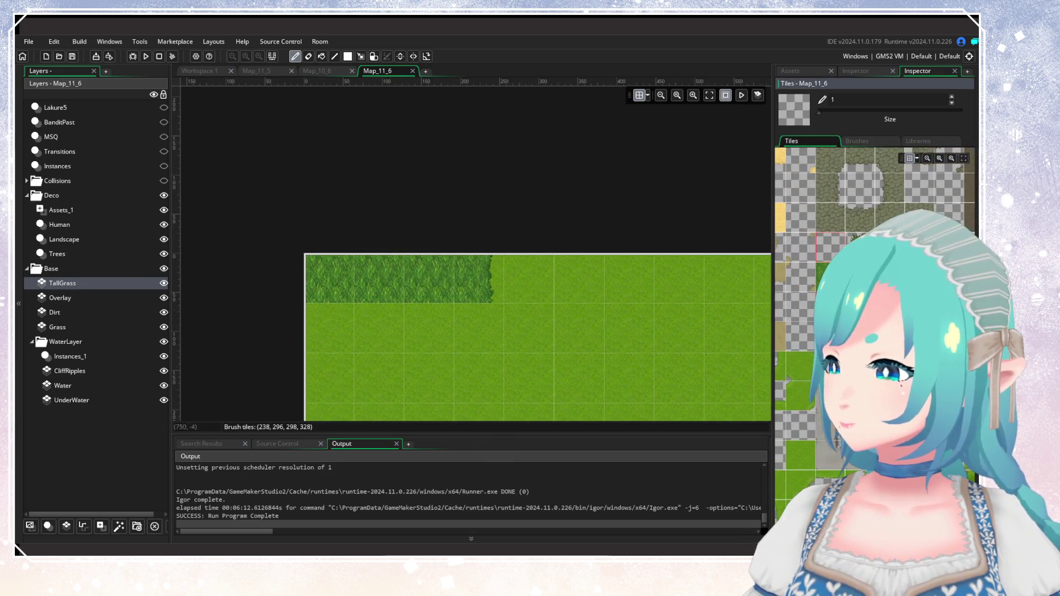
{"action": "left_click", "coordinate": [883, 221]}
{"action": "left_click_drag", "start_coordinate": [331, 282], "coordinate": [426, 285]}
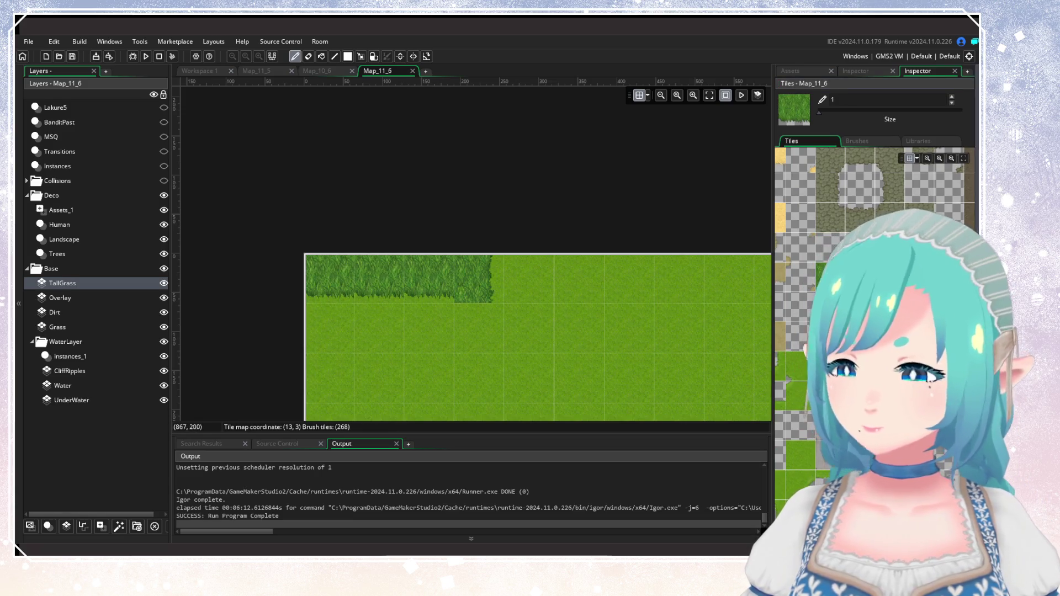
{"action": "left_click", "coordinate": [861, 331]}
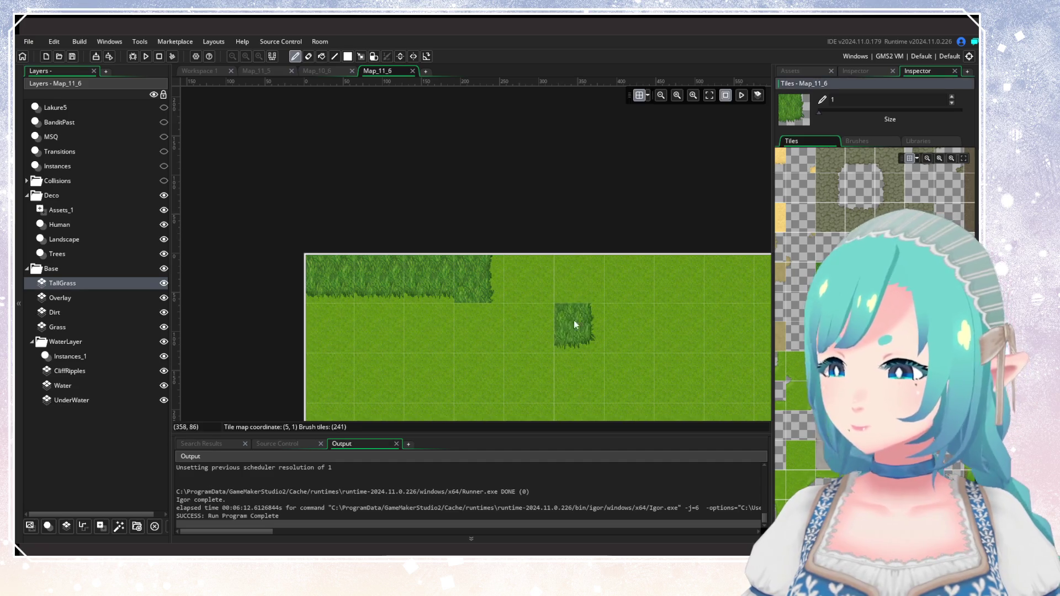
{"action": "scroll", "coordinate": [567, 331], "scroll_direction": "down", "scroll_amount": 5}
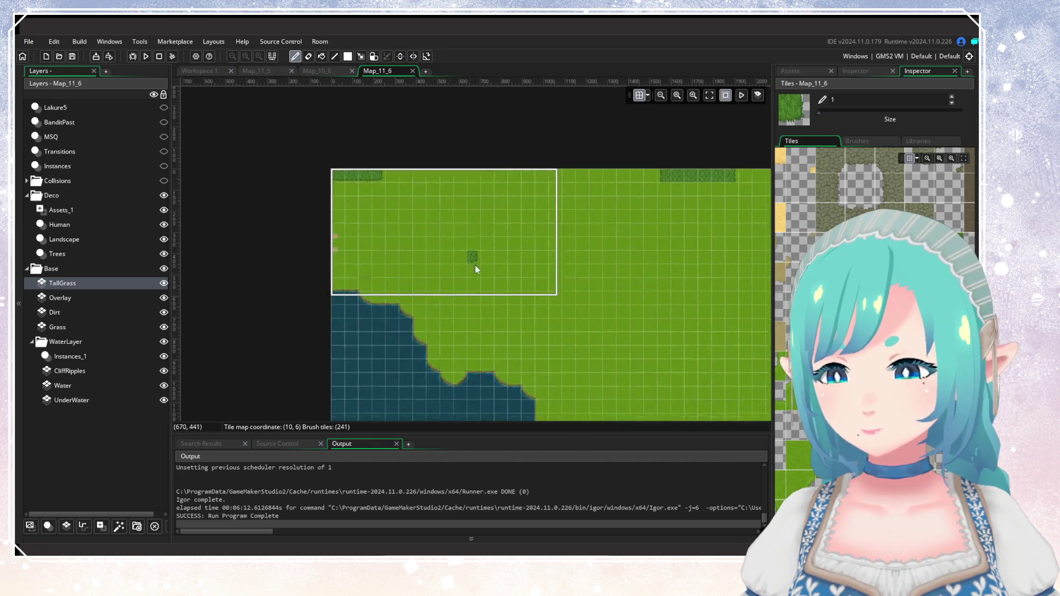
{"action": "mouse_move", "coordinate": [534, 290]}
{"action": "left_mouse_down"}
{"action": "mouse_move", "coordinate": [495, 274]}
{"action": "mouse_move", "coordinate": [549, 323]}
{"action": "left_mouse_up"}
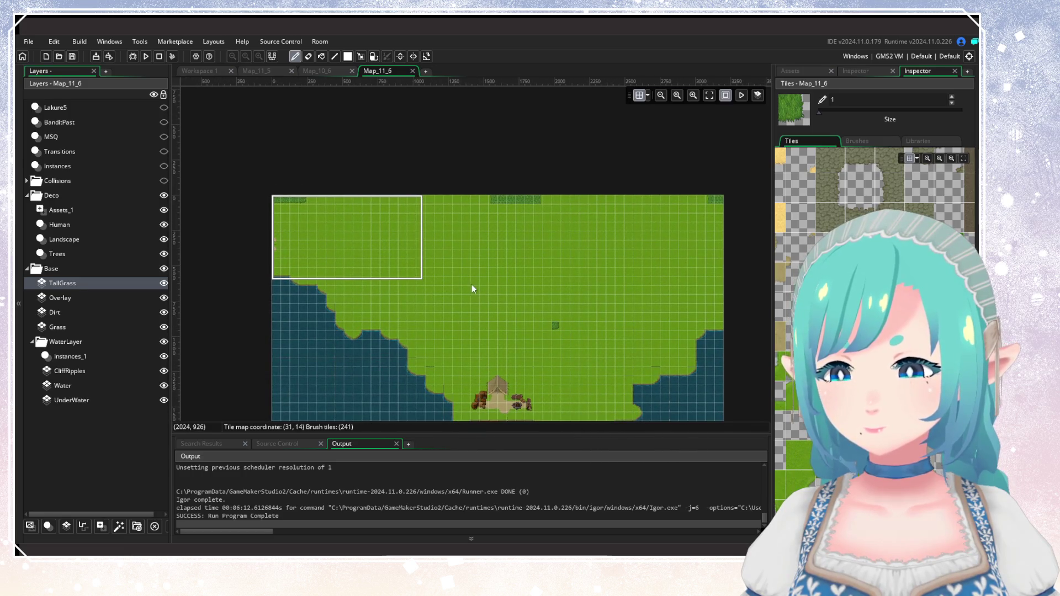
{"action": "left_click", "coordinate": [280, 71]}
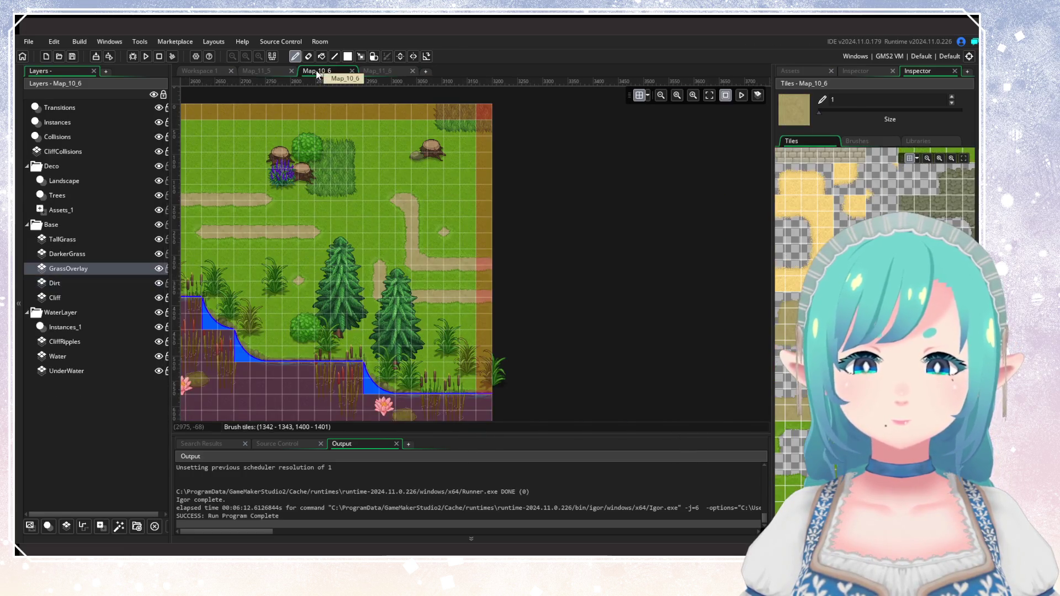
Box-select the grass plant on the right edge of Map_10_6's Landscape layer.
{"action": "scroll", "coordinate": [584, 329], "scroll_direction": "up", "scroll_amount": 2}
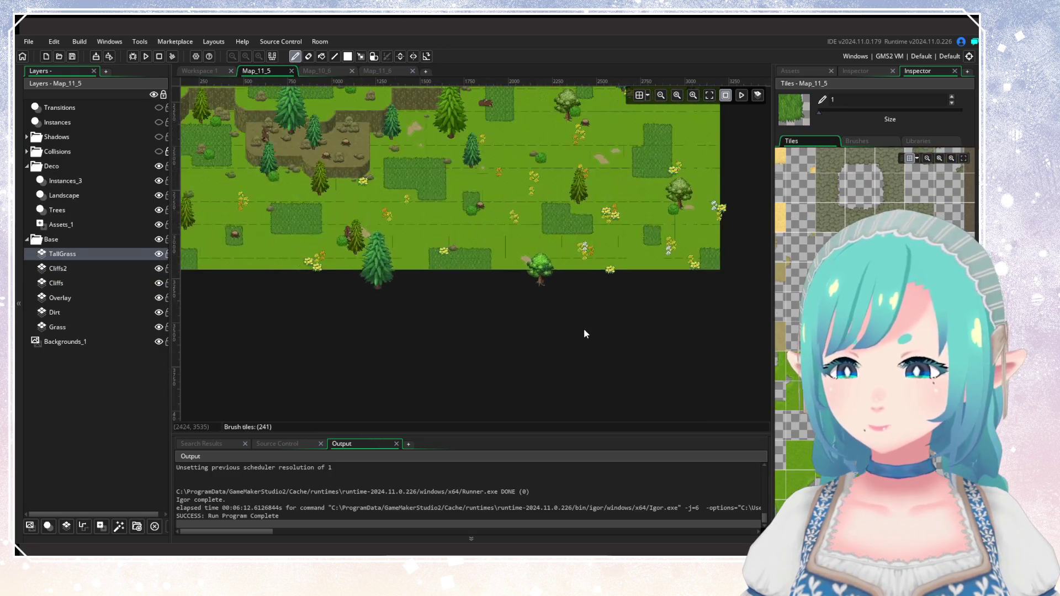
{"action": "scroll", "coordinate": [584, 329], "scroll_direction": "down", "scroll_amount": 2}
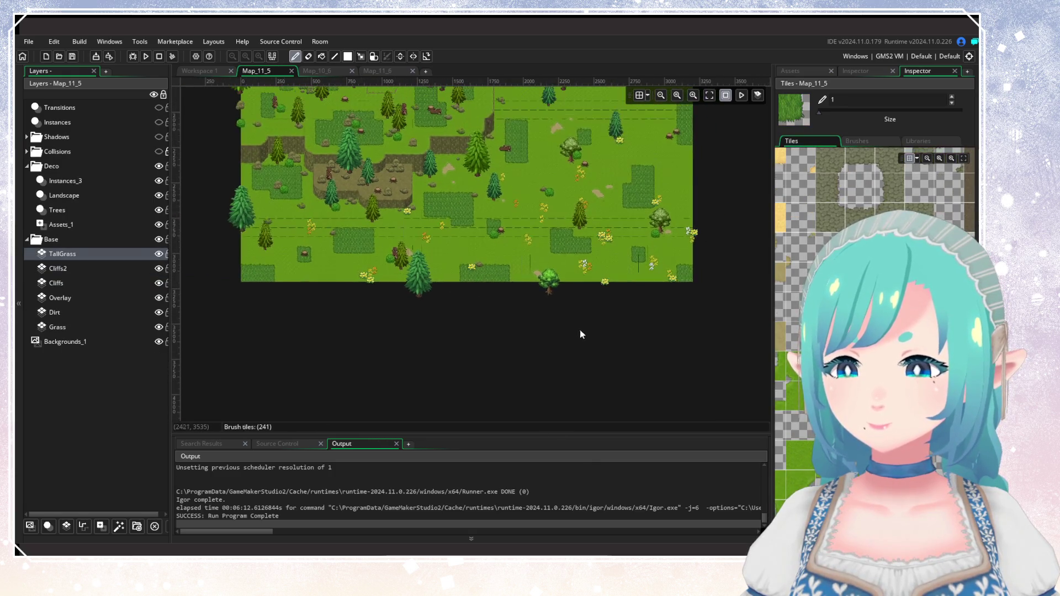
{"action": "scroll", "coordinate": [526, 304], "scroll_direction": "left", "scroll_amount": 1}
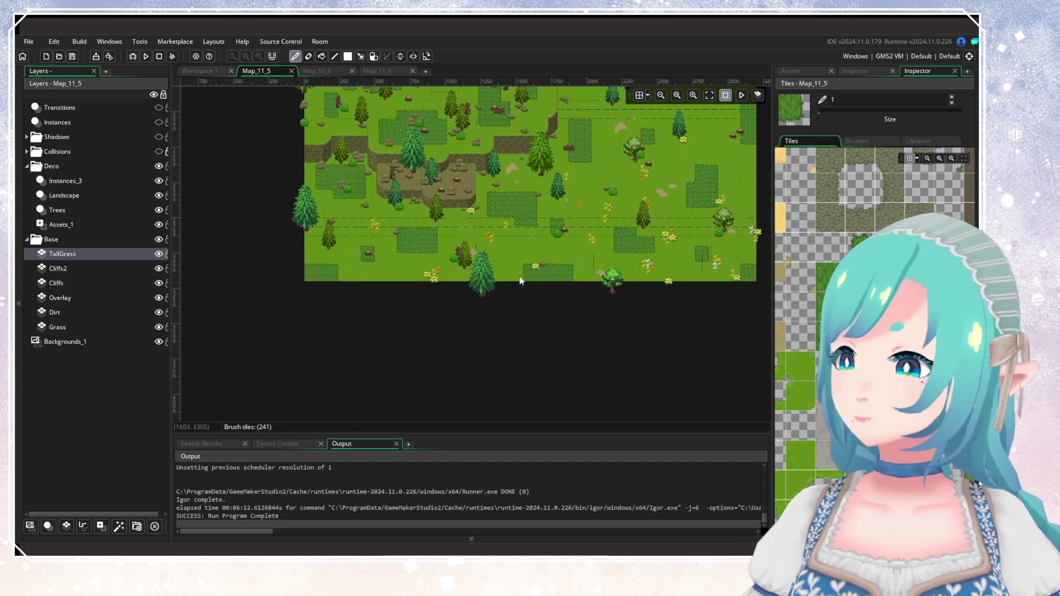
{"action": "left_click", "coordinate": [385, 71]}
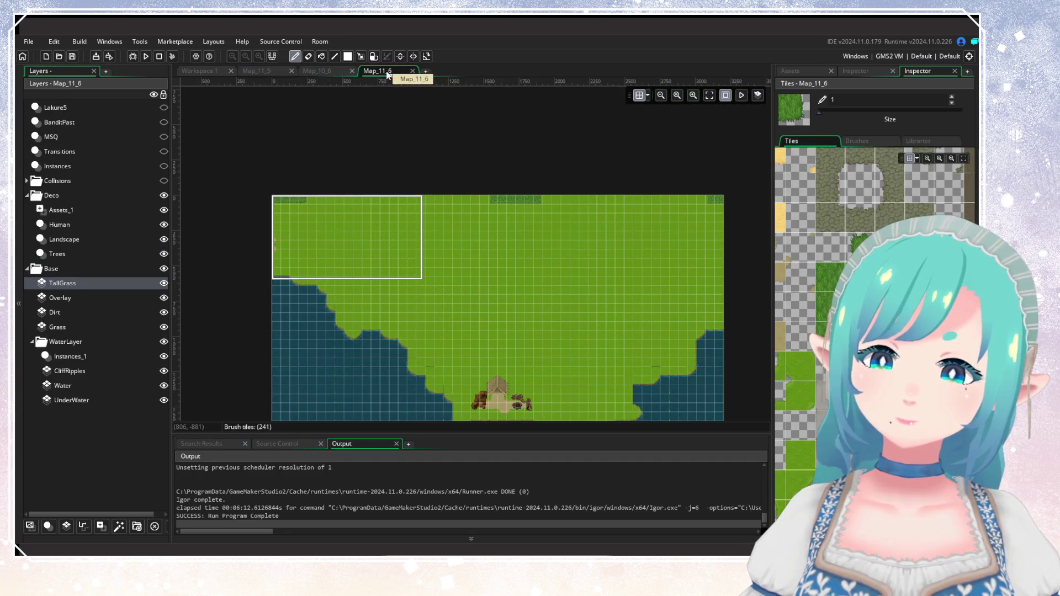
{"action": "left_click", "coordinate": [320, 72]}
{"action": "scroll", "coordinate": [587, 203], "scroll_direction": "down", "scroll_amount": 1}
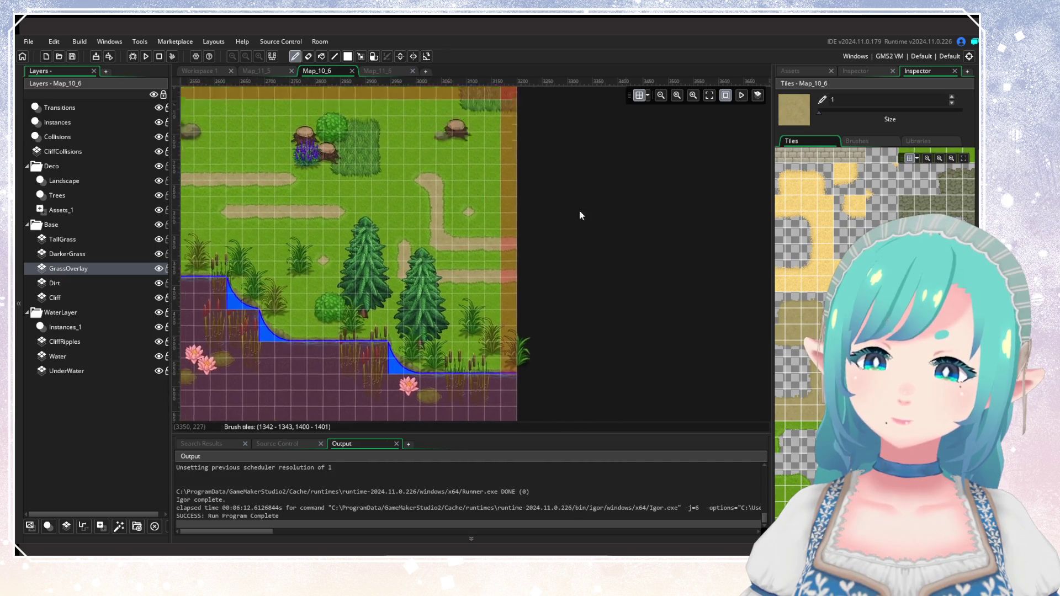
{"action": "scroll", "coordinate": [587, 203], "scroll_direction": "up", "scroll_amount": 1}
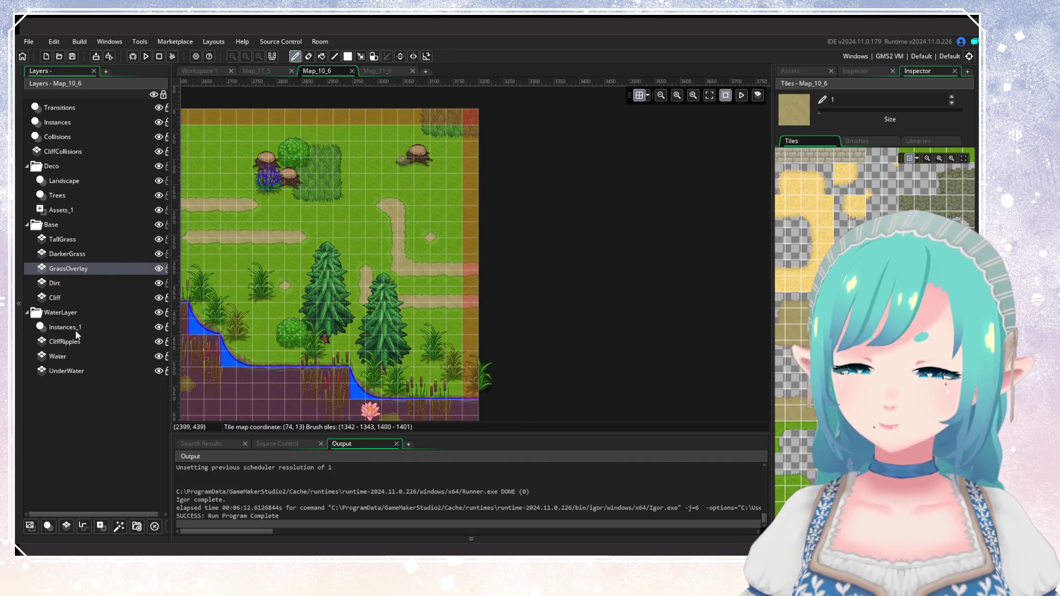
{"action": "scroll", "coordinate": [494, 296], "scroll_direction": "right", "scroll_amount": 2}
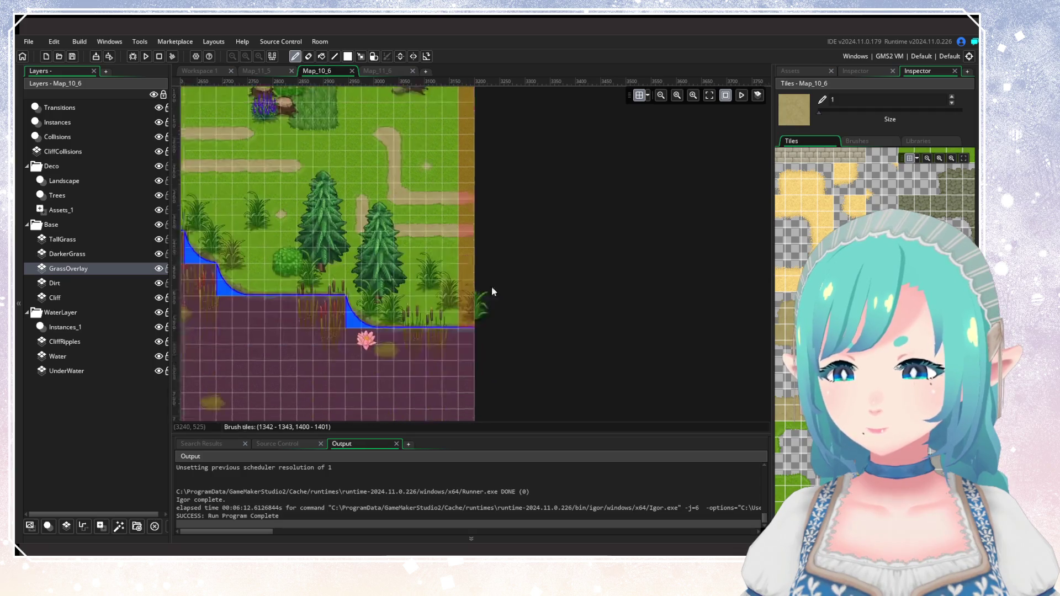
{"action": "left_click", "coordinate": [79, 181]}
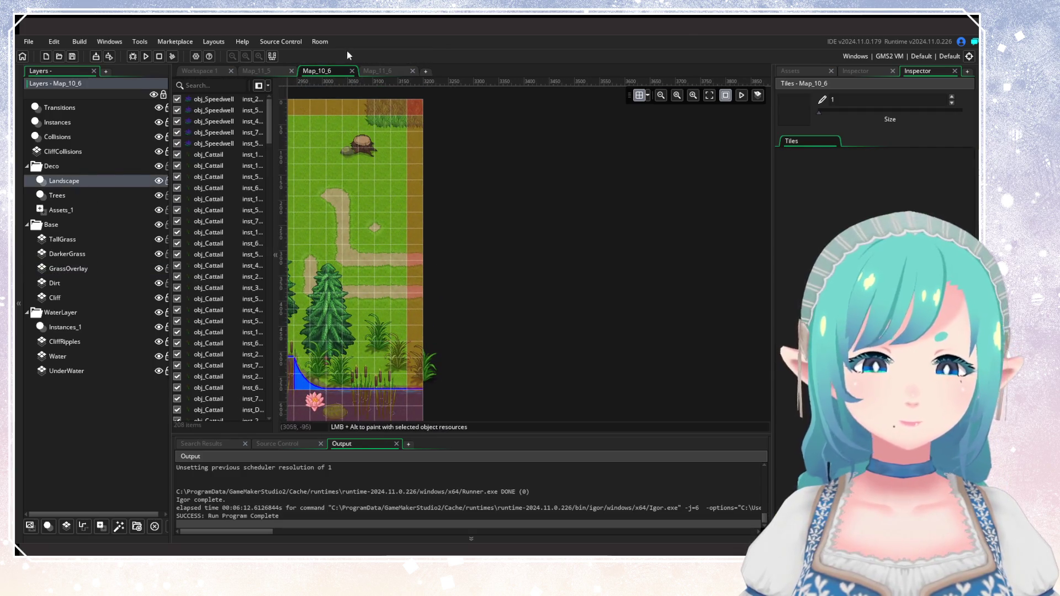
{"action": "mouse_move", "coordinate": [558, 369]}
{"action": "left_mouse_down"}
{"action": "mouse_move", "coordinate": [532, 80]}
{"action": "mouse_move", "coordinate": [594, 388]}
{"action": "left_mouse_up"}
{"action": "mouse_move", "coordinate": [553, 421]}
{"action": "left_mouse_down"}
{"action": "mouse_move", "coordinate": [519, 277]}
{"action": "mouse_move", "coordinate": [488, 266]}
{"action": "left_mouse_up"}
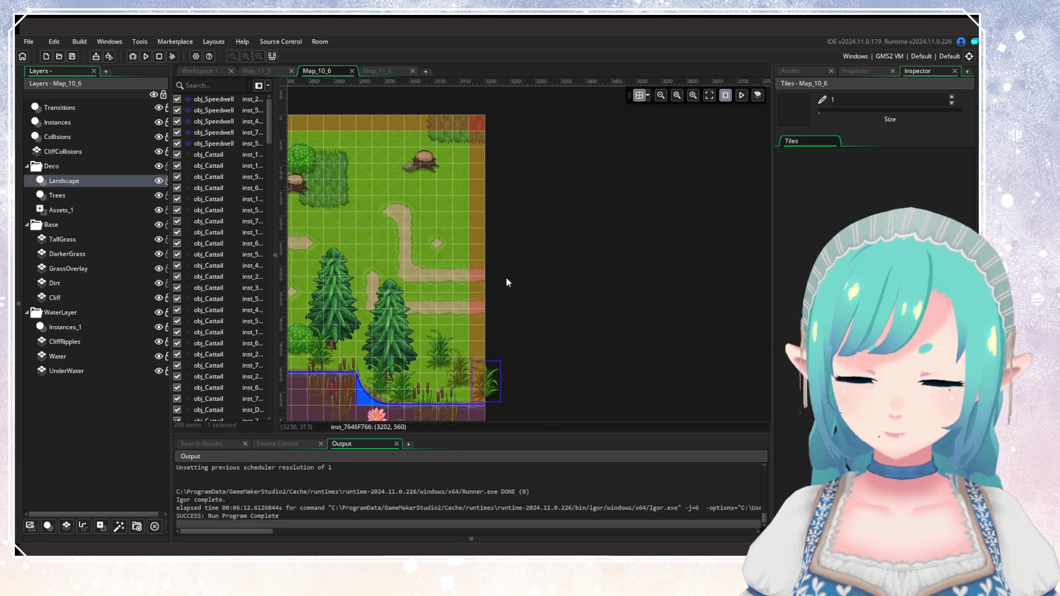
{"action": "left_click", "coordinate": [382, 74]}
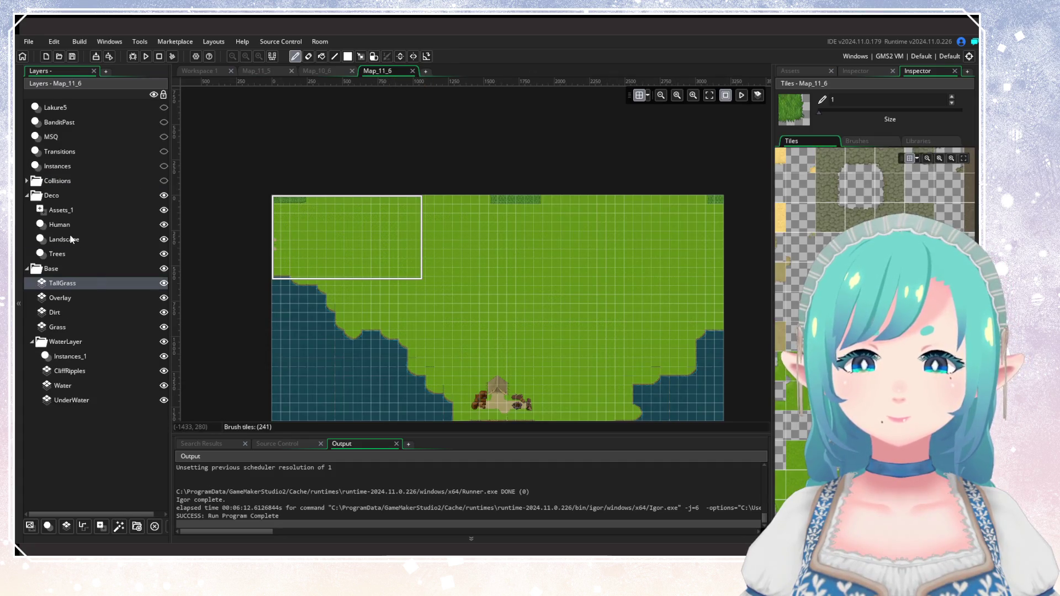
Paste the copied obj_Couchgrass plant into Map_11_6's Landscape layer.
{"action": "left_click", "coordinate": [70, 239]}
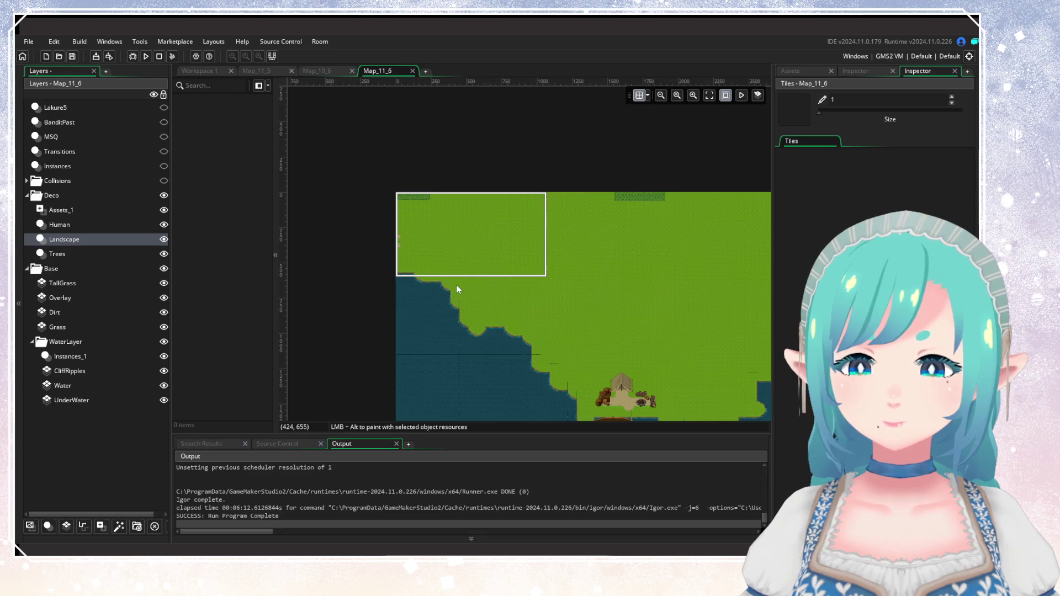
{"action": "left_click", "coordinate": [456, 285]}
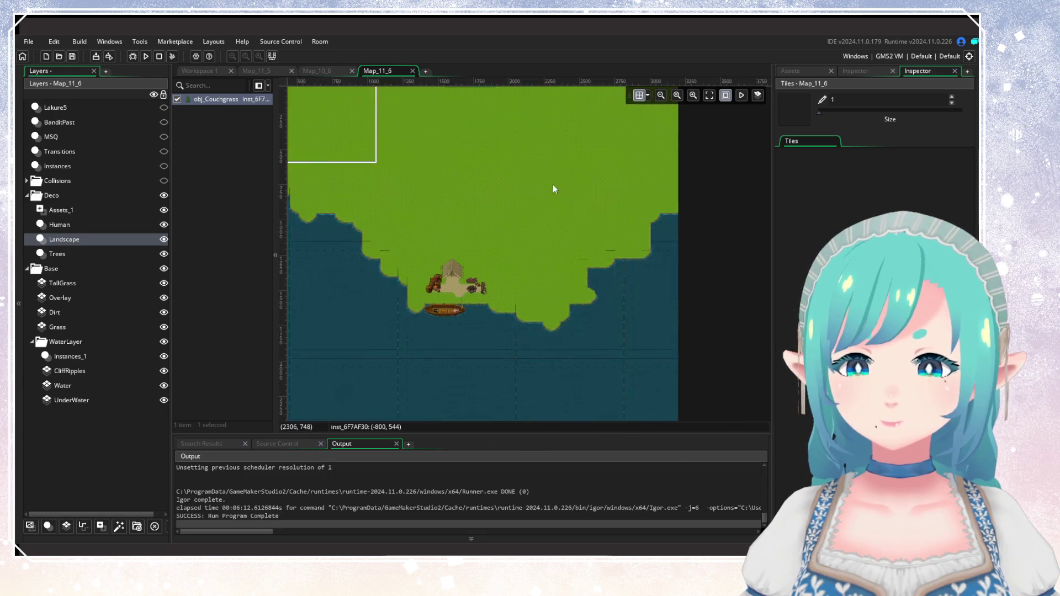
{"action": "scroll", "coordinate": [534, 216], "scroll_direction": "down", "scroll_amount": 6}
{"action": "scroll", "coordinate": [442, 190], "scroll_direction": "up", "scroll_amount": 3}
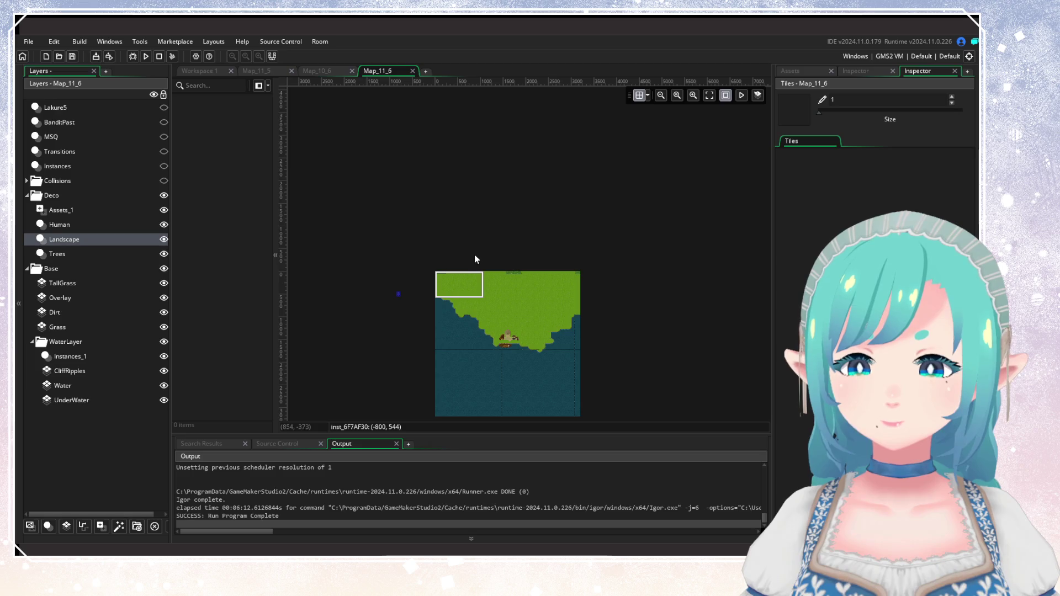
{"action": "left_click_drag", "start_coordinate": [639, 267], "coordinate": [611, 258]}
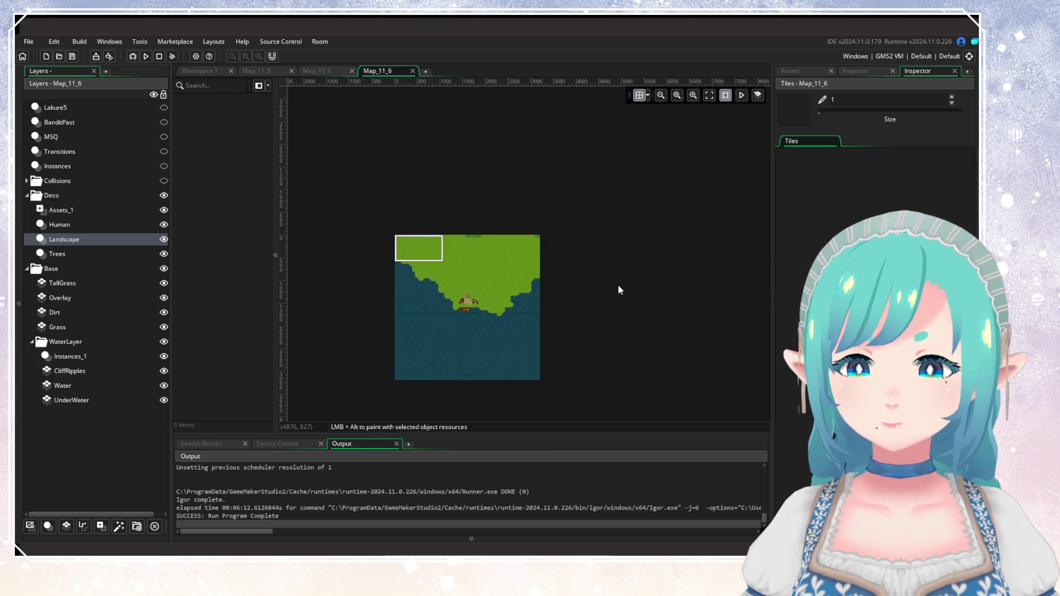
{"action": "scroll", "coordinate": [563, 265], "scroll_direction": "up", "scroll_amount": 5}
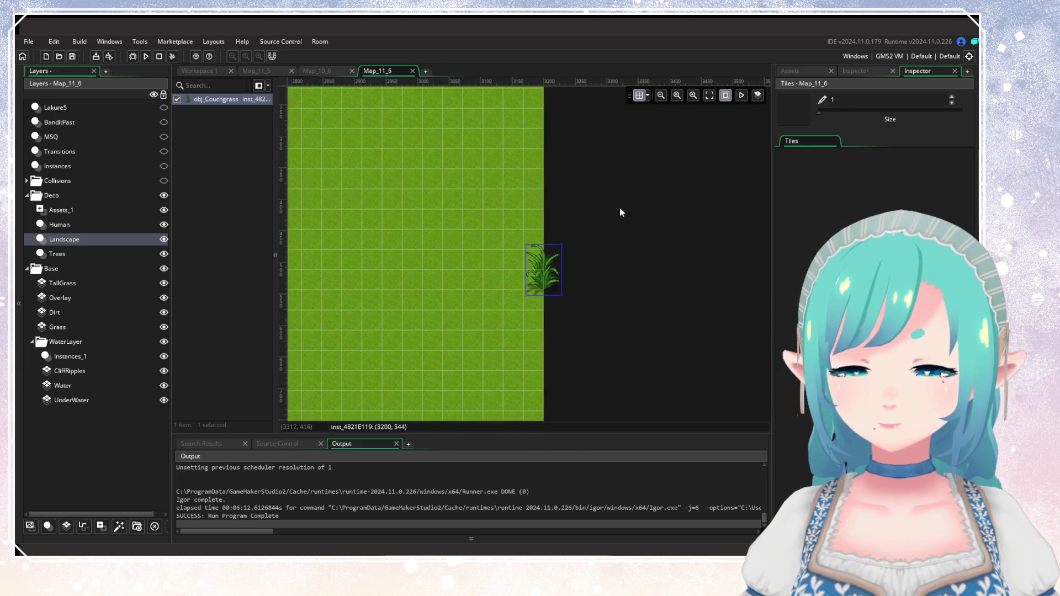
{"action": "key", "text": "Delete"}
{"action": "scroll", "coordinate": [610, 287], "scroll_direction": "down", "scroll_amount": 4}
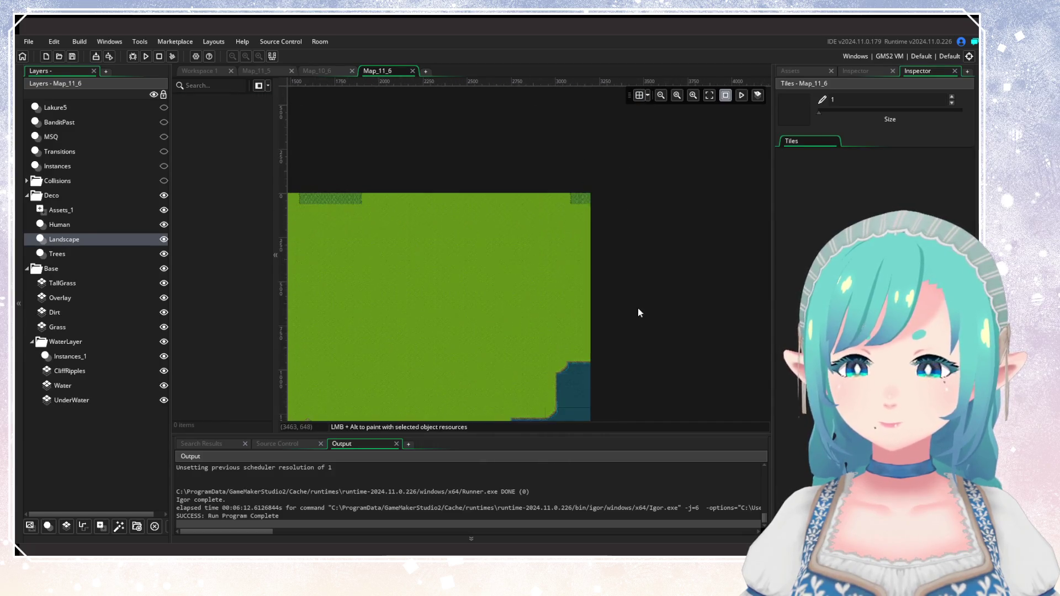
{"action": "scroll", "coordinate": [639, 313], "scroll_direction": "down", "scroll_amount": 3}
{"action": "key", "text": "ctrl+z"}
{"action": "scroll", "coordinate": [611, 289], "scroll_direction": "up", "scroll_amount": 2}
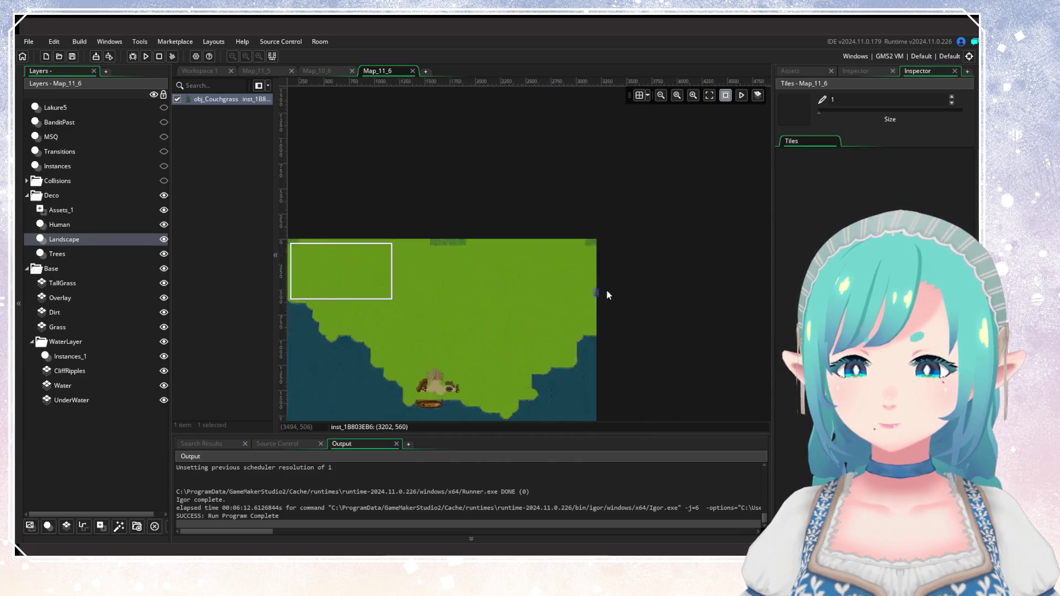
{"action": "scroll", "coordinate": [611, 295], "scroll_direction": "up", "scroll_amount": 4}
Check the obj_Couchgrass instance properties, confirming its position at 3202, 560.
{"action": "double_click", "coordinate": [546, 285]}
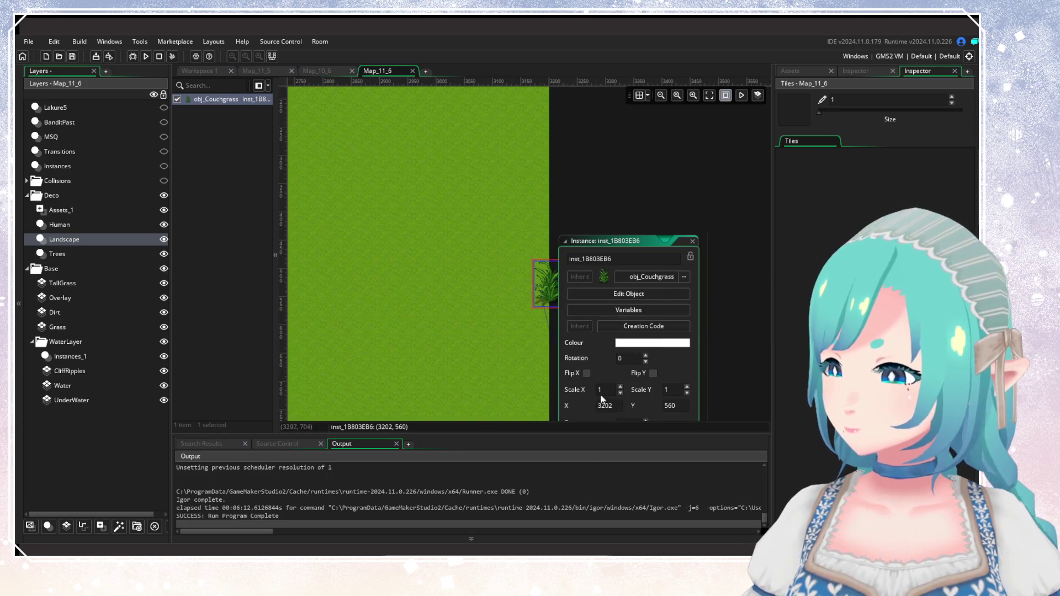
{"action": "left_click", "coordinate": [546, 407]}
{"action": "scroll", "coordinate": [611, 323], "scroll_direction": "down", "scroll_amount": 2}
{"action": "scroll", "coordinate": [610, 324], "scroll_direction": "down", "scroll_amount": 3}
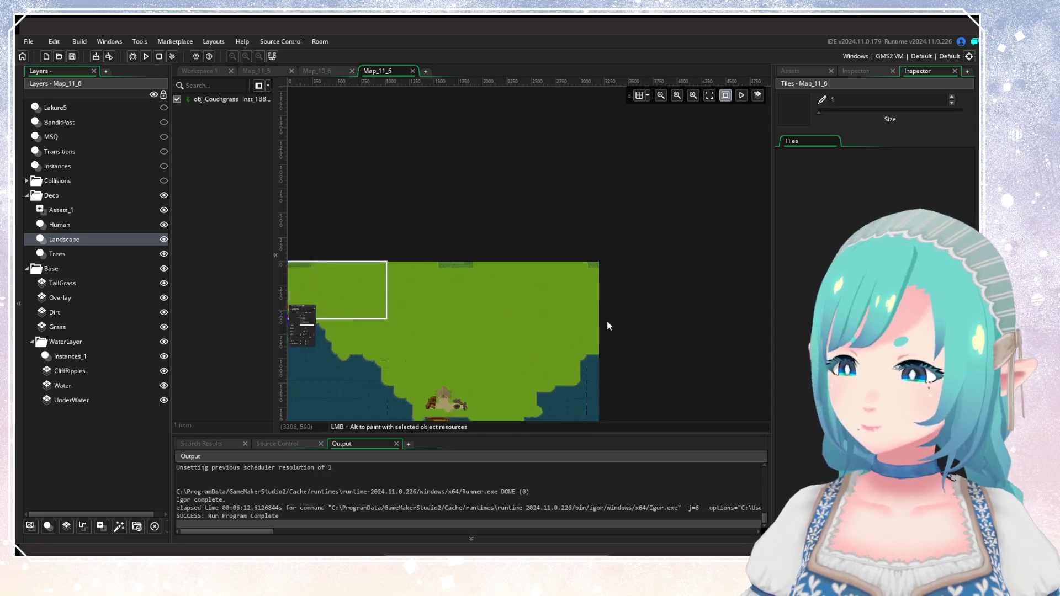
{"action": "scroll", "coordinate": [381, 276], "scroll_direction": "up", "scroll_amount": 1}
{"action": "scroll", "coordinate": [381, 277], "scroll_direction": "up", "scroll_amount": 2}
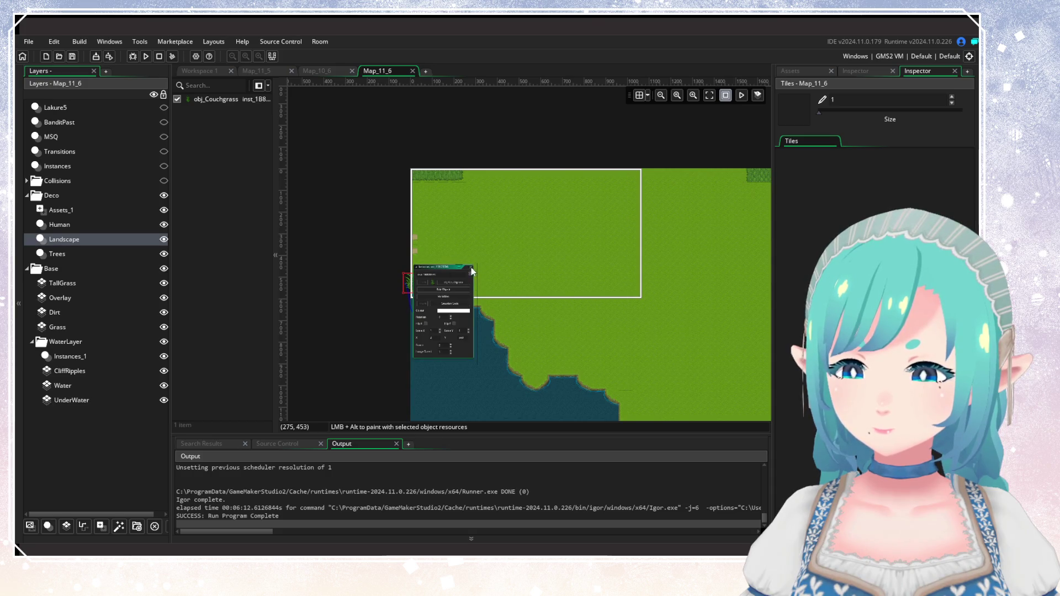
{"action": "left_click", "coordinate": [471, 267]}
{"action": "scroll", "coordinate": [333, 258], "scroll_direction": "right", "scroll_amount": 3}
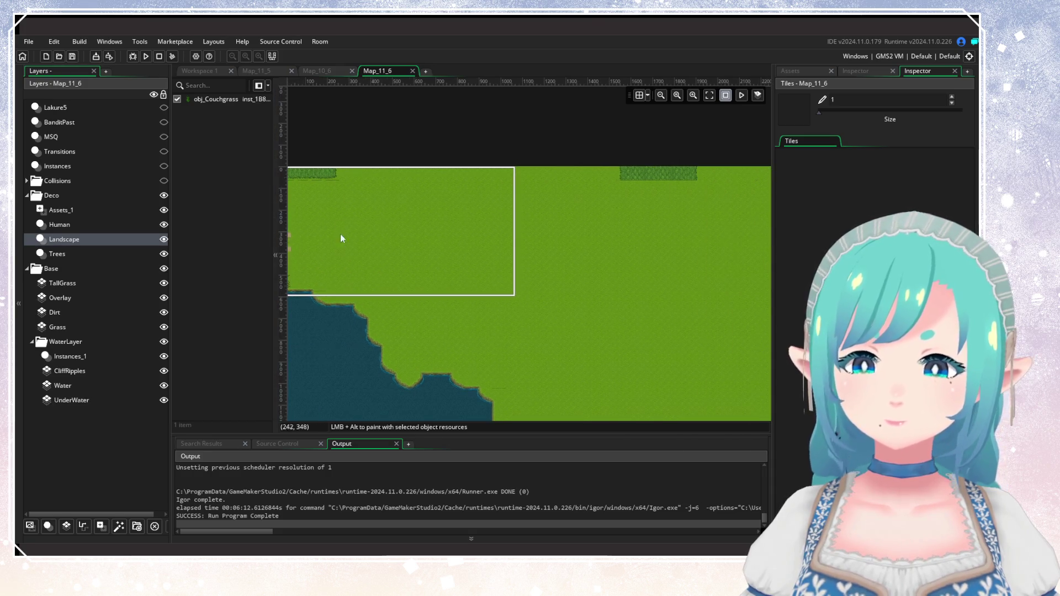
{"action": "left_click", "coordinate": [319, 70]}
{"action": "scroll", "coordinate": [584, 258], "scroll_direction": "down", "scroll_amount": 6}
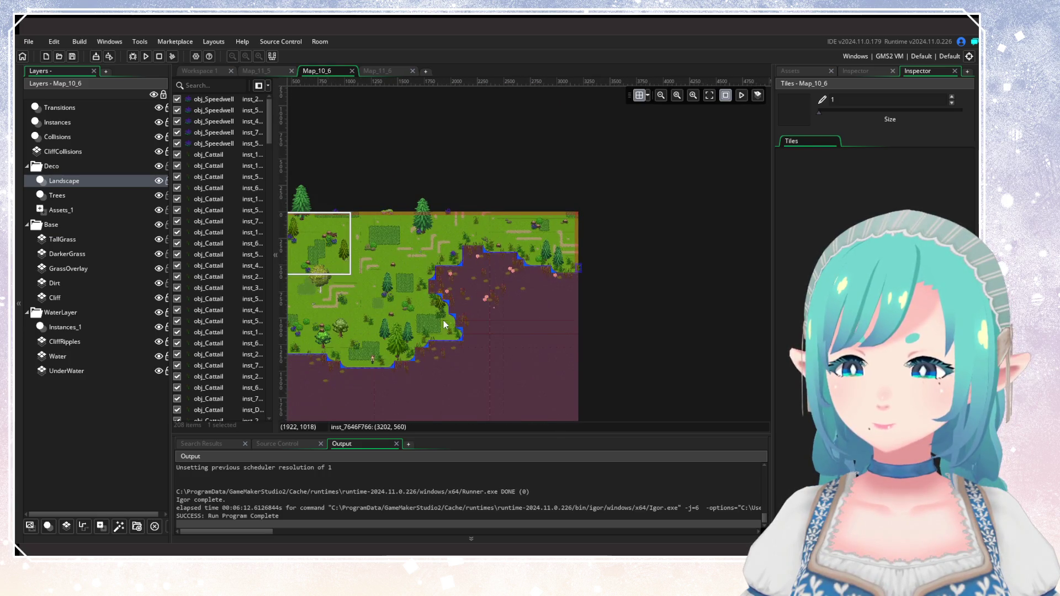
Close Map_10_6 and select the two trees at the bottom of Map_11_5.
{"action": "scroll", "coordinate": [443, 320], "scroll_direction": "down", "scroll_amount": 2}
{"action": "scroll", "coordinate": [439, 337], "scroll_direction": "up", "scroll_amount": 5}
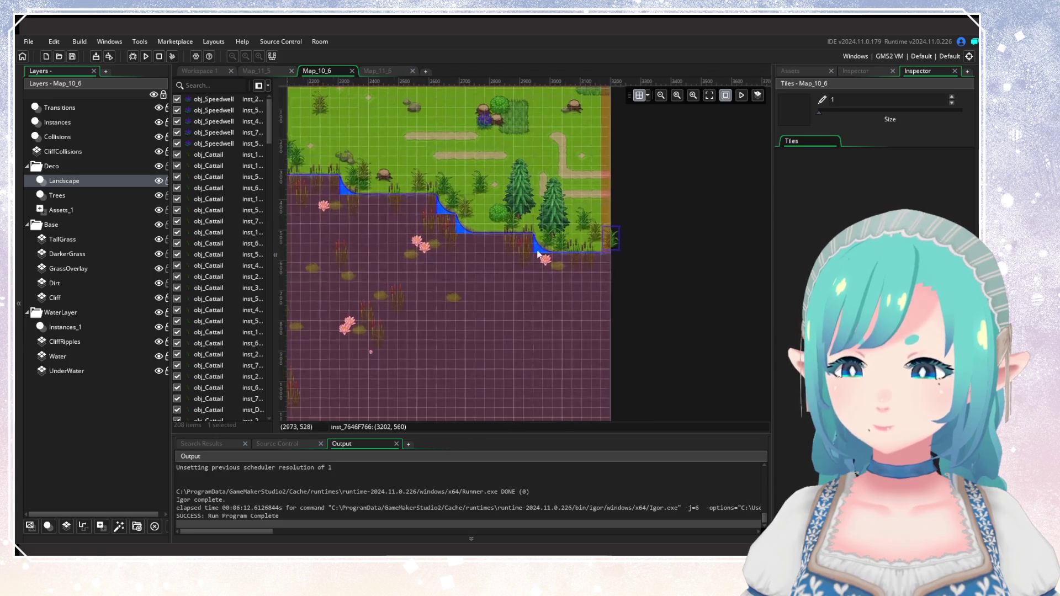
{"action": "left_click_drag", "start_coordinate": [542, 244], "coordinate": [485, 328]}
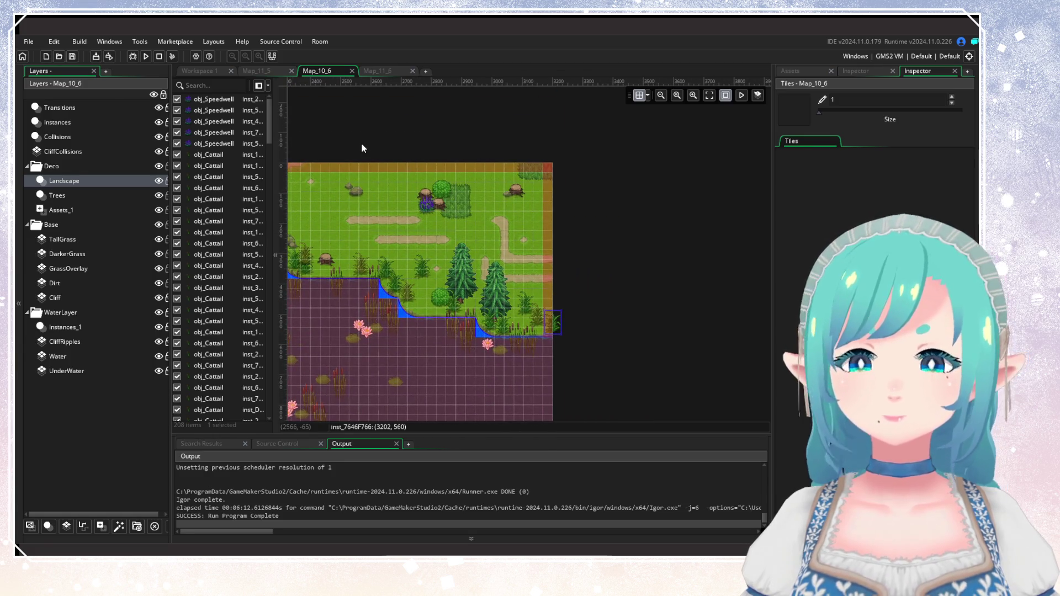
{"action": "left_click", "coordinate": [352, 71]}
{"action": "left_click", "coordinate": [264, 71]}
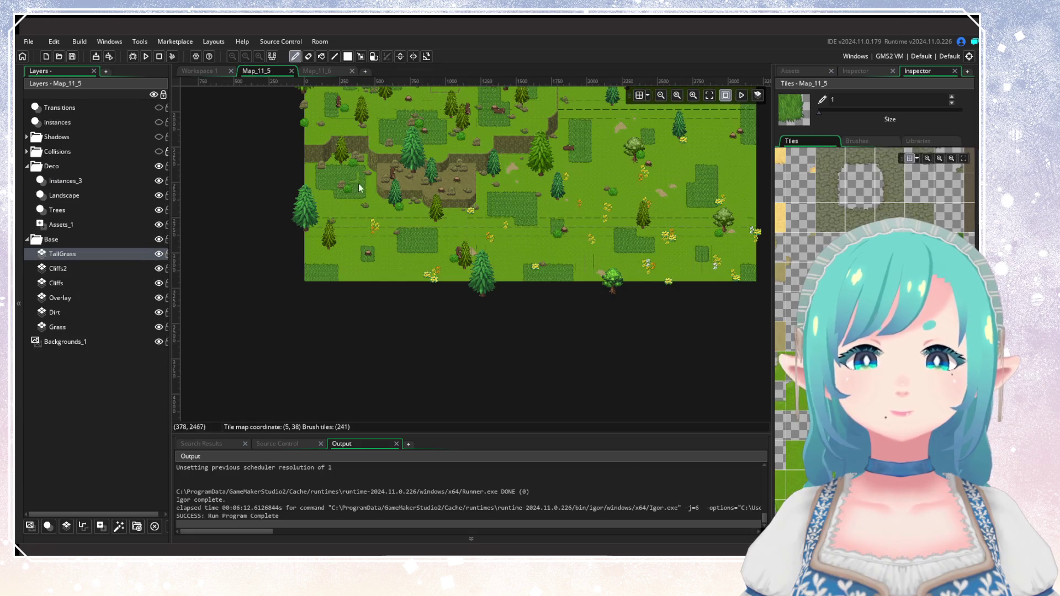
{"action": "scroll", "coordinate": [542, 256], "scroll_direction": "down", "scroll_amount": 1}
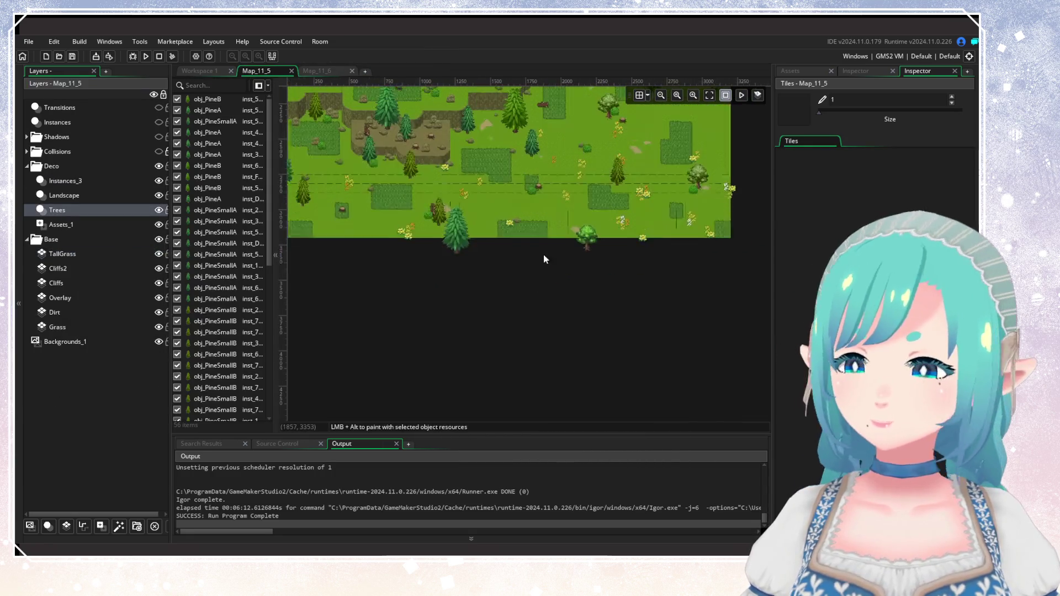
{"action": "left_click_drag", "start_coordinate": [557, 272], "coordinate": [458, 242]}
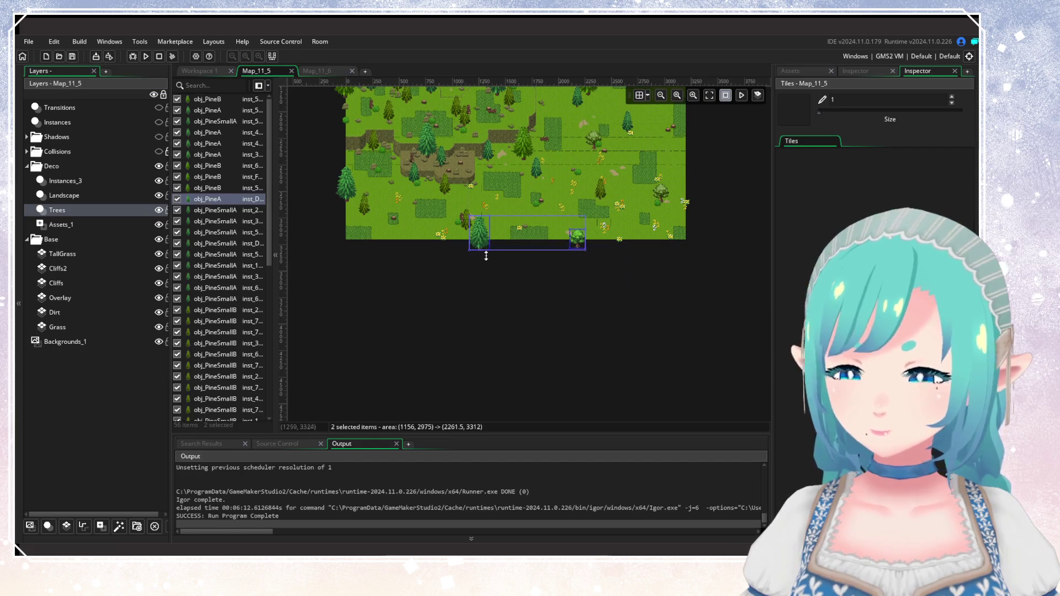
Paste the pine and small leafy tree into Map_11_6's Trees layer along the grass's top edge.
{"action": "key", "text": "ctrl+Tab"}
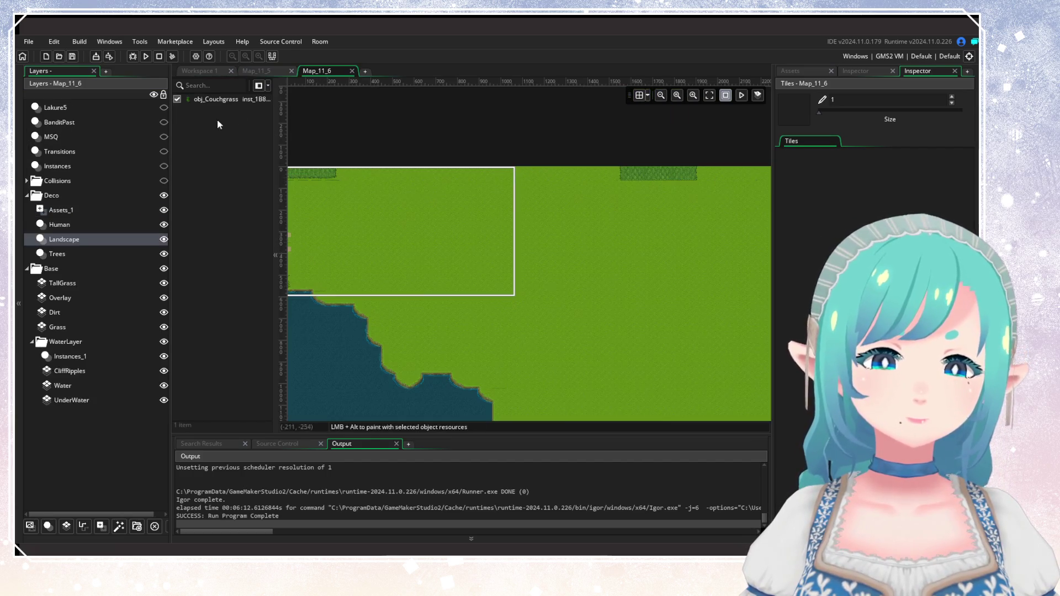
{"action": "left_click", "coordinate": [92, 253]}
{"action": "scroll", "coordinate": [569, 262], "scroll_direction": "down", "scroll_amount": 3}
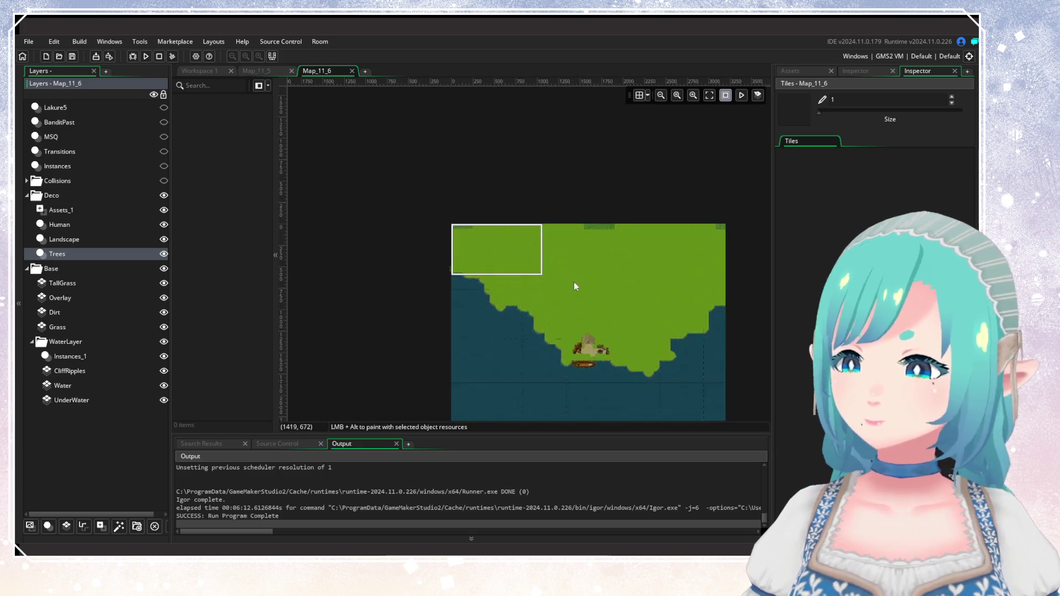
{"action": "key", "text": "ctrl+v"}
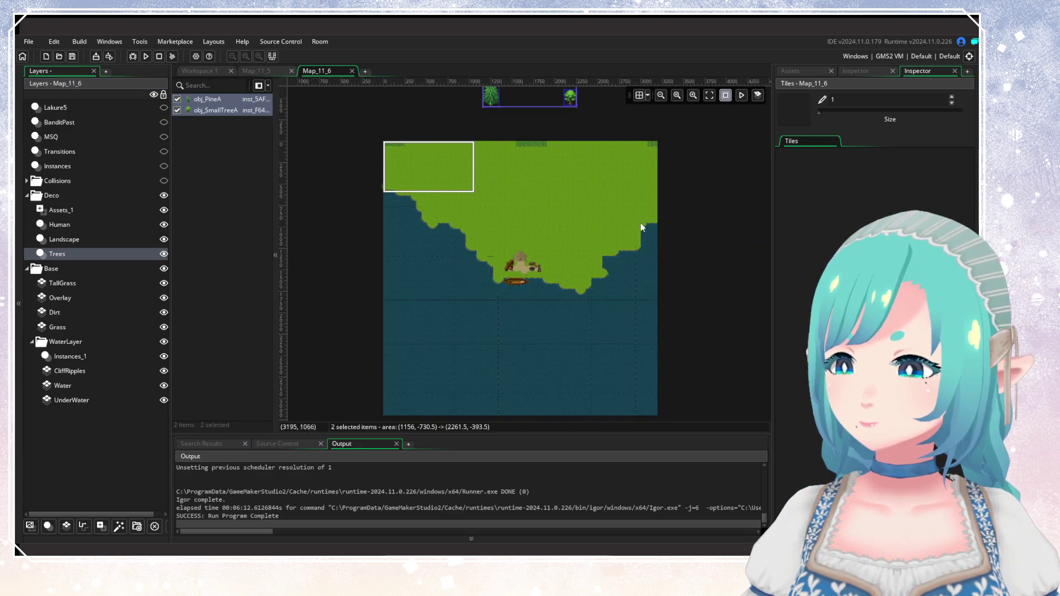
{"action": "left_click_drag", "start_coordinate": [621, 210], "coordinate": [621, 277]}
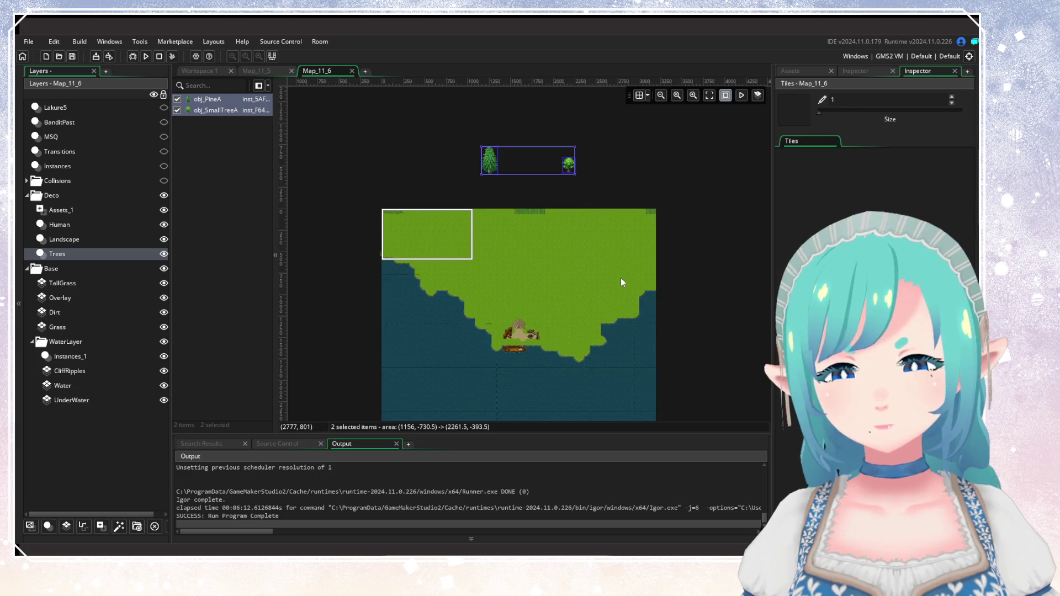
{"action": "key", "text": "Delete"}
{"action": "mouse_move", "coordinate": [709, 284]}
{"action": "left_mouse_down"}
{"action": "mouse_move", "coordinate": [681, 217]}
{"action": "mouse_move", "coordinate": [606, 257]}
{"action": "left_mouse_up"}
{"action": "scroll", "coordinate": [677, 238], "scroll_direction": "down", "scroll_amount": 3}
{"action": "key", "text": "ctrl+v"}
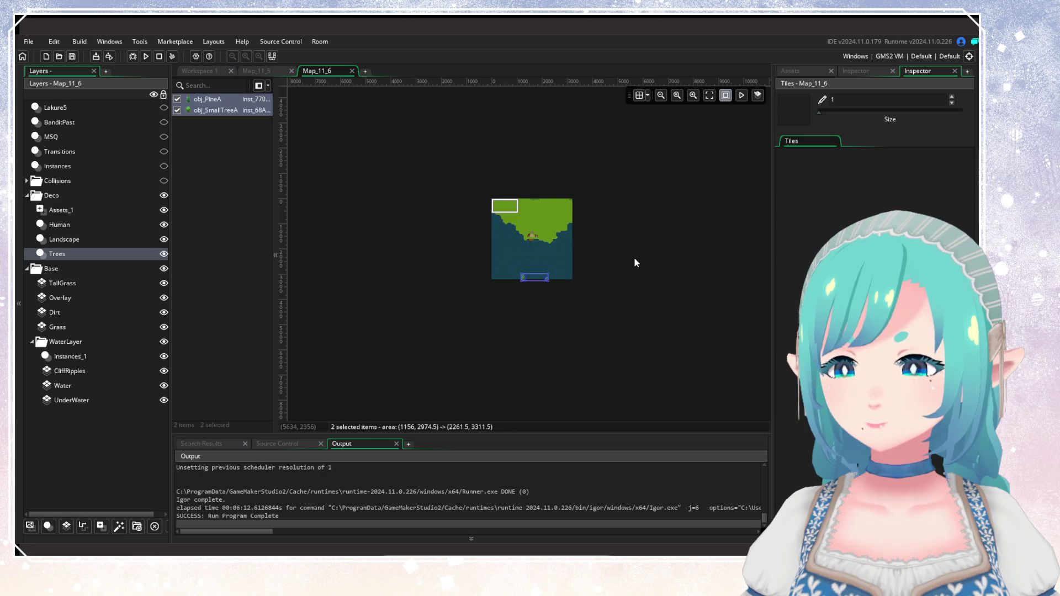
{"action": "scroll", "coordinate": [506, 280], "scroll_direction": "up", "scroll_amount": 3}
{"action": "scroll", "coordinate": [506, 283], "scroll_direction": "up", "scroll_amount": 5}
{"action": "left_click_drag", "start_coordinate": [595, 300], "coordinate": [272, 260]}
Move the obj_PineA tree up to Y 110.5 in the inspector.
{"action": "left_click", "coordinate": [409, 282]}
{"action": "double_click", "coordinate": [401, 270]}
{"action": "scroll", "coordinate": [401, 270], "scroll_direction": "up", "scroll_amount": 2}
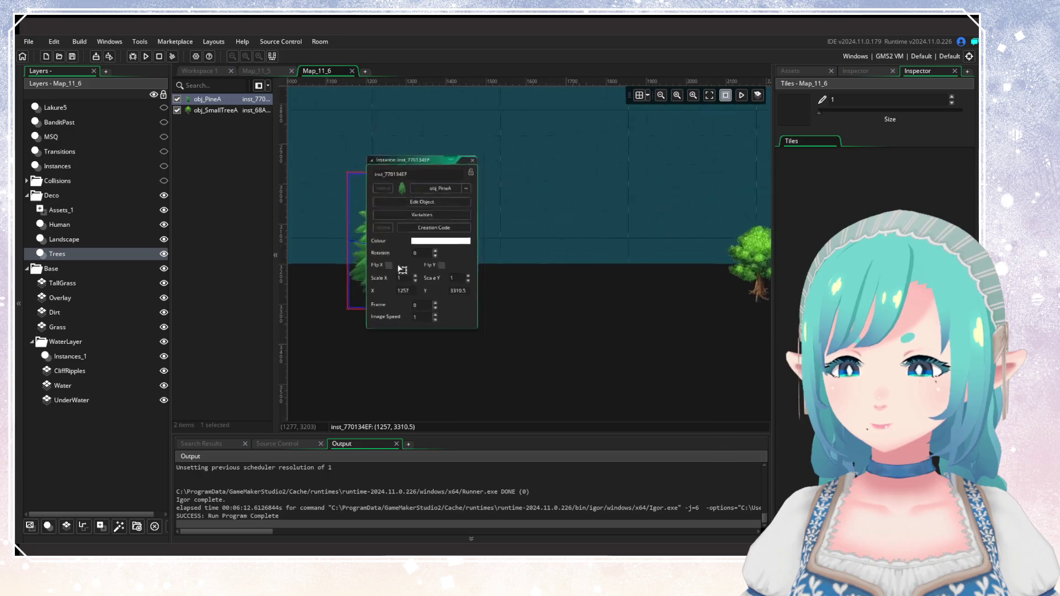
{"action": "left_click", "coordinate": [872, 69]}
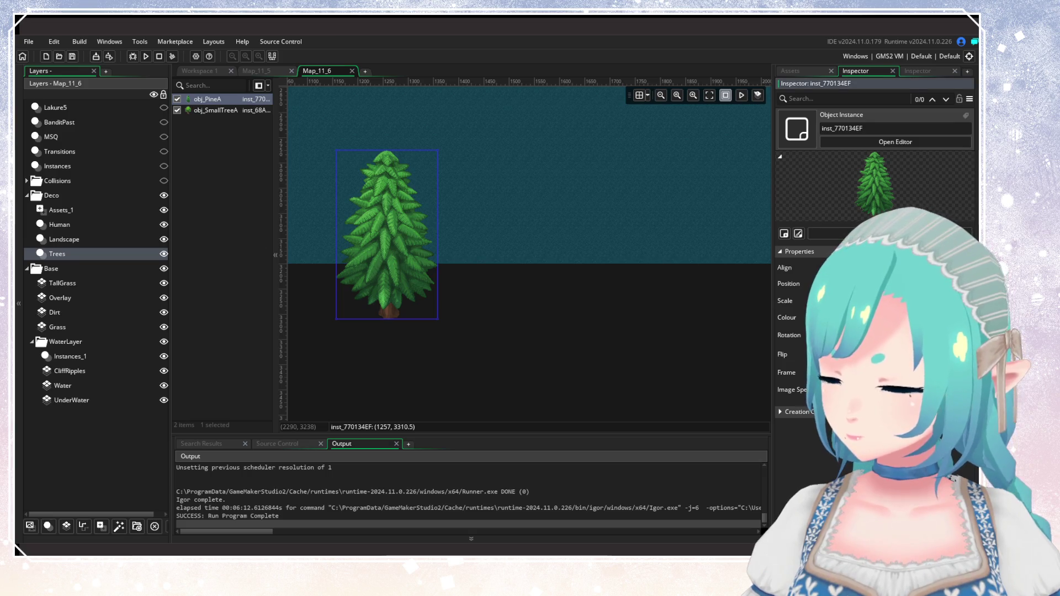
{"action": "key", "text": "Return"}
{"action": "scroll", "coordinate": [663, 314], "scroll_direction": "right", "scroll_amount": 5}
Select the obj_SmallTreeA, then clear the instance selection.
{"action": "left_click", "coordinate": [538, 282]}
{"action": "left_click", "coordinate": [930, 283]}
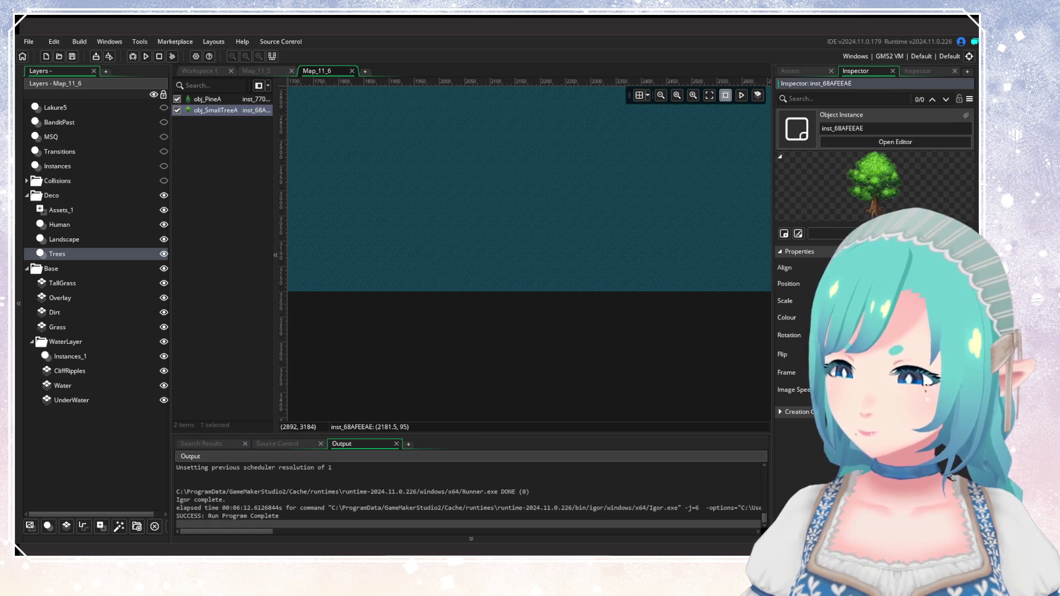
{"action": "left_click", "coordinate": [657, 345]}
{"action": "scroll", "coordinate": [657, 345], "scroll_direction": "down", "scroll_amount": 10}
{"action": "scroll", "coordinate": [641, 294], "scroll_direction": "up", "scroll_amount": 10}
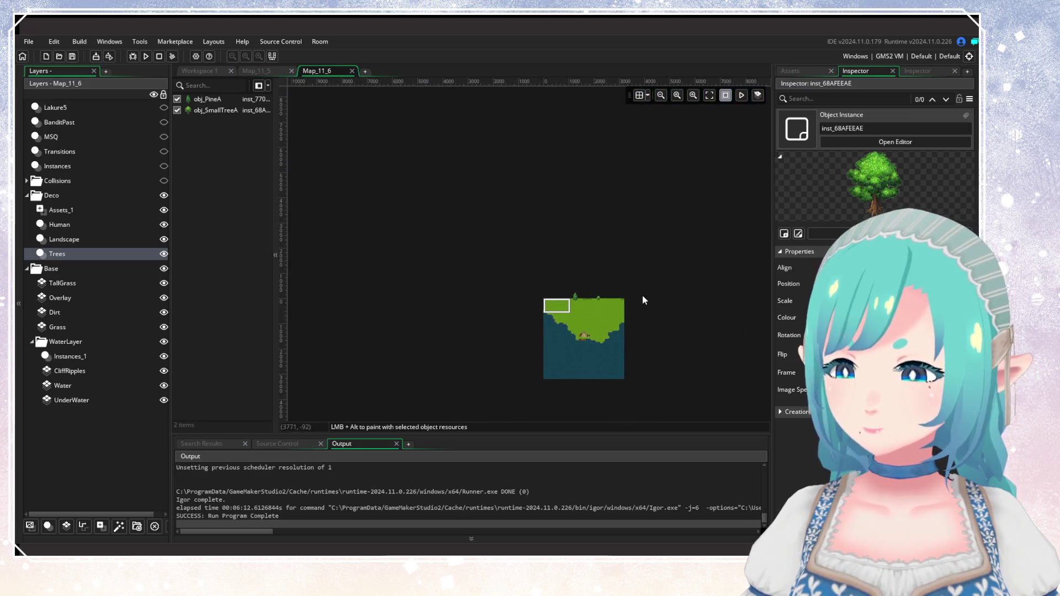
{"action": "left_click", "coordinate": [263, 75]}
{"action": "left_click", "coordinate": [598, 273]}
{"action": "scroll", "coordinate": [615, 244], "scroll_direction": "up", "scroll_amount": 2}
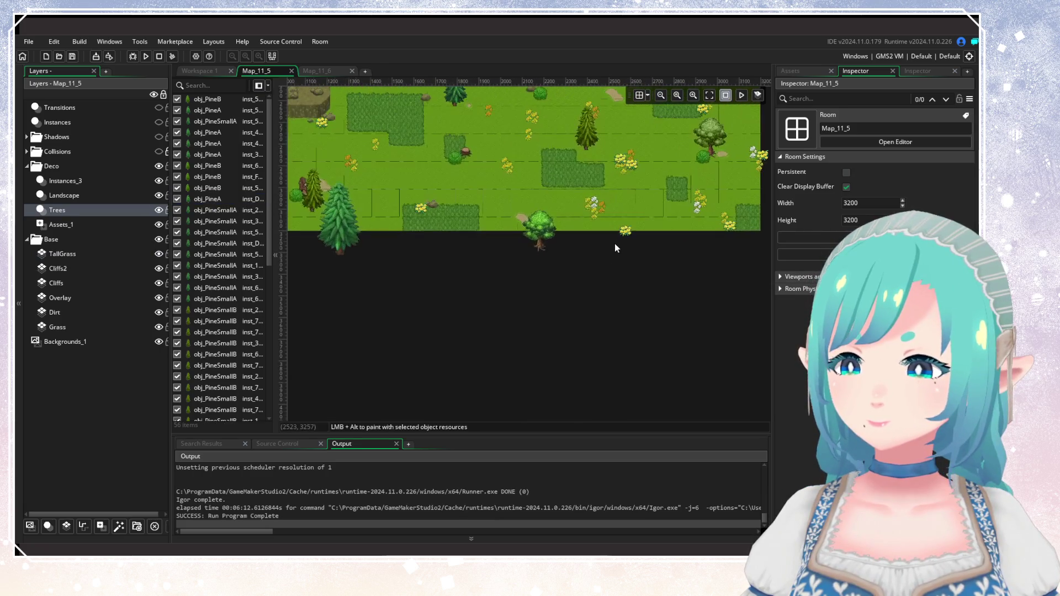
Box-select the three bottom-edge yarrow flowers on Map_11_5's Landscape layer.
{"action": "scroll", "coordinate": [605, 260], "scroll_direction": "down", "scroll_amount": 1}
{"action": "left_click", "coordinate": [88, 196]}
{"action": "scroll", "coordinate": [501, 289], "scroll_direction": "down", "scroll_amount": 3}
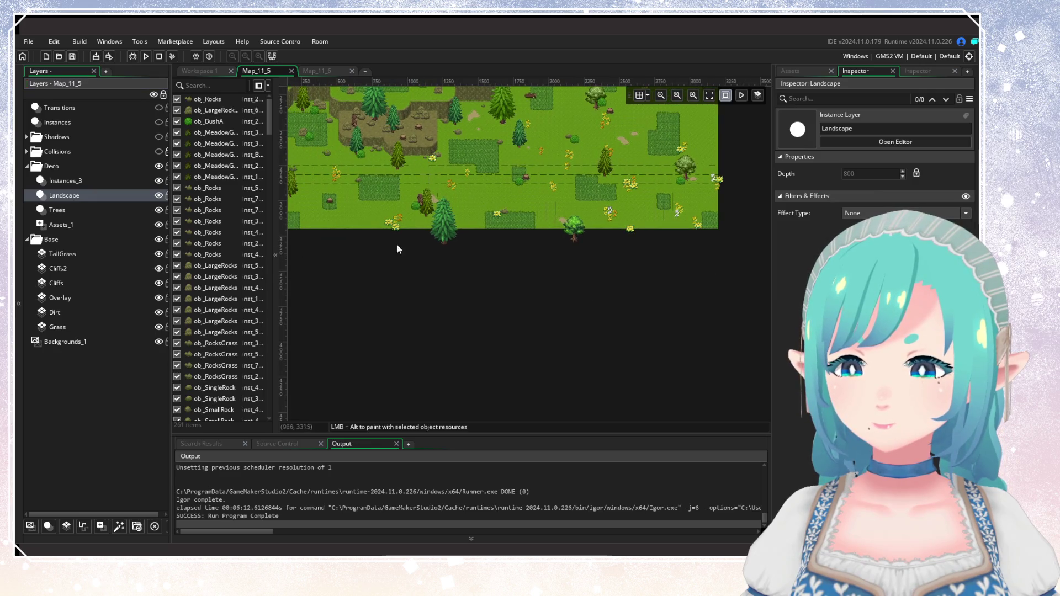
{"action": "scroll", "coordinate": [441, 263], "scroll_direction": "down", "scroll_amount": 3}
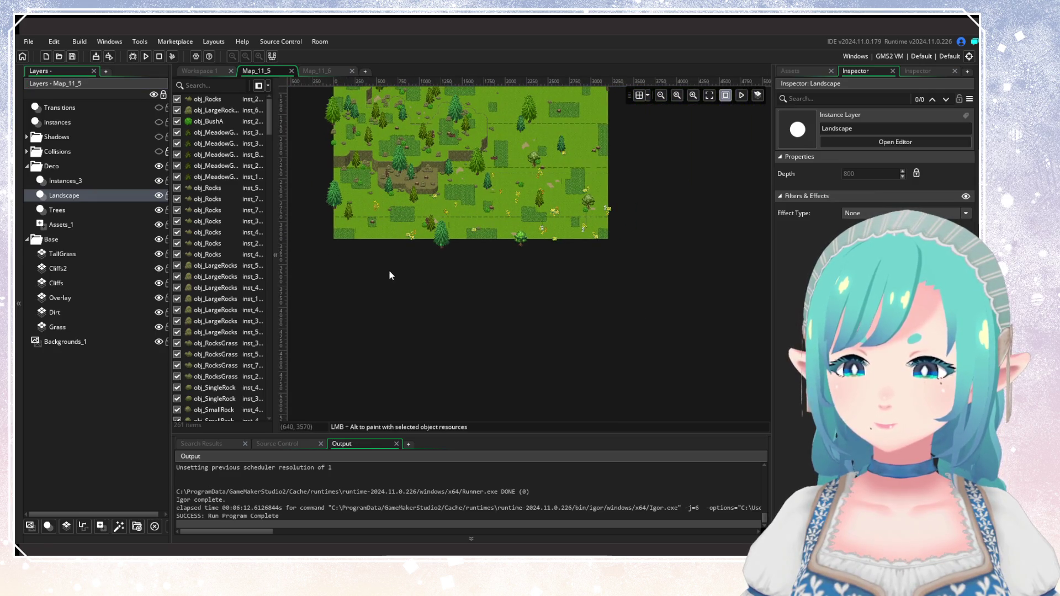
{"action": "mouse_move", "coordinate": [624, 296]}
{"action": "left_mouse_down"}
{"action": "mouse_move", "coordinate": [346, 254]}
{"action": "mouse_move", "coordinate": [330, 238]}
{"action": "left_mouse_up"}
{"action": "scroll", "coordinate": [410, 269], "scroll_direction": "up", "scroll_amount": 5}
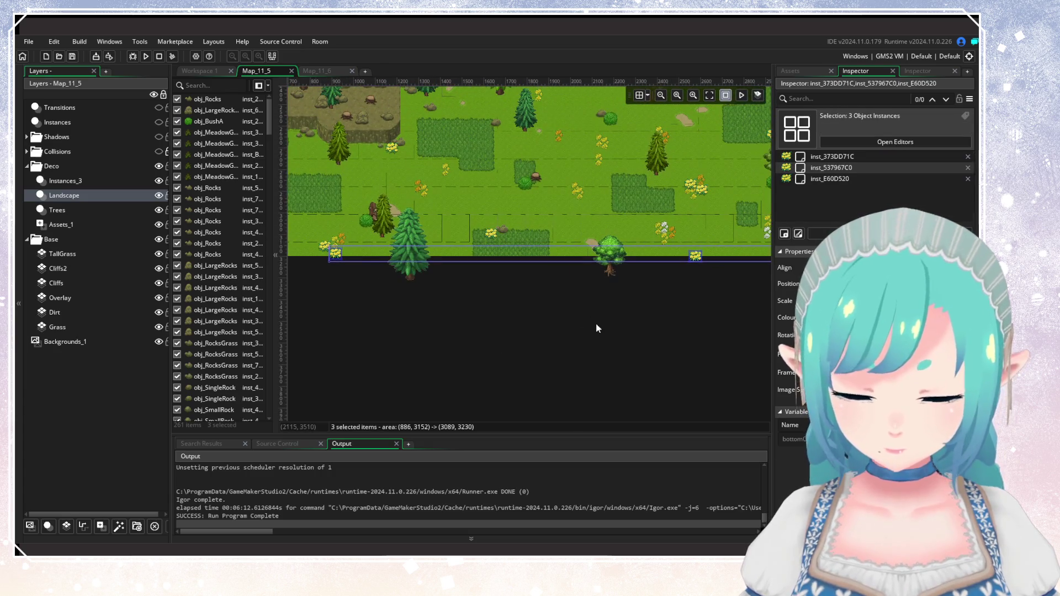
{"action": "scroll", "coordinate": [431, 323], "scroll_direction": "right", "scroll_amount": 3}
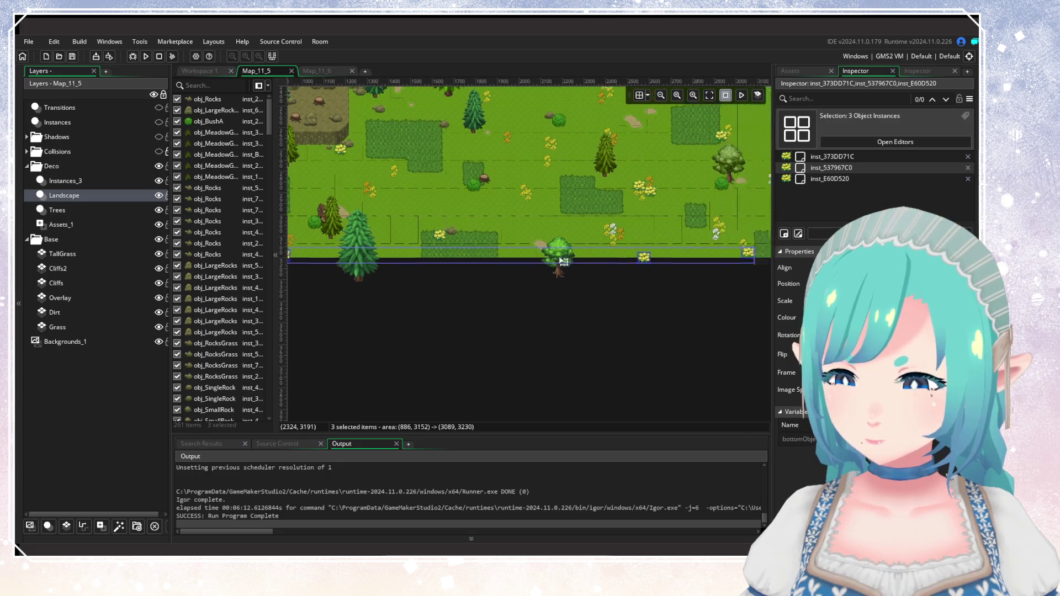
Paste the three yarrow flowers into Map_11_6's Landscape layer.
{"action": "left_click", "coordinate": [312, 70]}
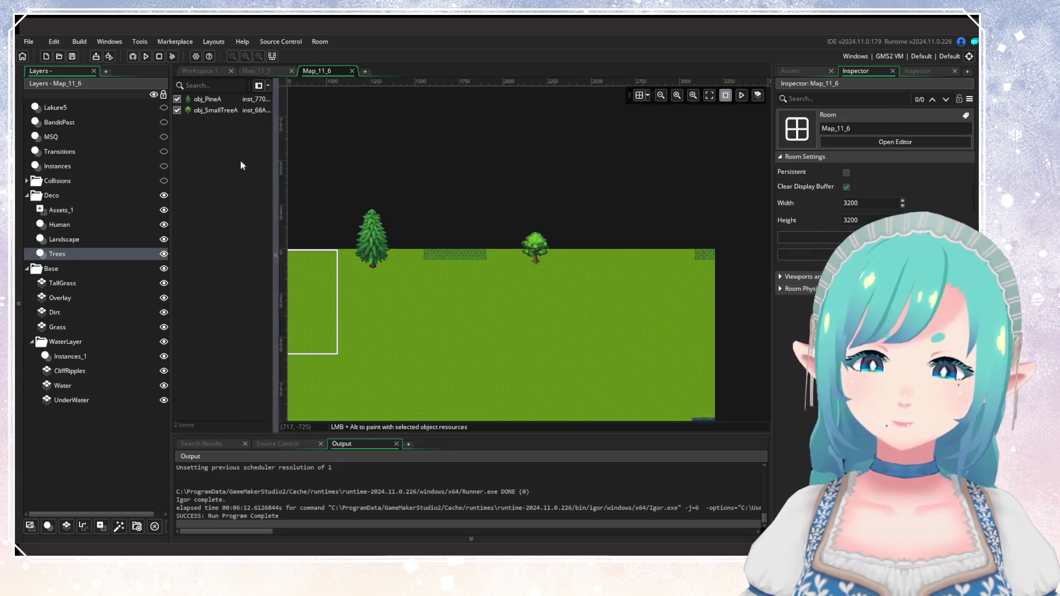
{"action": "left_click", "coordinate": [64, 239]}
{"action": "scroll", "coordinate": [529, 256], "scroll_direction": "down", "scroll_amount": 10}
{"action": "scroll", "coordinate": [505, 267], "scroll_direction": "up", "scroll_amount": 6}
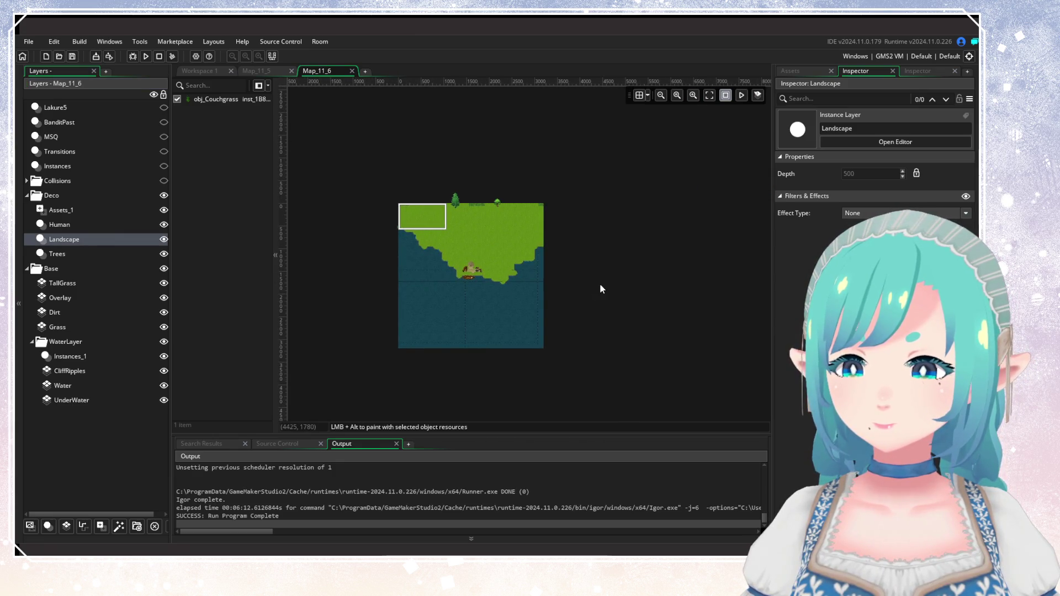
{"action": "key", "text": "ctrl+v"}
{"action": "scroll", "coordinate": [469, 359], "scroll_direction": "up", "scroll_amount": 5}
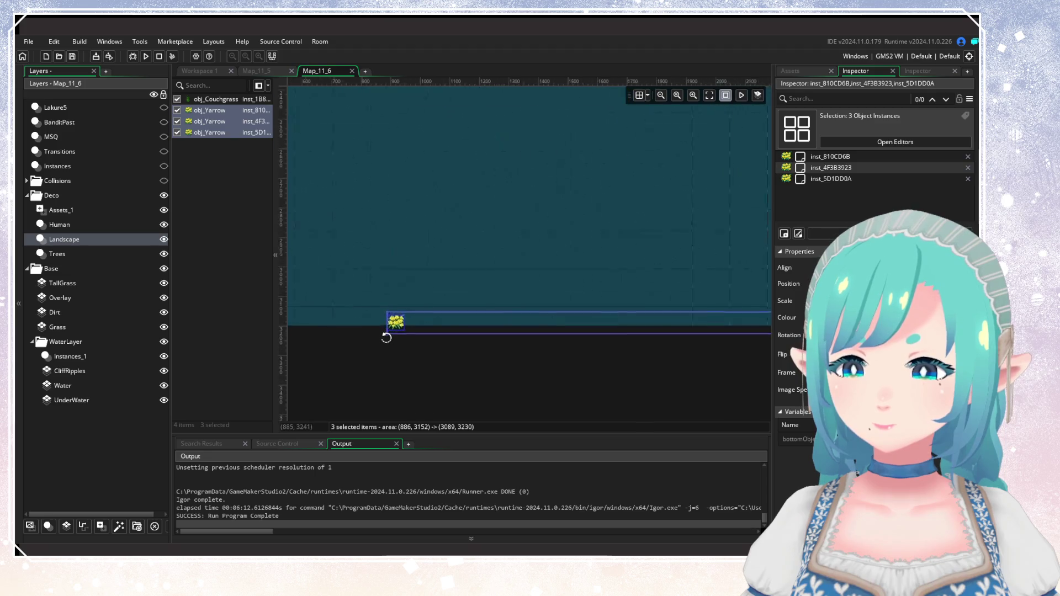
{"action": "scroll", "coordinate": [386, 338], "scroll_direction": "up", "scroll_amount": 2}
Move each pasted yarrow up to Map_11_6's top edge, around Y 8.
{"action": "left_click", "coordinate": [402, 311]}
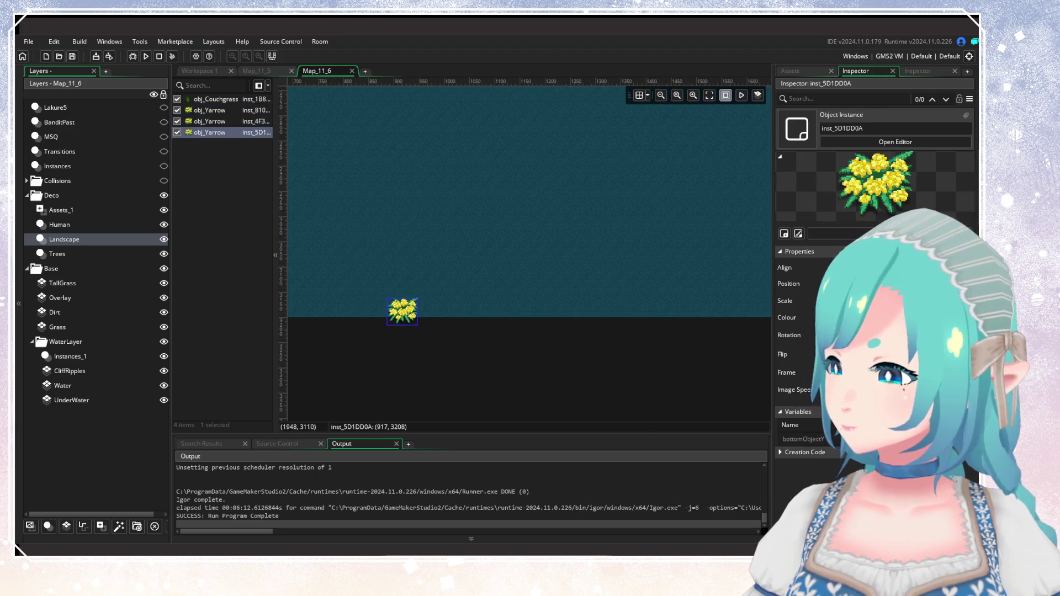
{"action": "key", "text": "Return"}
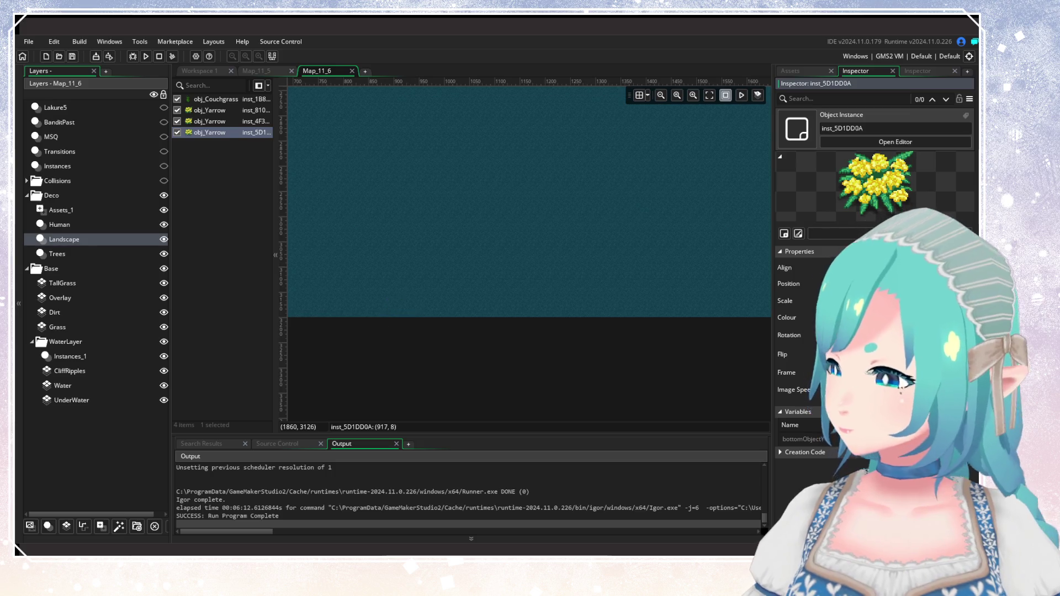
{"action": "scroll", "coordinate": [571, 366], "scroll_direction": "down", "scroll_amount": 2}
{"action": "scroll", "coordinate": [633, 340], "scroll_direction": "up", "scroll_amount": 2}
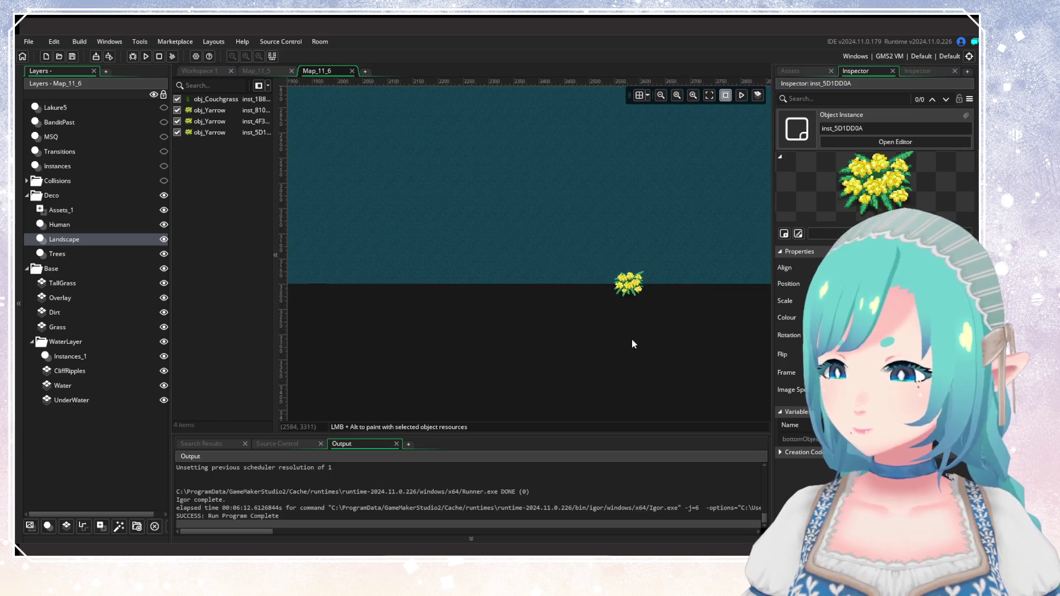
{"action": "left_click", "coordinate": [629, 283]}
{"action": "left_click", "coordinate": [885, 270]}
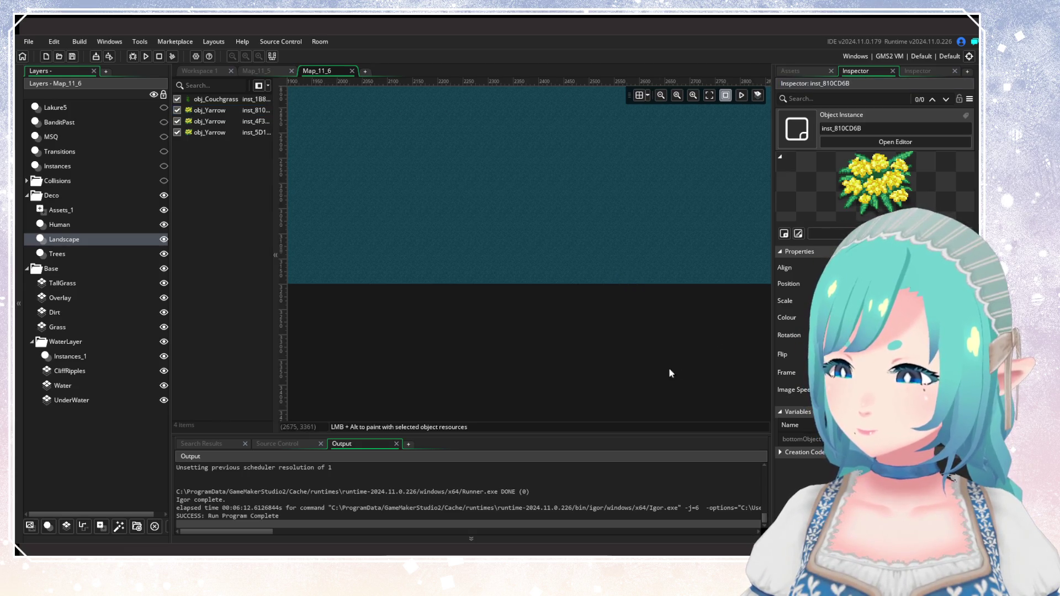
{"action": "scroll", "coordinate": [676, 365], "scroll_direction": "right", "scroll_amount": 5}
{"action": "left_click", "coordinate": [580, 293]}
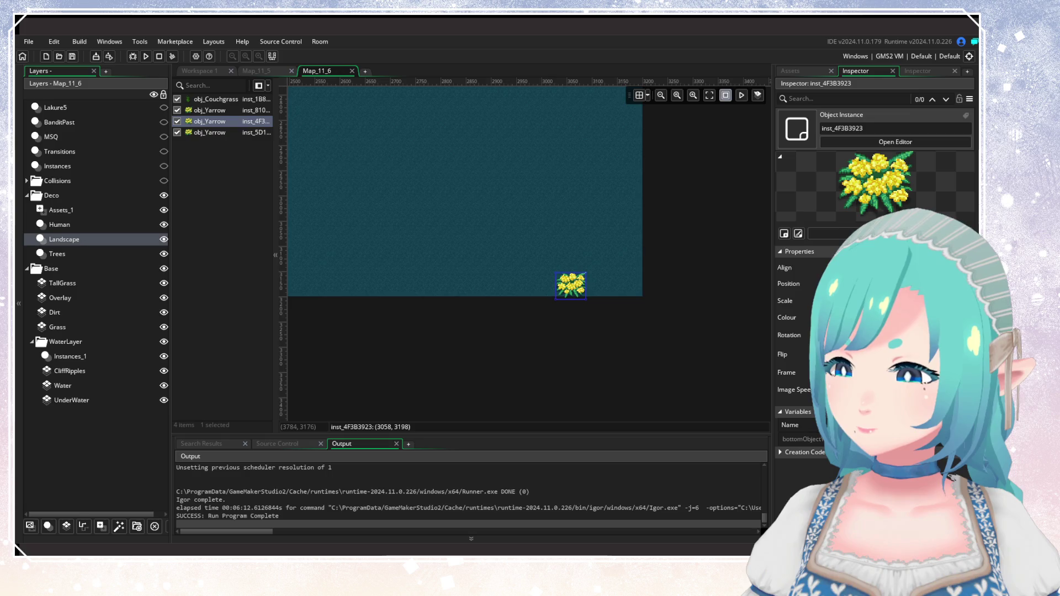
{"action": "left_click", "coordinate": [943, 276]}
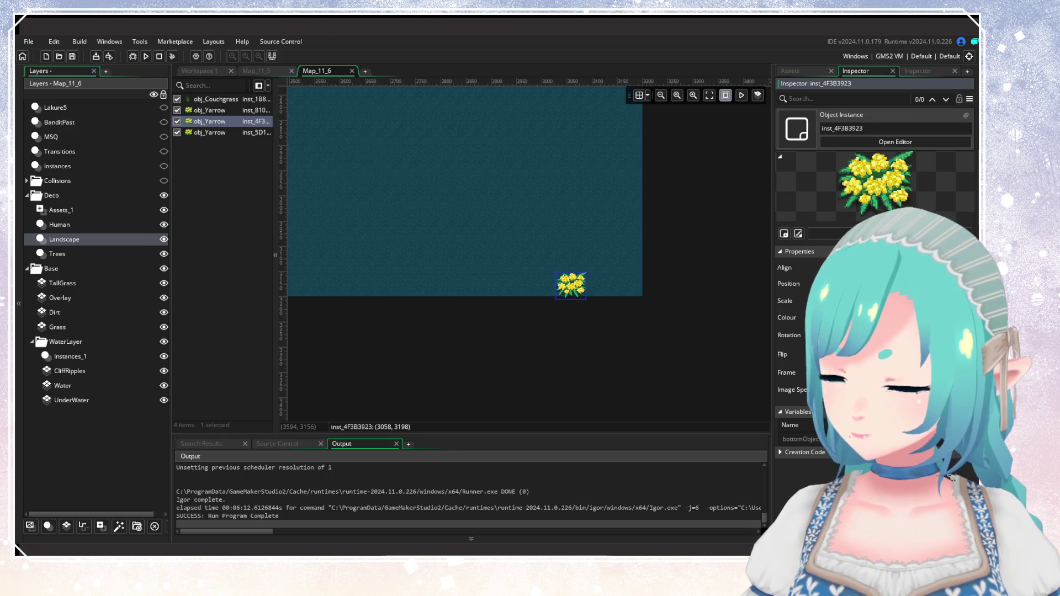
{"action": "left_click", "coordinate": [668, 326]}
Bring the coastline and camp into view, then return to the Map_11_5 room.
{"action": "scroll", "coordinate": [666, 325], "scroll_direction": "down", "scroll_amount": 5}
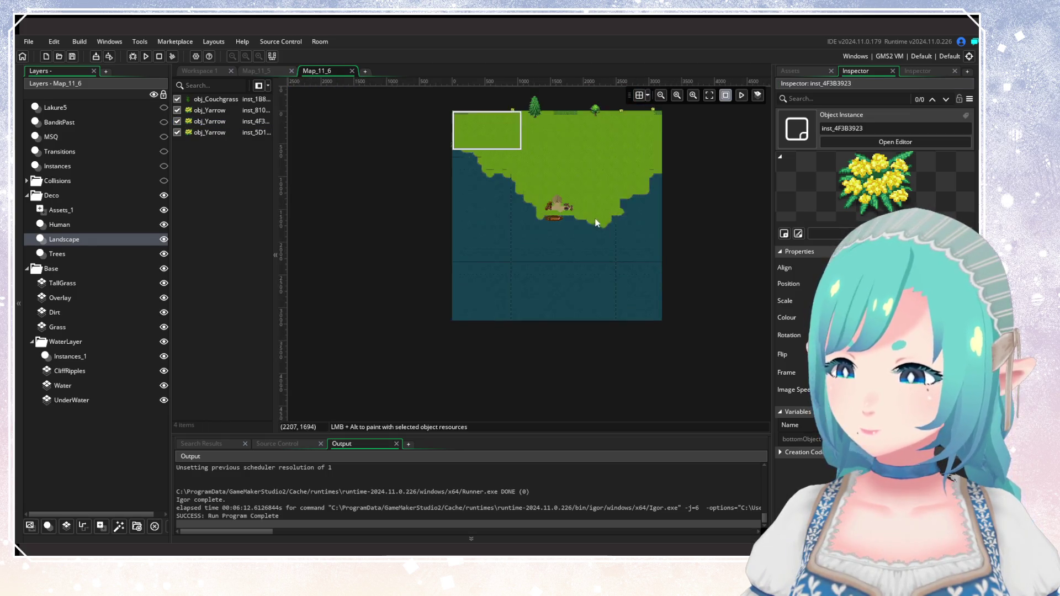
{"action": "scroll", "coordinate": [596, 227], "scroll_direction": "up", "scroll_amount": 4}
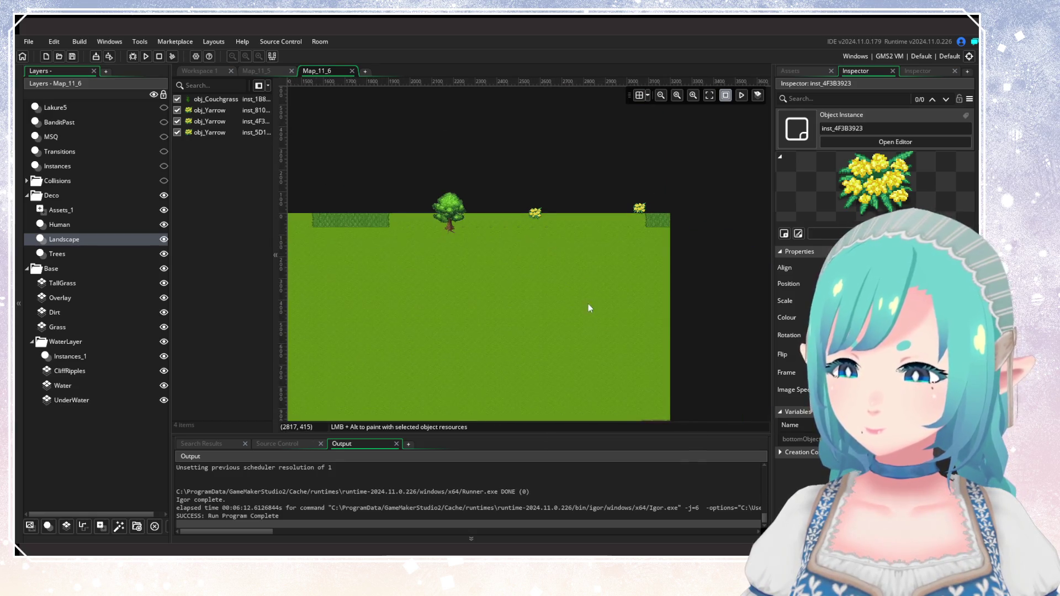
{"action": "left_click_drag", "start_coordinate": [533, 281], "coordinate": [629, 210]}
{"action": "scroll", "coordinate": [628, 221], "scroll_direction": "down", "scroll_amount": 3}
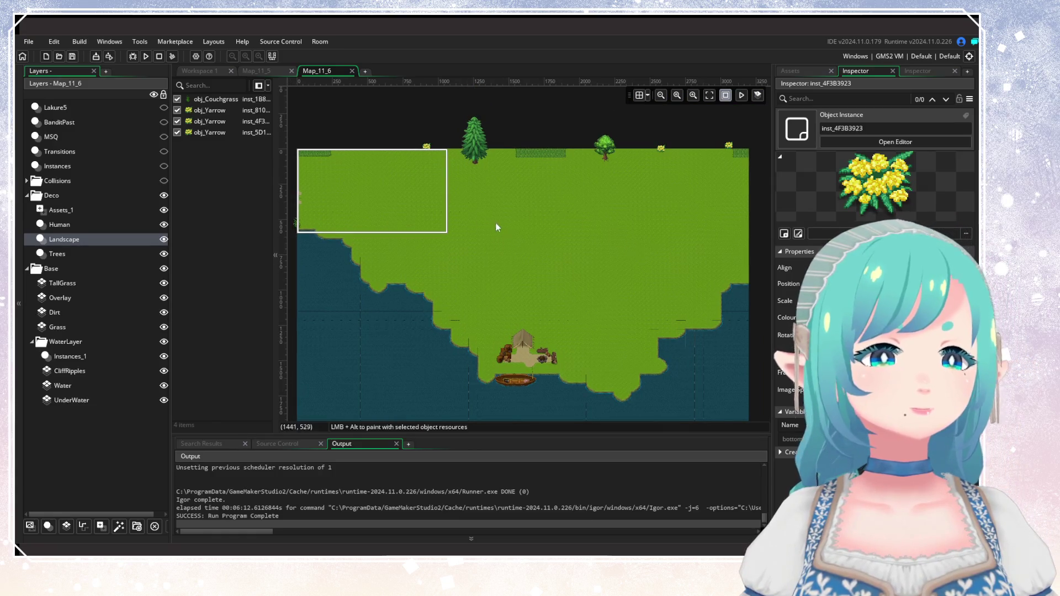
{"action": "left_click", "coordinate": [268, 72]}
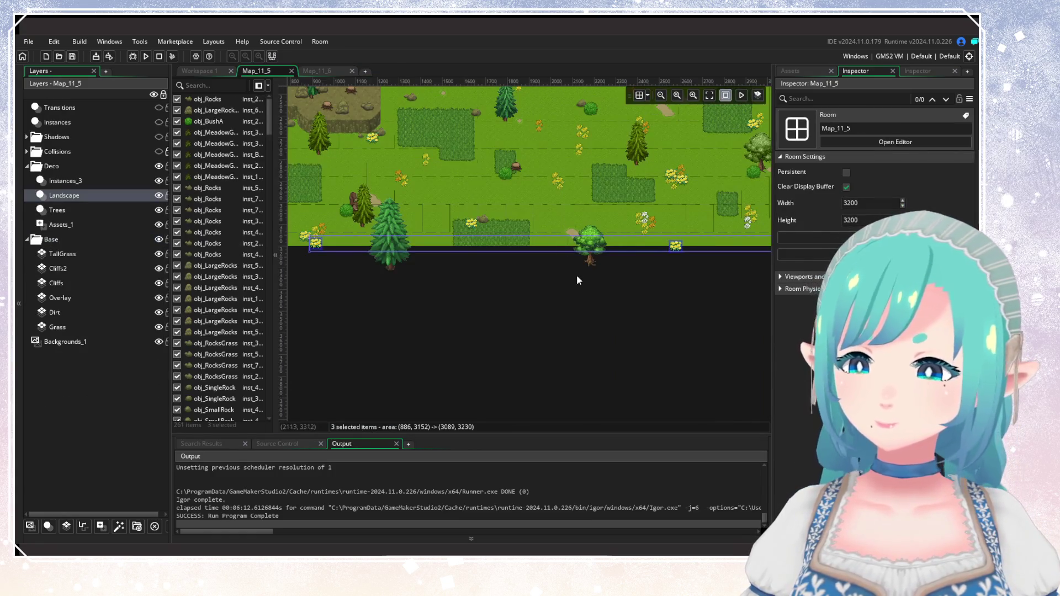
Close the Map_11_5 room tab, leaving Map_11_6 as the active room.
{"action": "scroll", "coordinate": [576, 272], "scroll_direction": "left", "scroll_amount": 10}
{"action": "scroll", "coordinate": [664, 263], "scroll_direction": "right", "scroll_amount": 5}
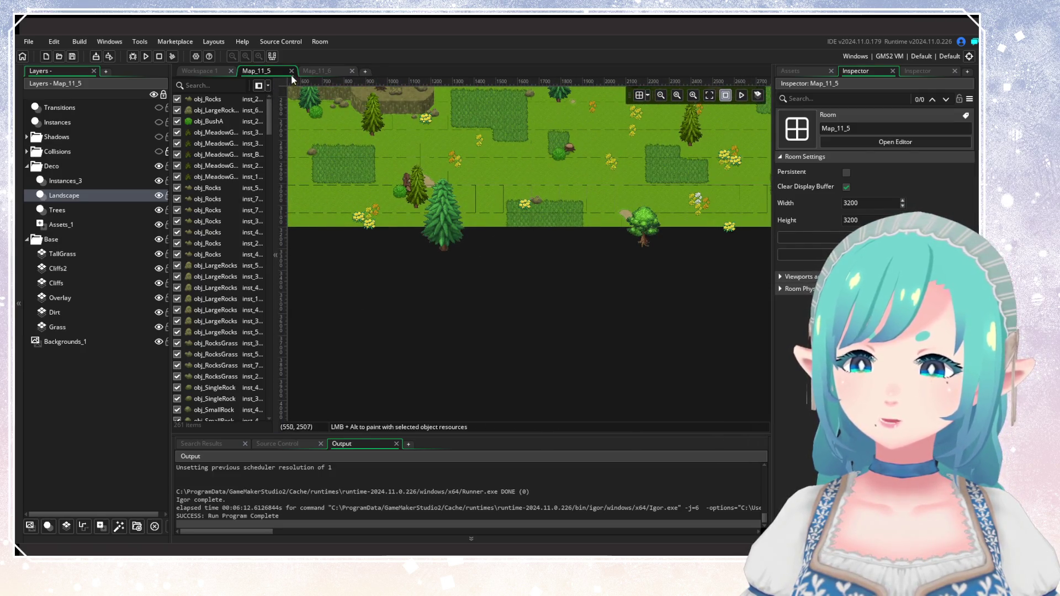
{"action": "left_click", "coordinate": [291, 71]}
{"action": "scroll", "coordinate": [614, 240], "scroll_direction": "down", "scroll_amount": 5}
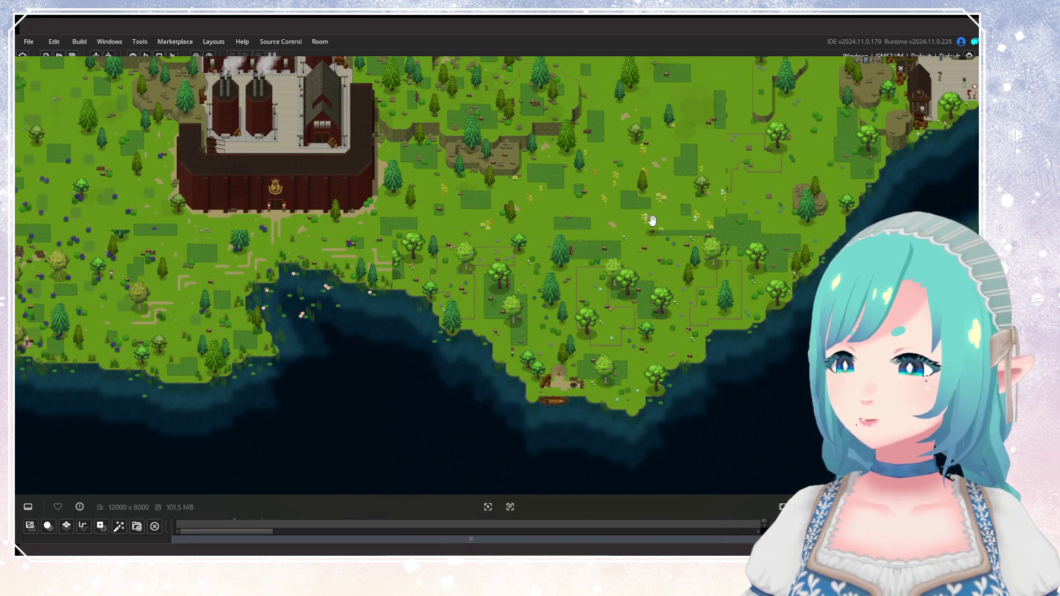
{"action": "scroll", "coordinate": [554, 223], "scroll_direction": "up", "scroll_amount": 4}
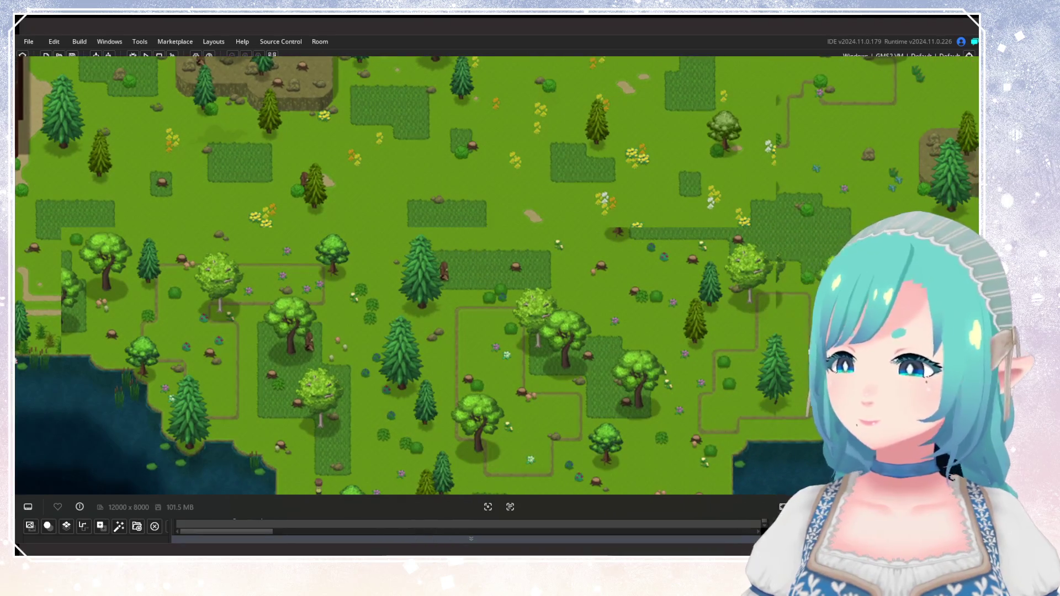
{"action": "scroll", "coordinate": [578, 217], "scroll_direction": "up", "scroll_amount": 5}
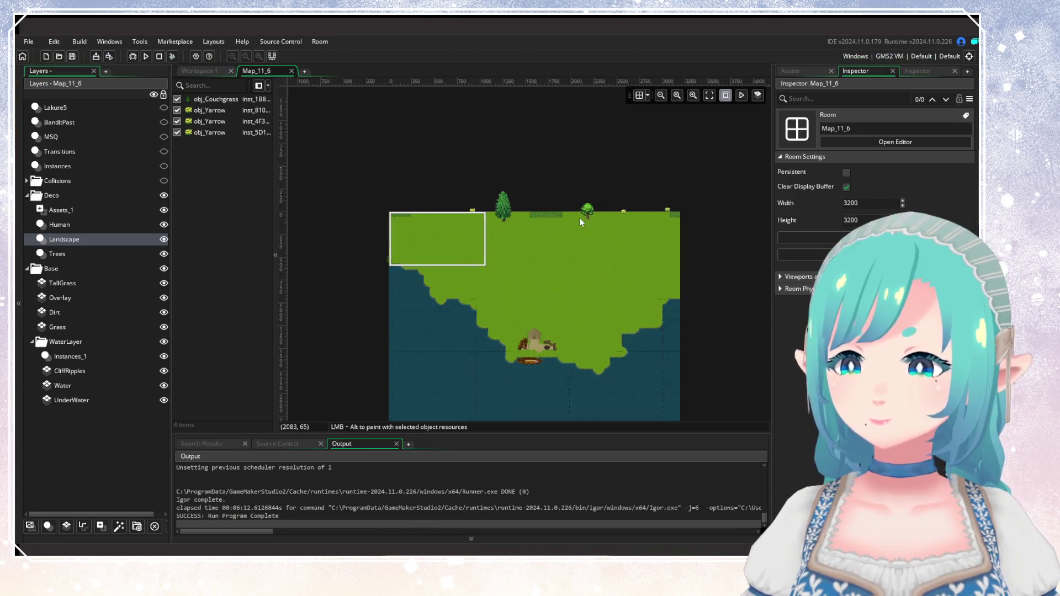
Choose the LongGrass auto-tile from the Tiles libraries for the TallGrass layer.
{"action": "scroll", "coordinate": [678, 244], "scroll_direction": "down", "scroll_amount": 4}
{"action": "scroll", "coordinate": [564, 243], "scroll_direction": "up", "scroll_amount": 5}
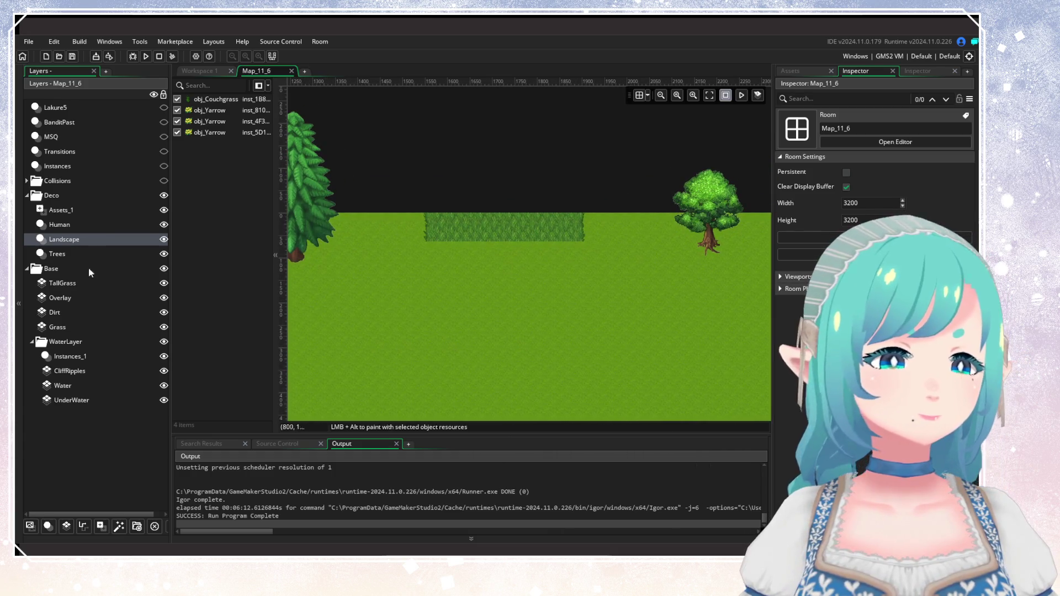
{"action": "left_click", "coordinate": [82, 283]}
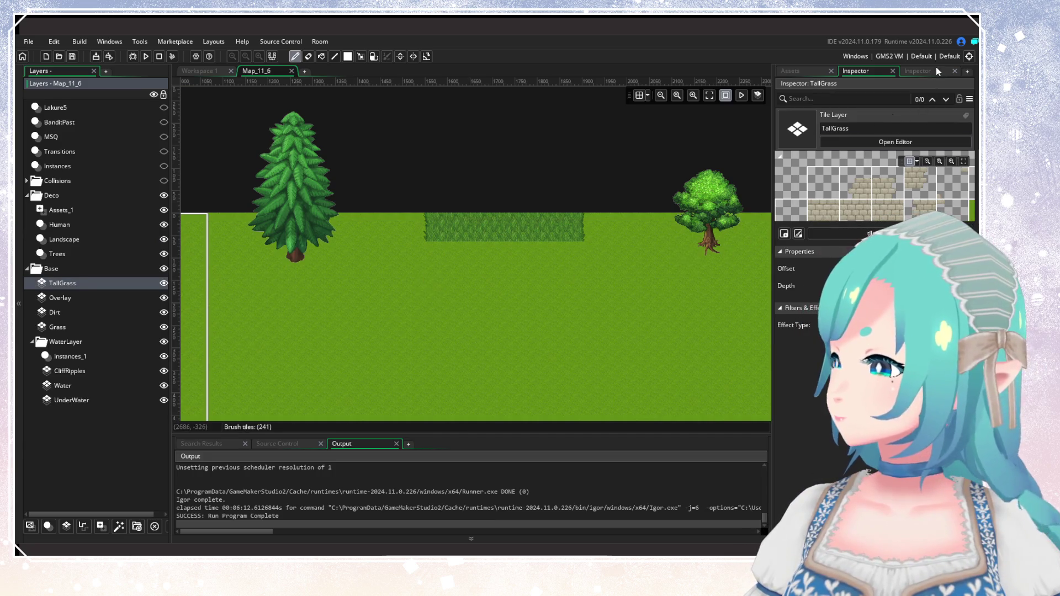
{"action": "left_click", "coordinate": [917, 71]}
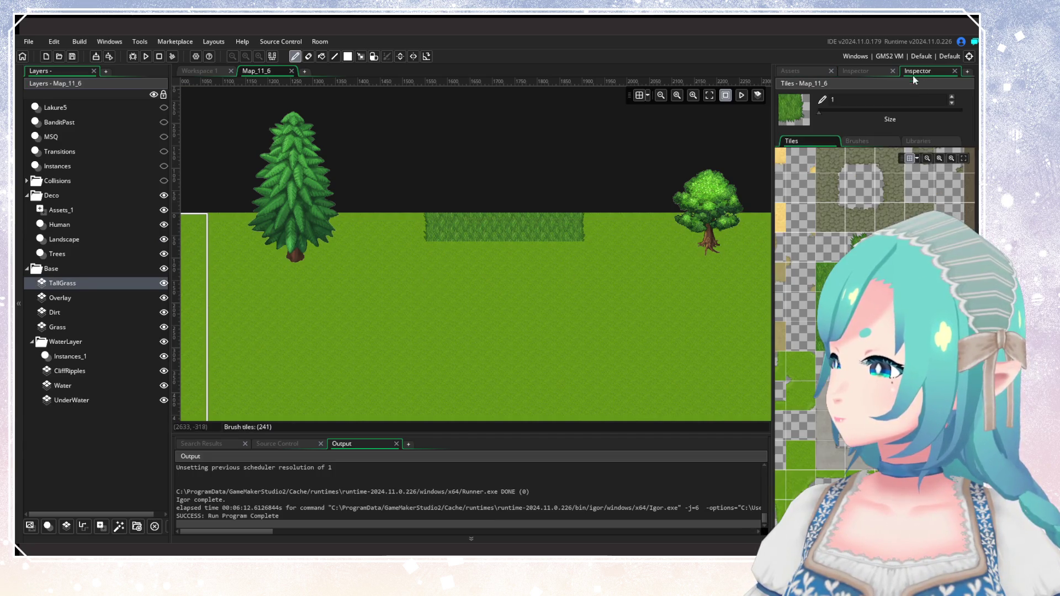
{"action": "left_click", "coordinate": [933, 140]}
{"action": "left_click", "coordinate": [804, 220]}
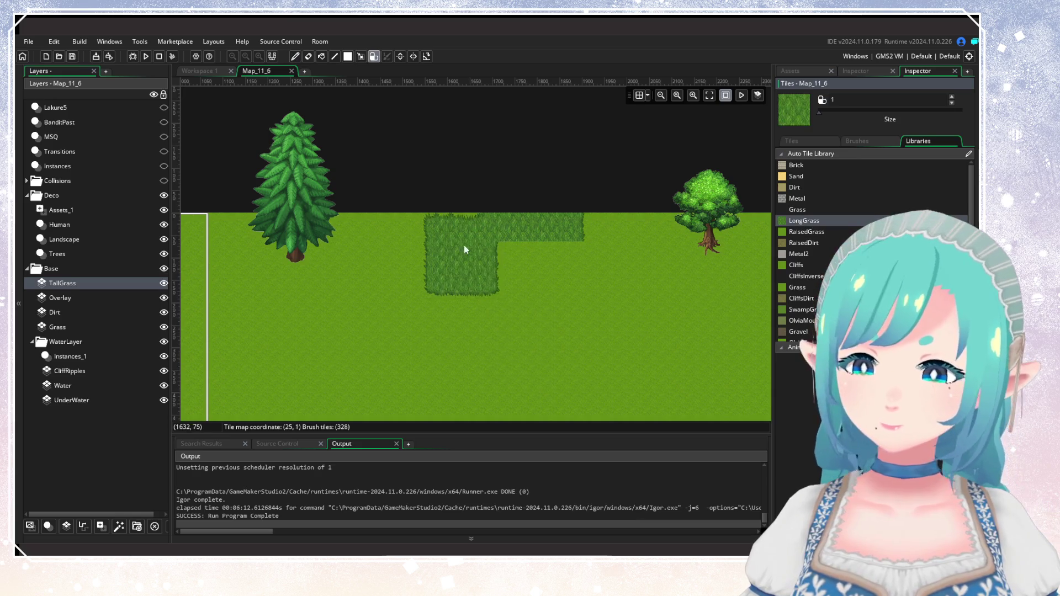
Paint LongGrass patches below the top strip and down the room's right edge.
{"action": "mouse_move", "coordinate": [466, 230]}
{"action": "left_mouse_down"}
{"action": "mouse_move", "coordinate": [553, 230]}
{"action": "mouse_move", "coordinate": [538, 238]}
{"action": "left_mouse_up"}
{"action": "scroll", "coordinate": [480, 314], "scroll_direction": "right", "scroll_amount": 10}
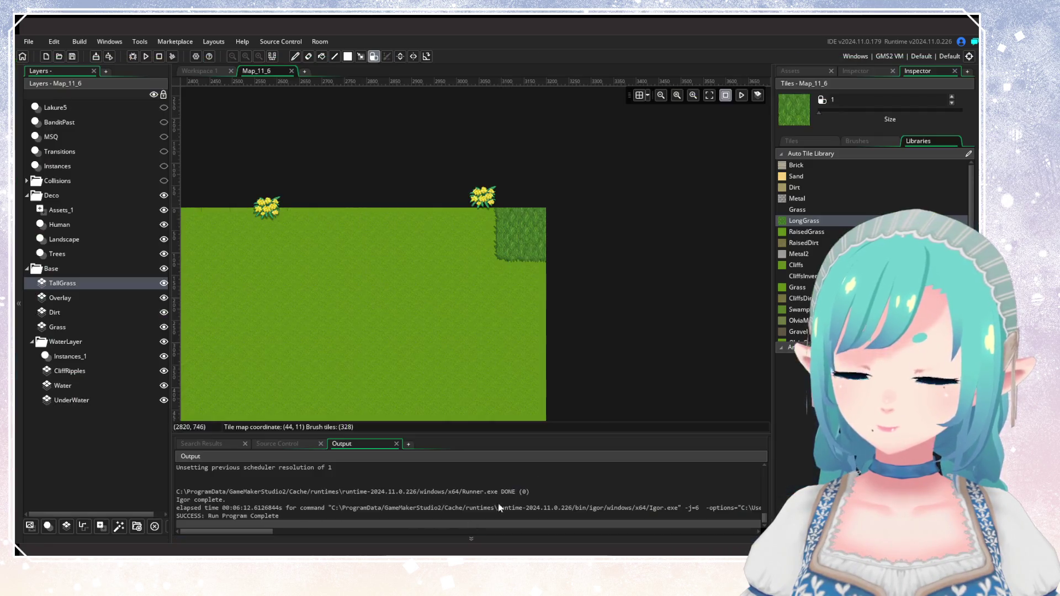
{"action": "left_click", "coordinate": [535, 274]}
{"action": "left_click", "coordinate": [538, 301]}
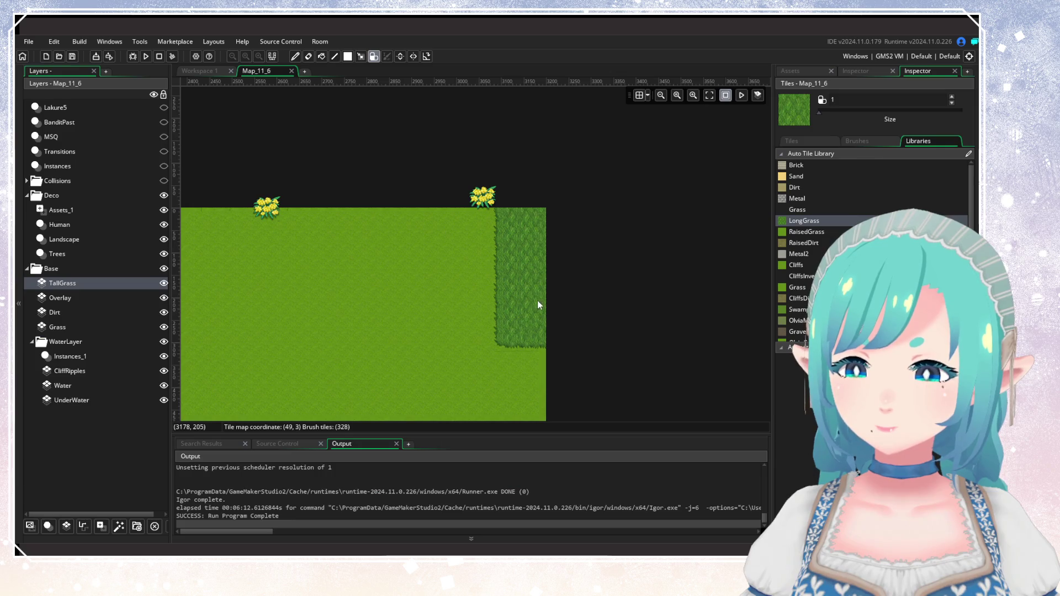
{"action": "scroll", "coordinate": [643, 270], "scroll_direction": "down", "scroll_amount": 2}
{"action": "scroll", "coordinate": [643, 271], "scroll_direction": "down", "scroll_amount": 4}
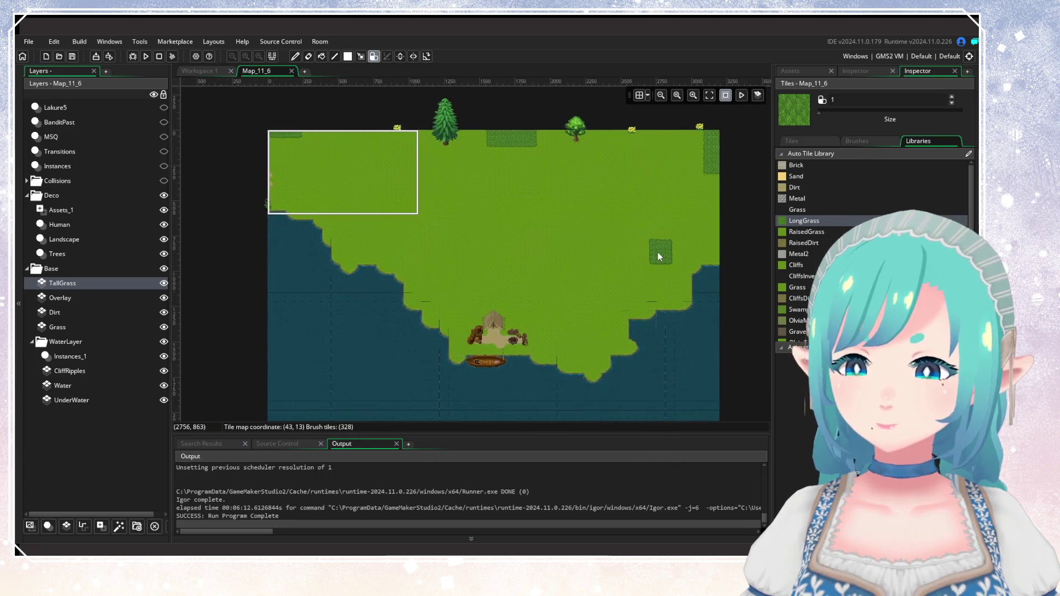
Pick the dirt tile on the Dirt layer with a brush size of 2.
{"action": "scroll", "coordinate": [602, 282], "scroll_direction": "up", "scroll_amount": 1}
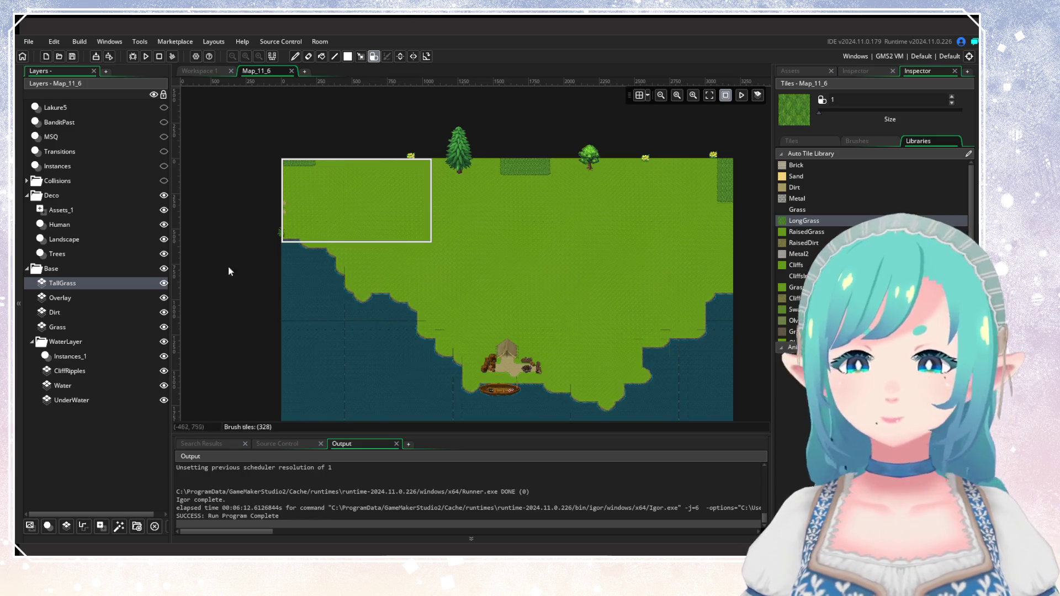
{"action": "left_click", "coordinate": [70, 310]}
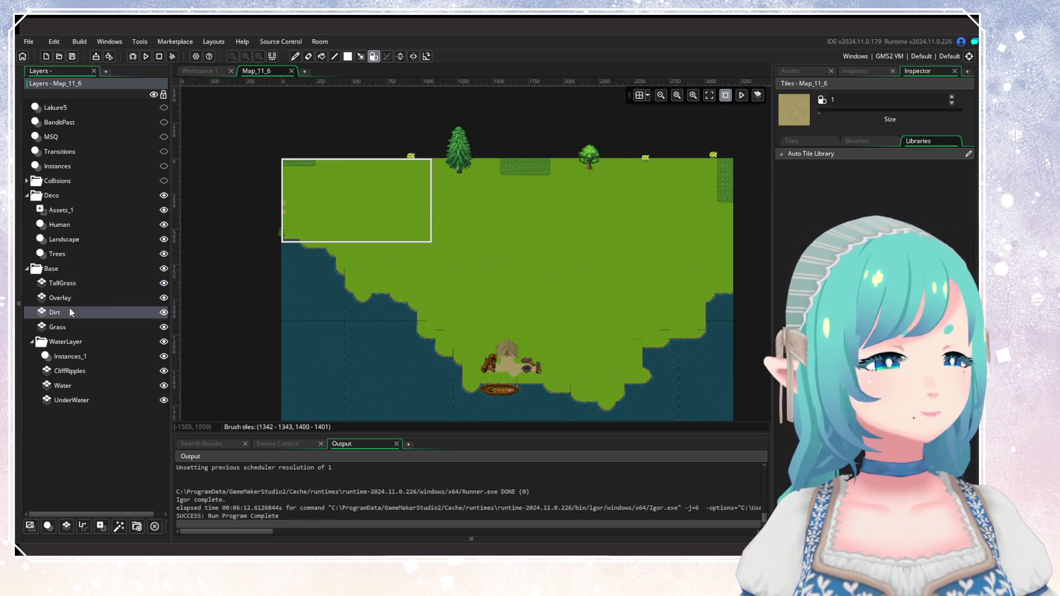
{"action": "scroll", "coordinate": [364, 269], "scroll_direction": "up", "scroll_amount": 4}
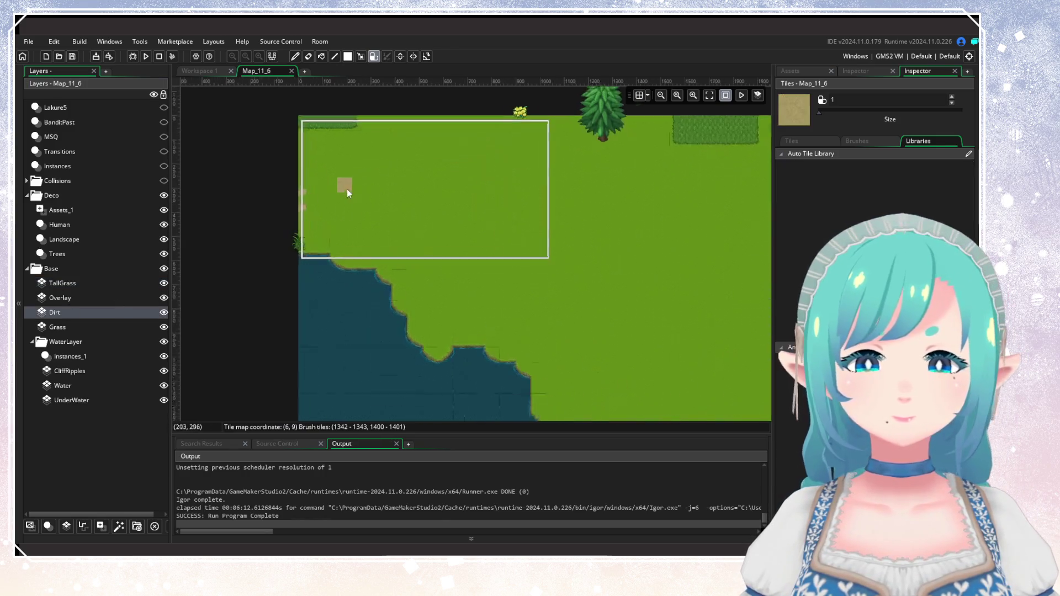
{"action": "left_click", "coordinate": [82, 299]}
{"action": "left_click_drag", "start_coordinate": [407, 269], "coordinate": [338, 324]}
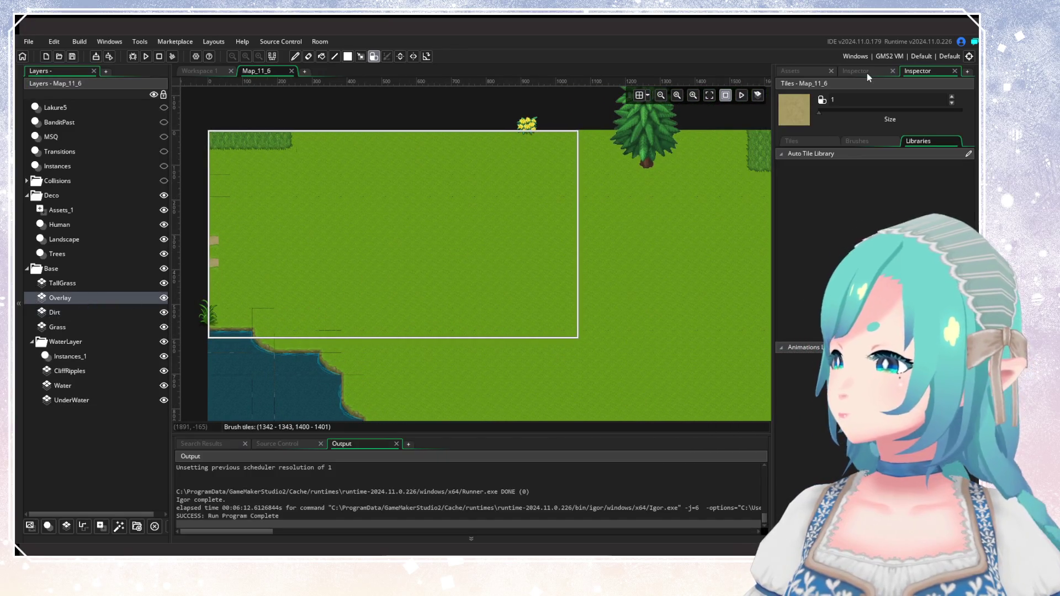
{"action": "left_click", "coordinate": [867, 76]}
{"action": "left_click", "coordinate": [907, 74]}
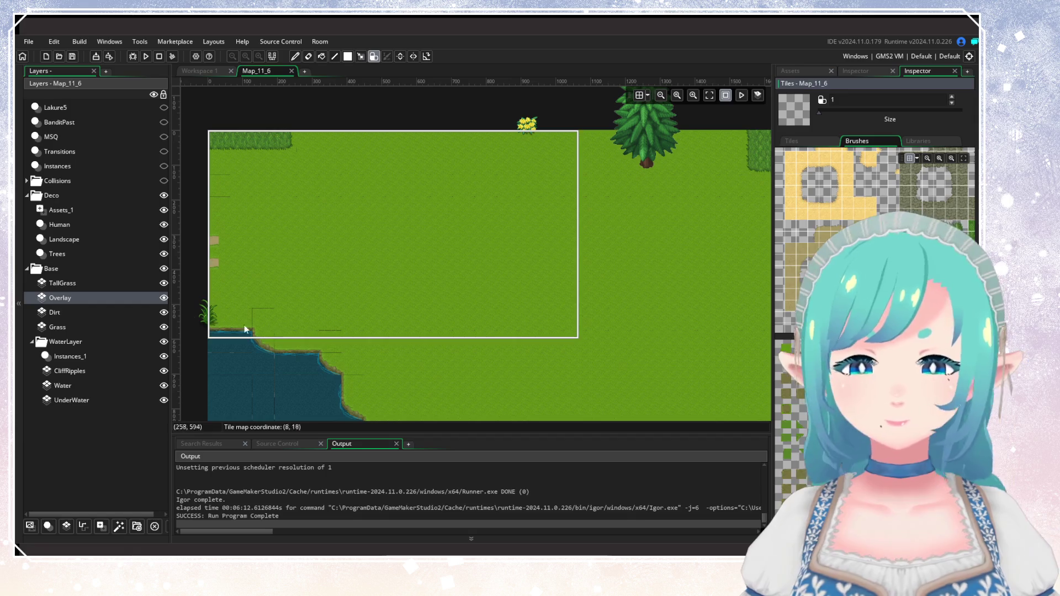
{"action": "left_click", "coordinate": [76, 312]}
{"action": "left_click", "coordinate": [806, 260]}
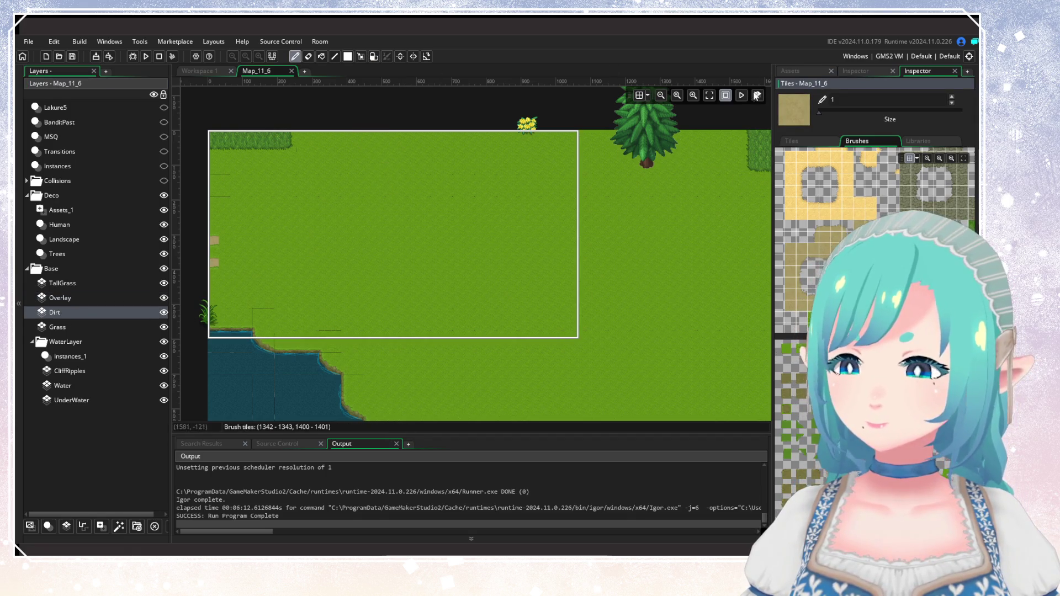
{"action": "left_click", "coordinate": [951, 98]}
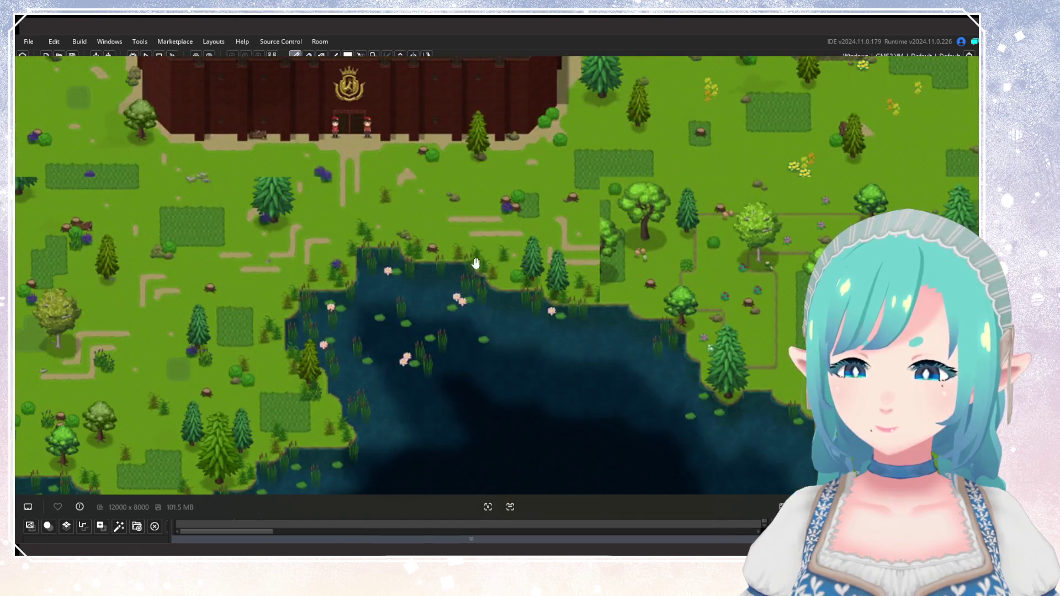
{"action": "left_click_drag", "start_coordinate": [311, 285], "coordinate": [477, 195]}
{"action": "mouse_move", "coordinate": [621, 259]}
{"action": "left_mouse_down"}
{"action": "mouse_move", "coordinate": [497, 296]}
{"action": "mouse_move", "coordinate": [407, 291]}
{"action": "left_mouse_up"}
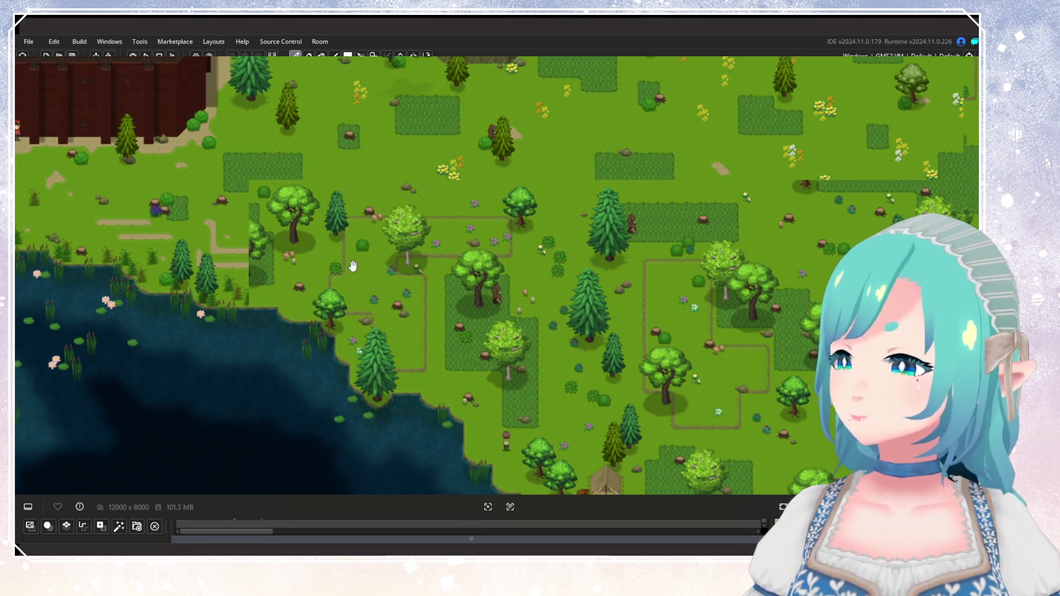
{"action": "mouse_move", "coordinate": [517, 280]}
{"action": "left_mouse_down"}
{"action": "mouse_move", "coordinate": [491, 188]}
{"action": "mouse_move", "coordinate": [537, 304]}
{"action": "mouse_move", "coordinate": [567, 282]}
{"action": "left_mouse_up"}
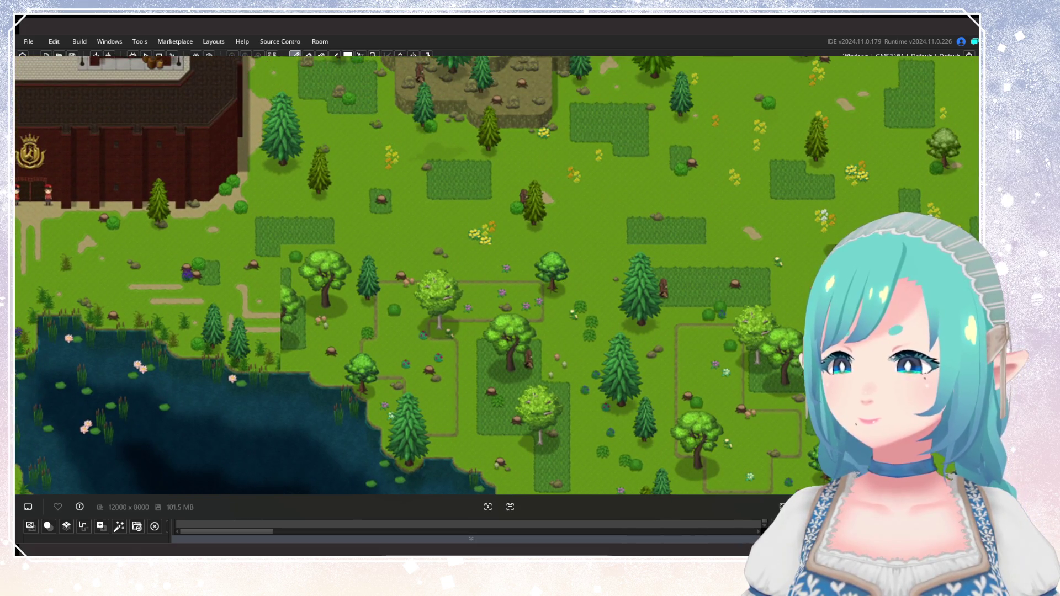
{"action": "key", "text": "Escape"}
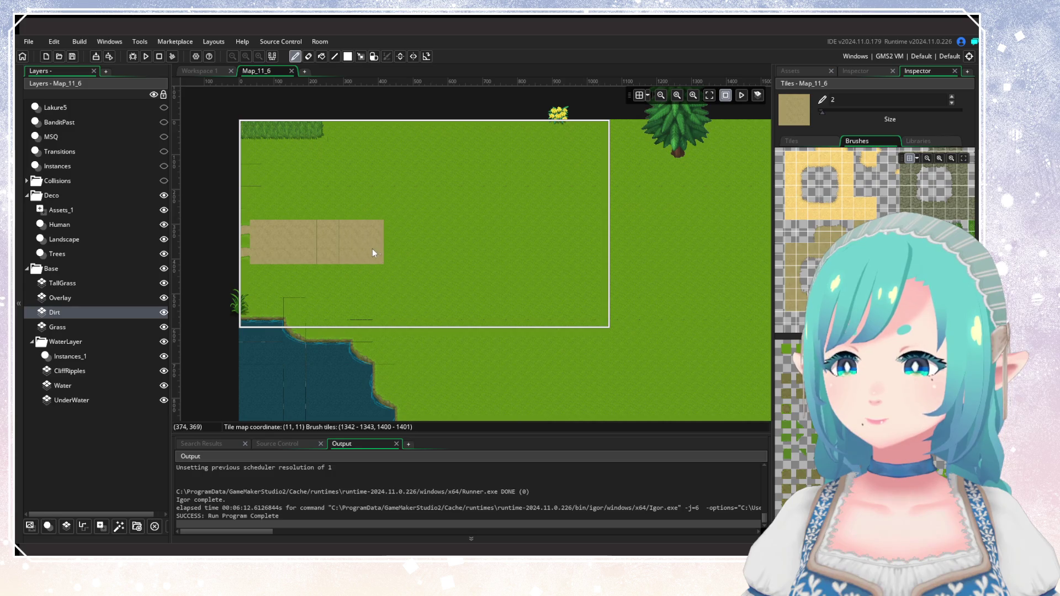
Paint a raised dirt stretch up and to the right of the existing path.
{"action": "mouse_move", "coordinate": [411, 251]}
{"action": "left_mouse_down"}
{"action": "mouse_move", "coordinate": [409, 207]}
{"action": "mouse_move", "coordinate": [508, 205]}
{"action": "left_mouse_up"}
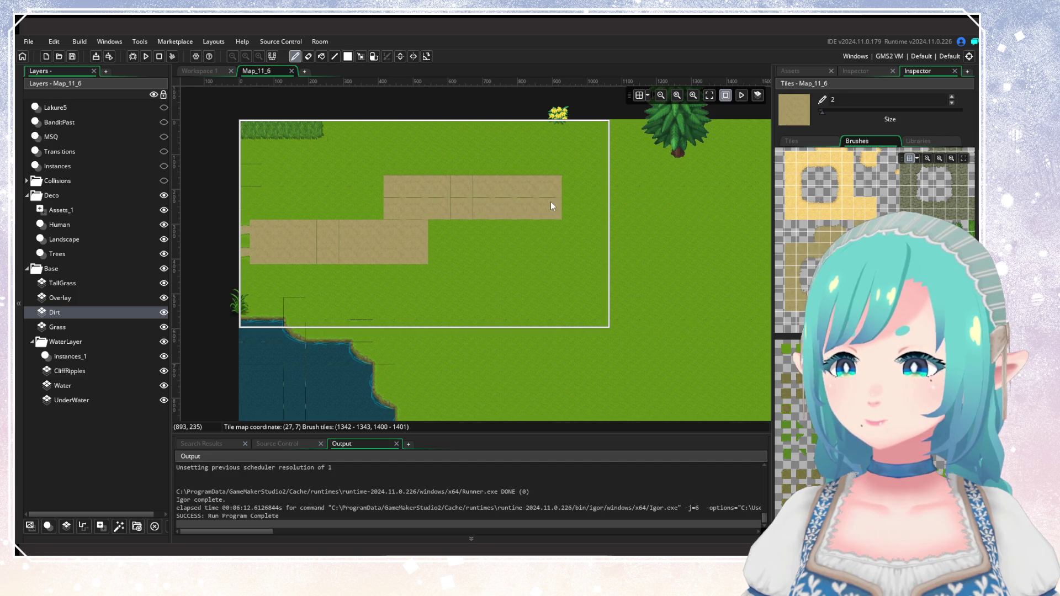
{"action": "scroll", "coordinate": [551, 200], "scroll_direction": "down", "scroll_amount": 5}
{"action": "mouse_move", "coordinate": [591, 285]}
{"action": "left_mouse_down"}
{"action": "mouse_move", "coordinate": [525, 274]}
{"action": "mouse_move", "coordinate": [589, 329]}
{"action": "left_mouse_up"}
{"action": "scroll", "coordinate": [552, 278], "scroll_direction": "up", "scroll_amount": 3}
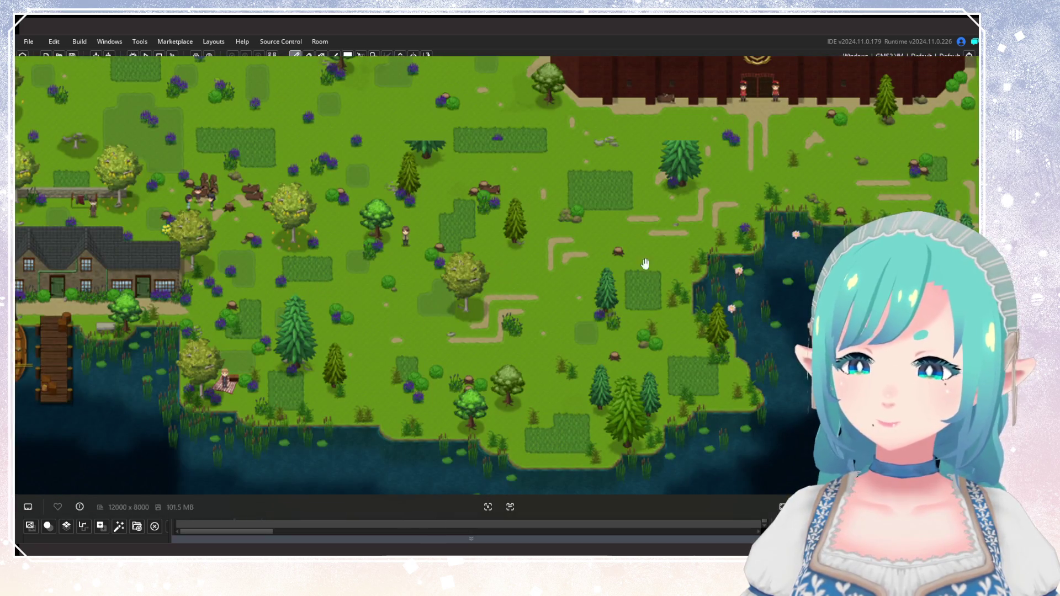
{"action": "scroll", "coordinate": [503, 272], "scroll_direction": "down", "scroll_amount": 5}
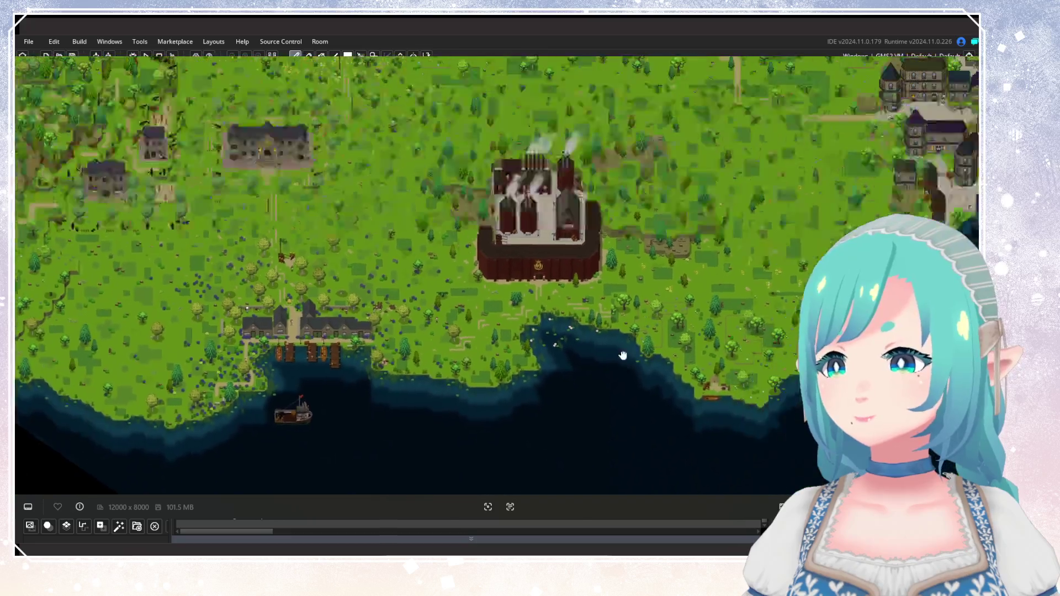
{"action": "left_click_drag", "start_coordinate": [623, 354], "coordinate": [611, 376]}
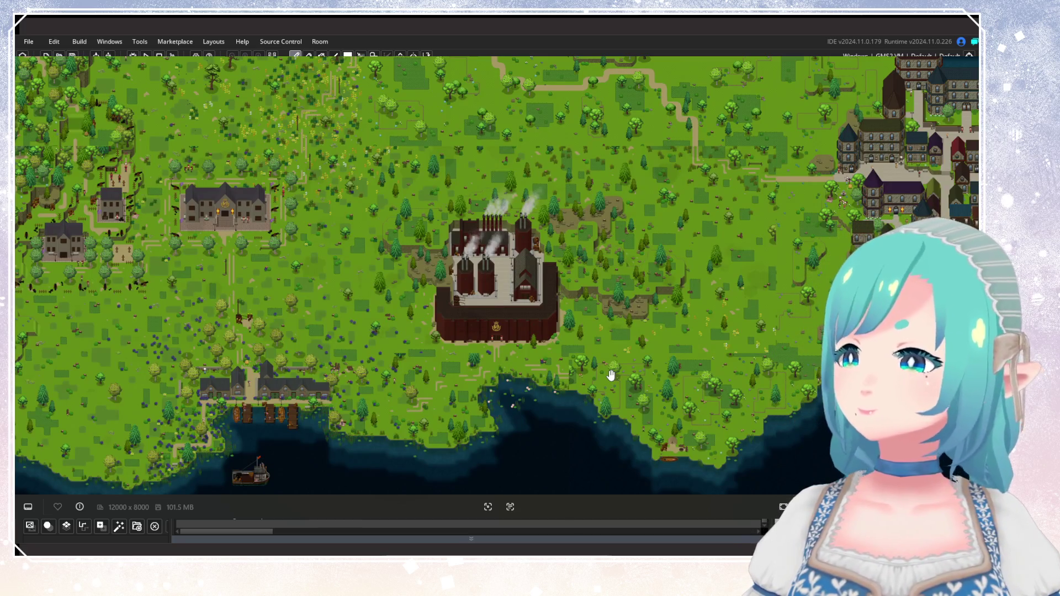
{"action": "left_click_drag", "start_coordinate": [360, 311], "coordinate": [334, 329]}
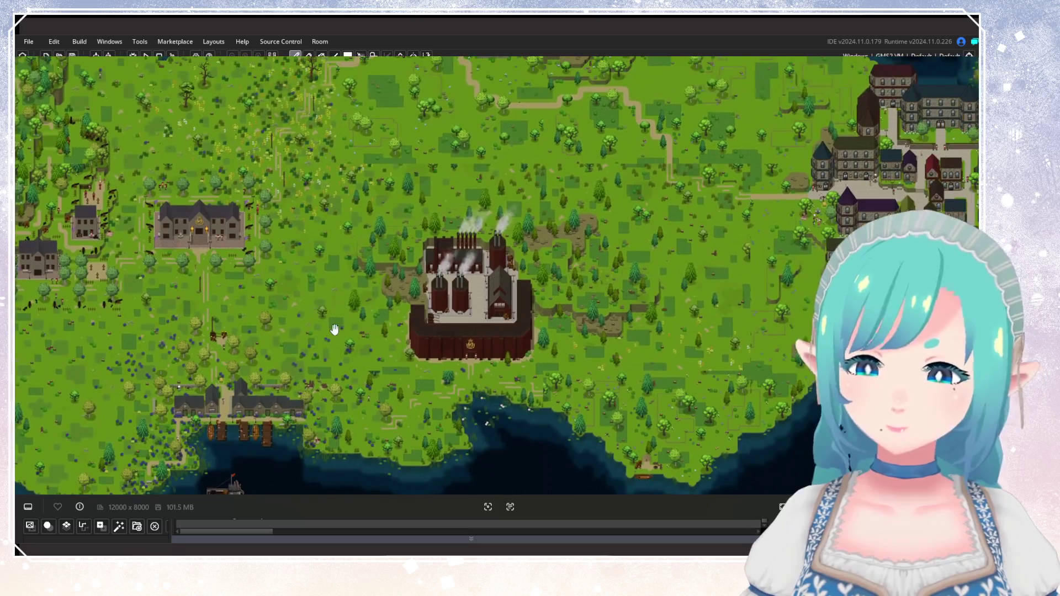
{"action": "scroll", "coordinate": [408, 268], "scroll_direction": "down", "scroll_amount": 2}
{"action": "scroll", "coordinate": [411, 261], "scroll_direction": "up", "scroll_amount": 4}
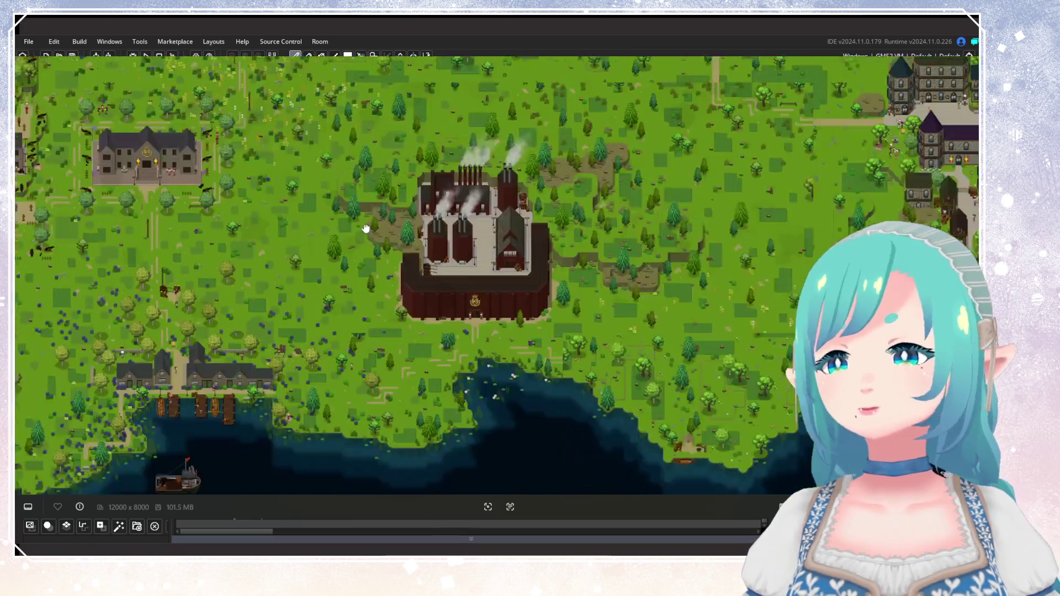
{"action": "left_click_drag", "start_coordinate": [366, 228], "coordinate": [398, 170]}
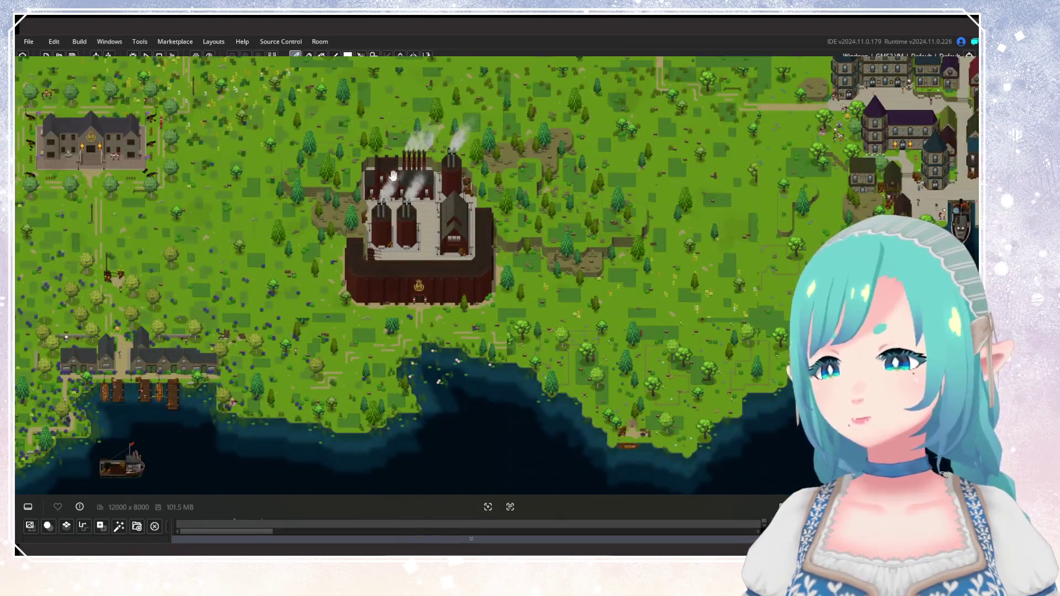
{"action": "left_click_drag", "start_coordinate": [506, 261], "coordinate": [467, 397]}
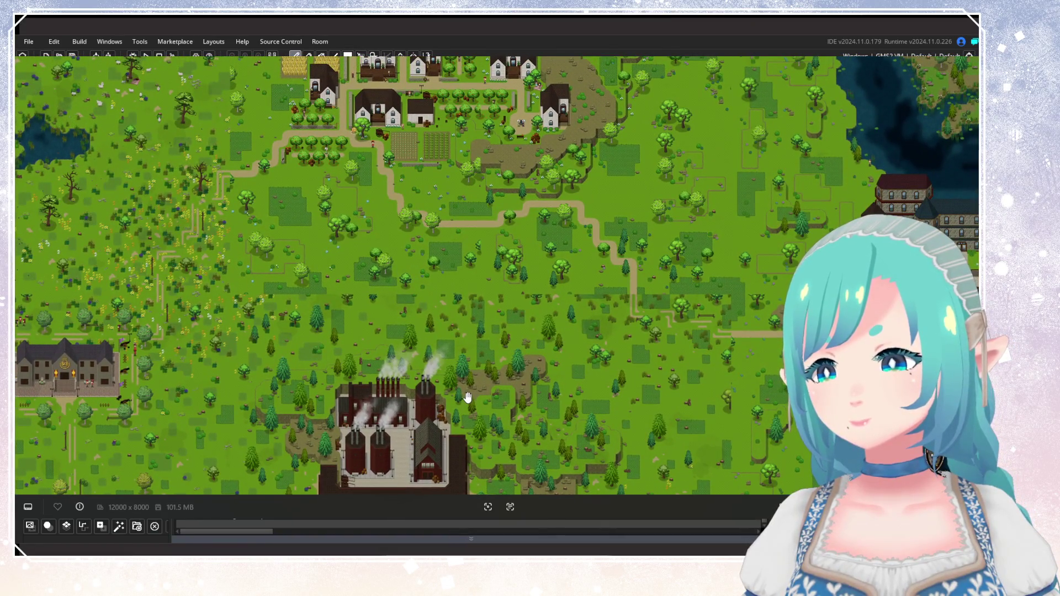
{"action": "left_click_drag", "start_coordinate": [467, 396], "coordinate": [506, 262]}
{"action": "left_click_drag", "start_coordinate": [192, 240], "coordinate": [170, 412]}
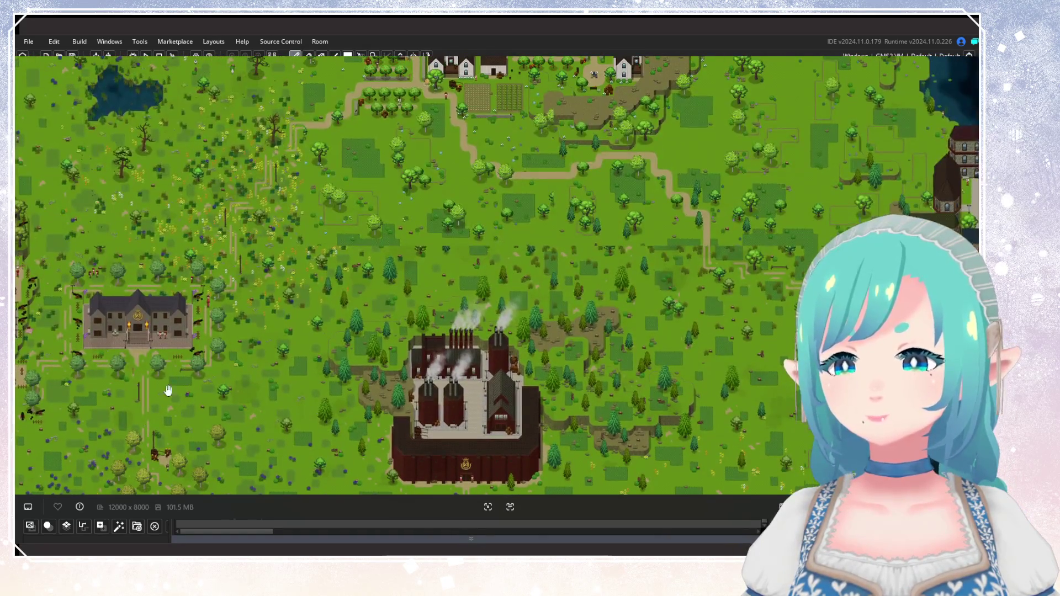
{"action": "left_click_drag", "start_coordinate": [756, 222], "coordinate": [659, 156]}
{"action": "mouse_move", "coordinate": [618, 378]}
{"action": "left_mouse_down"}
{"action": "mouse_move", "coordinate": [673, 354]}
{"action": "mouse_move", "coordinate": [565, 299]}
{"action": "left_mouse_up"}
{"action": "scroll", "coordinate": [565, 299], "scroll_direction": "up", "scroll_amount": 1}
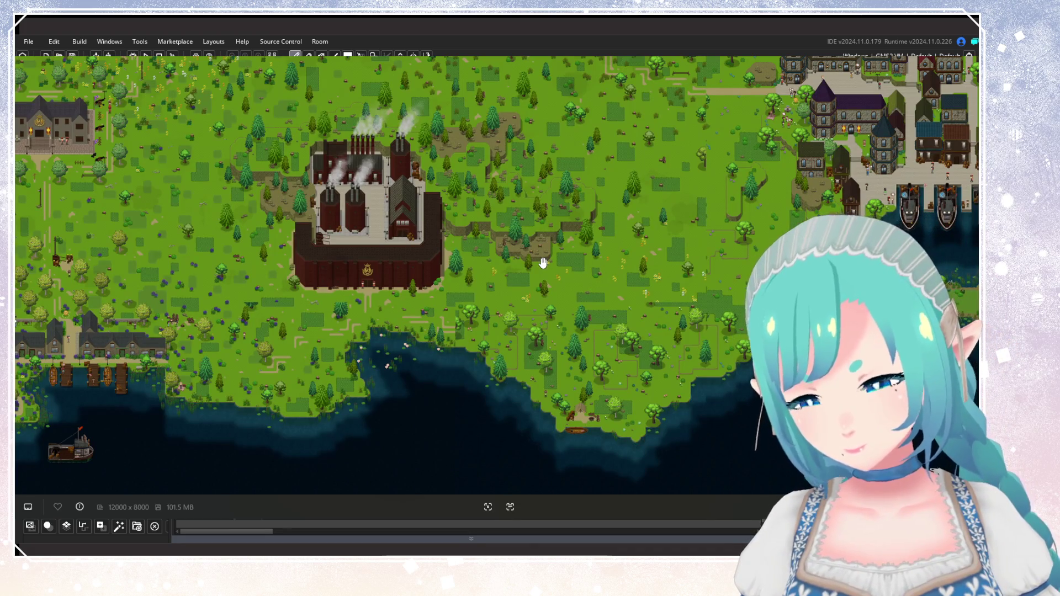
{"action": "scroll", "coordinate": [544, 270], "scroll_direction": "down", "scroll_amount": 2}
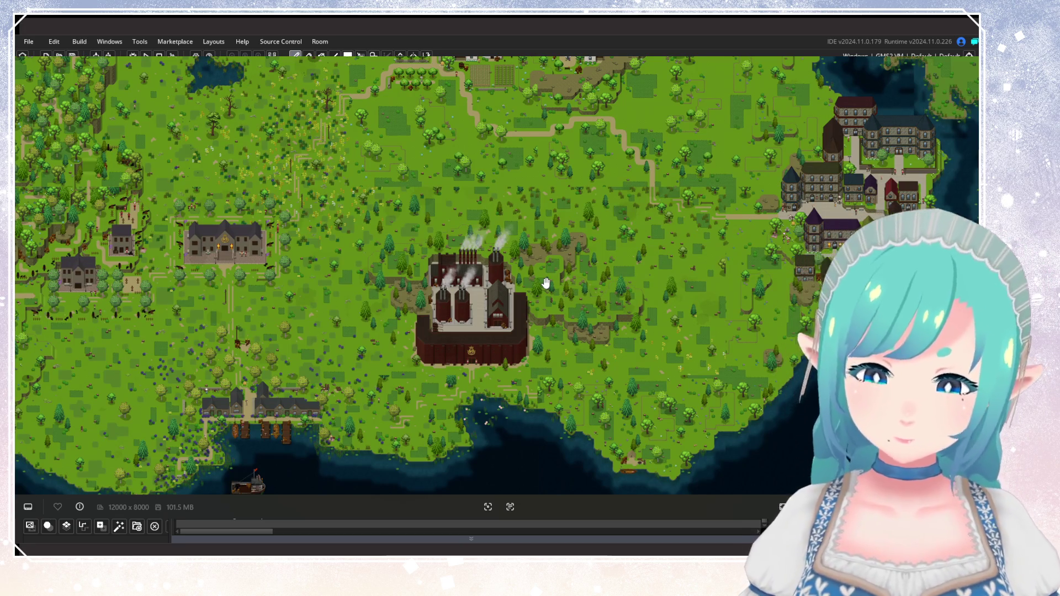
{"action": "mouse_move", "coordinate": [544, 319]}
{"action": "left_mouse_down"}
{"action": "mouse_move", "coordinate": [515, 201]}
{"action": "mouse_move", "coordinate": [535, 300]}
{"action": "mouse_move", "coordinate": [547, 249]}
{"action": "left_mouse_up"}
{"action": "scroll", "coordinate": [516, 201], "scroll_direction": "down", "scroll_amount": 3}
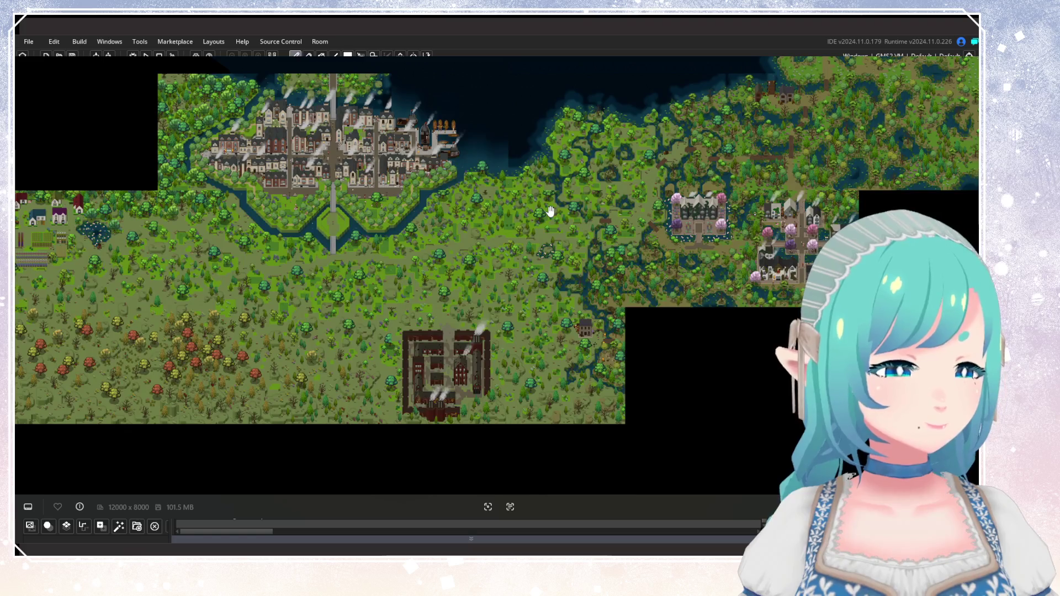
Pan and zoom the reference map over the water, river and buildings above the fortress.
{"action": "left_click_drag", "start_coordinate": [516, 166], "coordinate": [516, 182]}
{"action": "scroll", "coordinate": [516, 189], "scroll_direction": "down", "scroll_amount": 1}
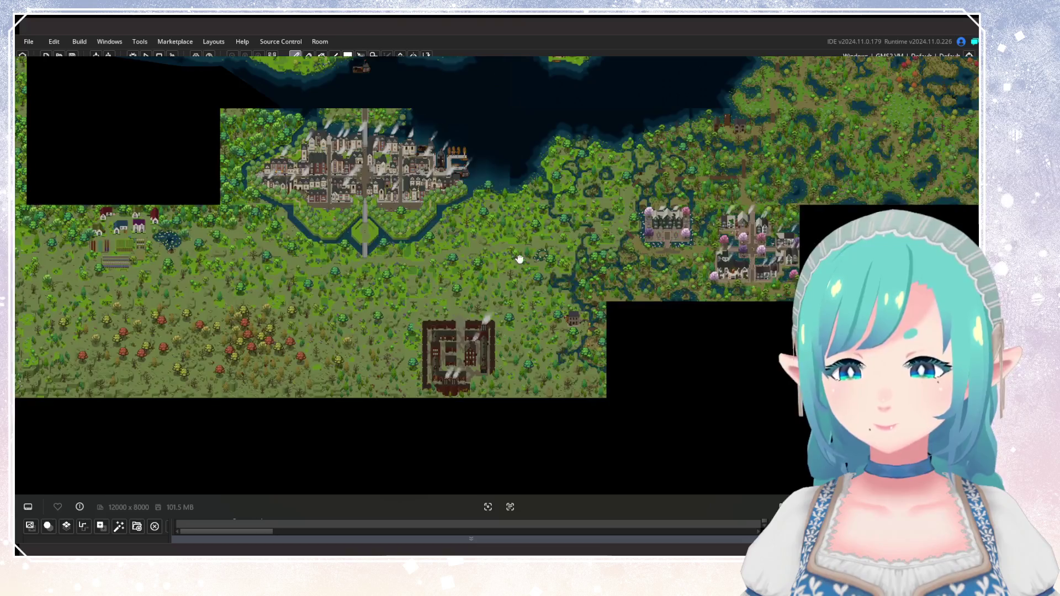
{"action": "scroll", "coordinate": [512, 263], "scroll_direction": "up", "scroll_amount": 5}
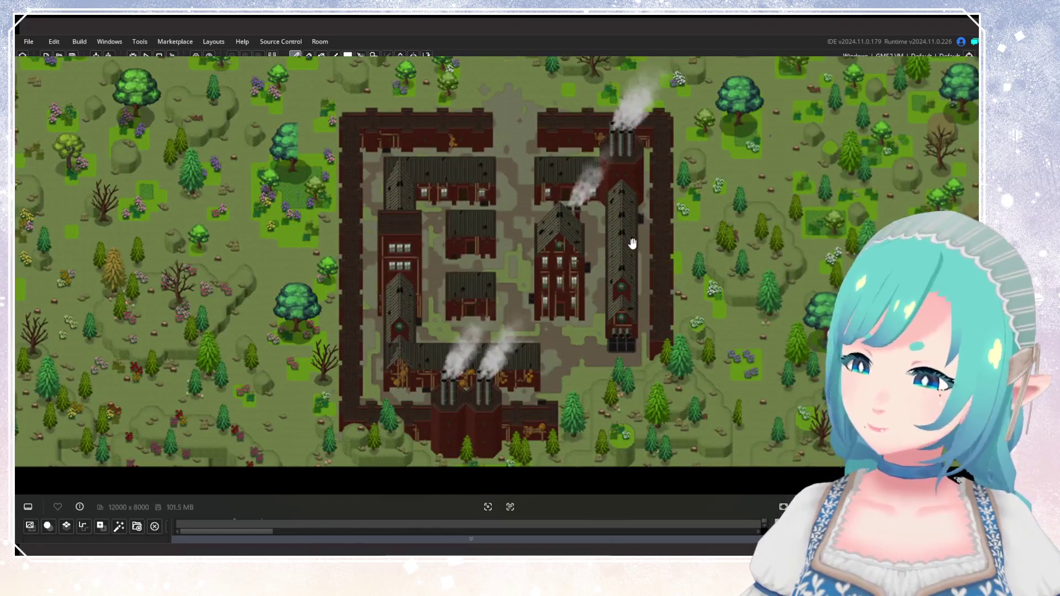
{"action": "left_click_drag", "start_coordinate": [492, 169], "coordinate": [516, 331]}
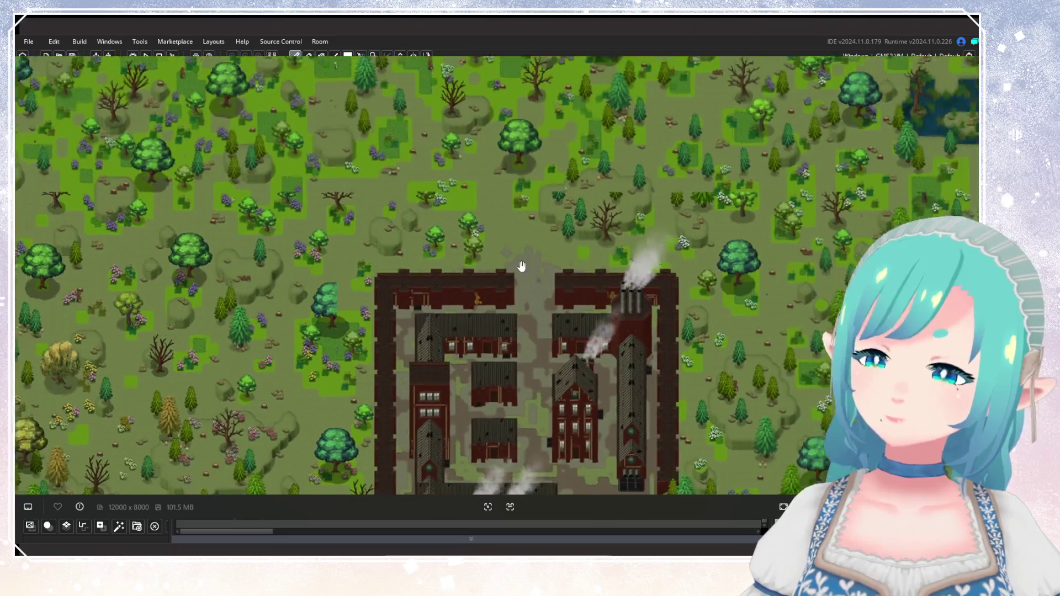
{"action": "scroll", "coordinate": [515, 298], "scroll_direction": "down", "scroll_amount": 2}
{"action": "scroll", "coordinate": [515, 298], "scroll_direction": "down", "scroll_amount": 1}
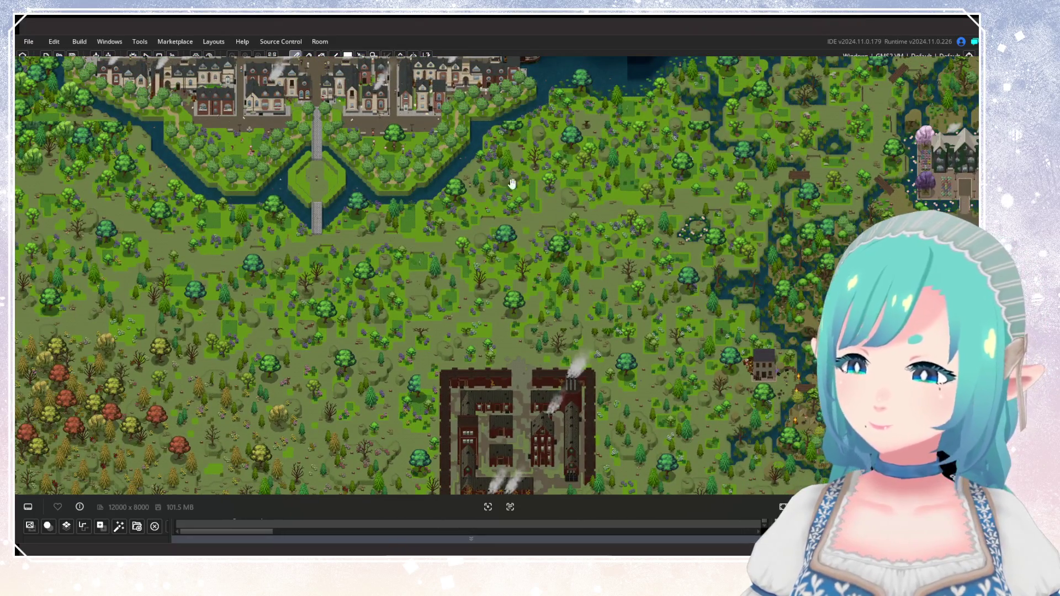
{"action": "scroll", "coordinate": [454, 172], "scroll_direction": "down", "scroll_amount": 3}
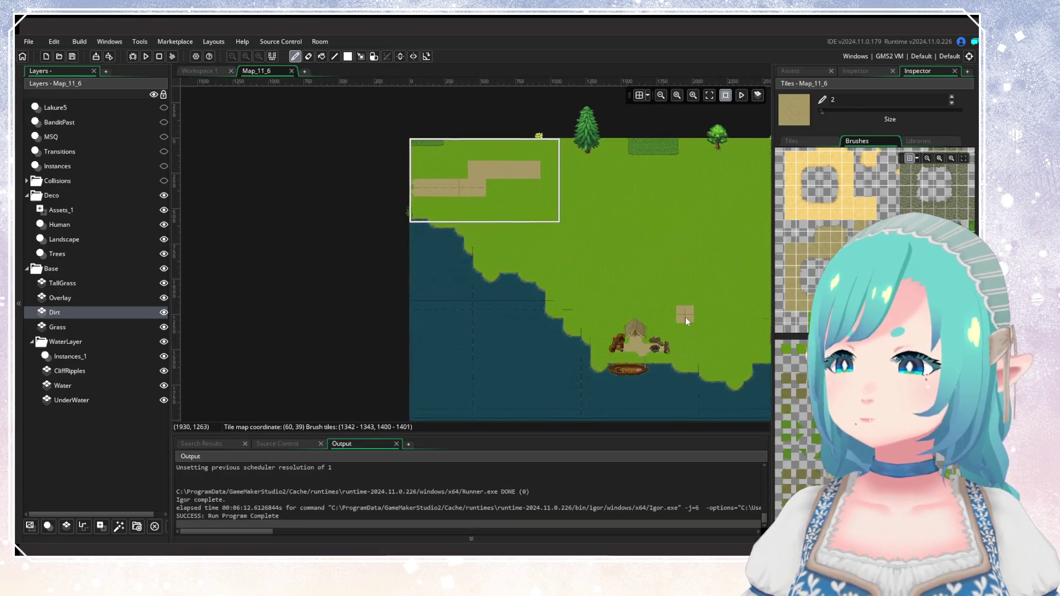
Paint grass-edged path tiles on the Overlay layer, narrowing the dirt blocks into two winding trails.
{"action": "scroll", "coordinate": [531, 279], "scroll_direction": "up", "scroll_amount": 3}
{"action": "scroll", "coordinate": [497, 256], "scroll_direction": "up", "scroll_amount": 5}
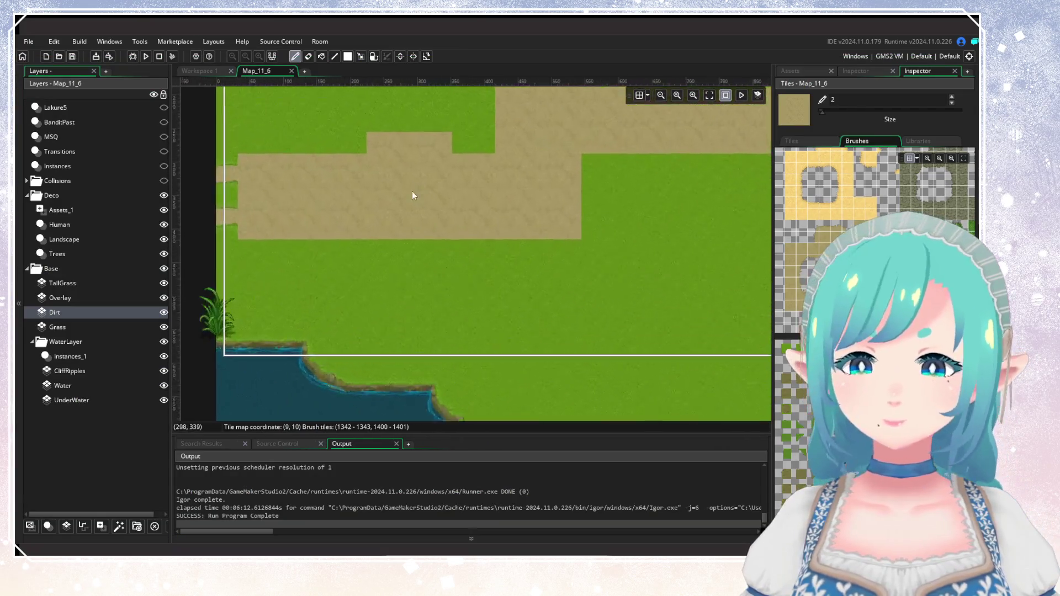
{"action": "left_click", "coordinate": [72, 297]}
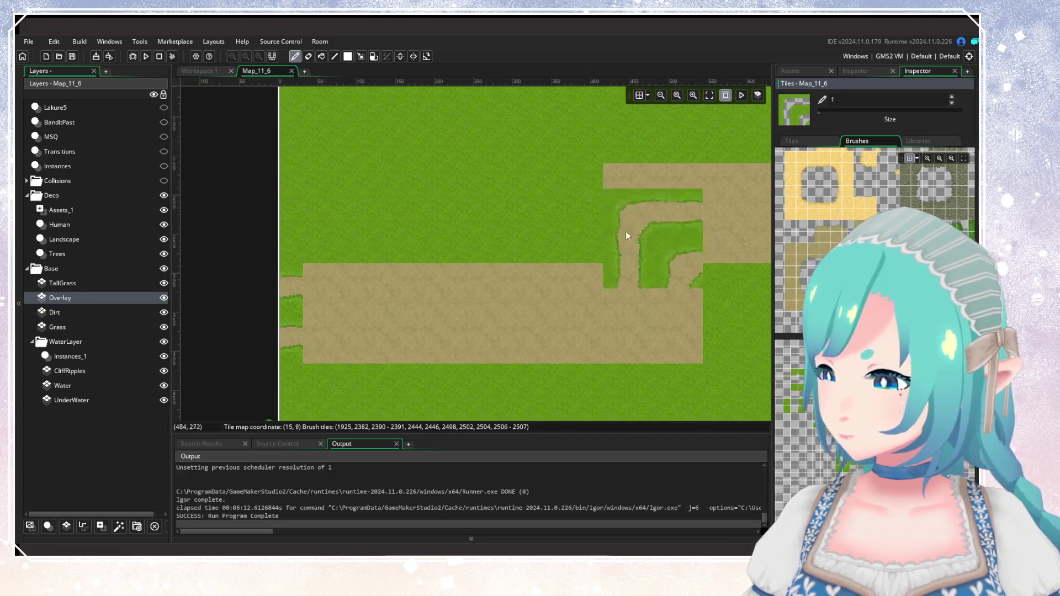
{"action": "left_click", "coordinate": [671, 220]}
{"action": "scroll", "coordinate": [718, 309], "scroll_direction": "right", "scroll_amount": 3}
{"action": "mouse_move", "coordinate": [552, 325]}
{"action": "left_mouse_down"}
{"action": "mouse_move", "coordinate": [571, 371]}
{"action": "mouse_move", "coordinate": [529, 328]}
{"action": "left_mouse_up"}
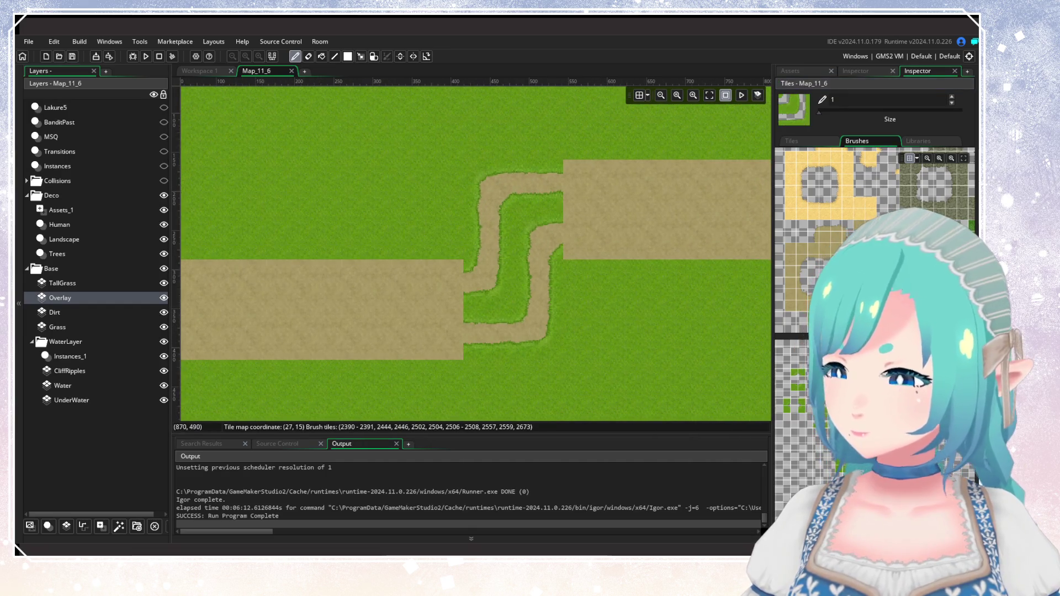
{"action": "scroll", "coordinate": [469, 287], "scroll_direction": "right", "scroll_amount": 3}
{"action": "left_click_drag", "start_coordinate": [491, 236], "coordinate": [720, 225]}
{"action": "scroll", "coordinate": [726, 336], "scroll_direction": "left", "scroll_amount": 7}
{"action": "mouse_move", "coordinate": [463, 292]}
{"action": "left_mouse_down"}
{"action": "mouse_move", "coordinate": [379, 295]}
{"action": "mouse_move", "coordinate": [375, 280]}
{"action": "mouse_move", "coordinate": [581, 274]}
{"action": "left_mouse_up"}
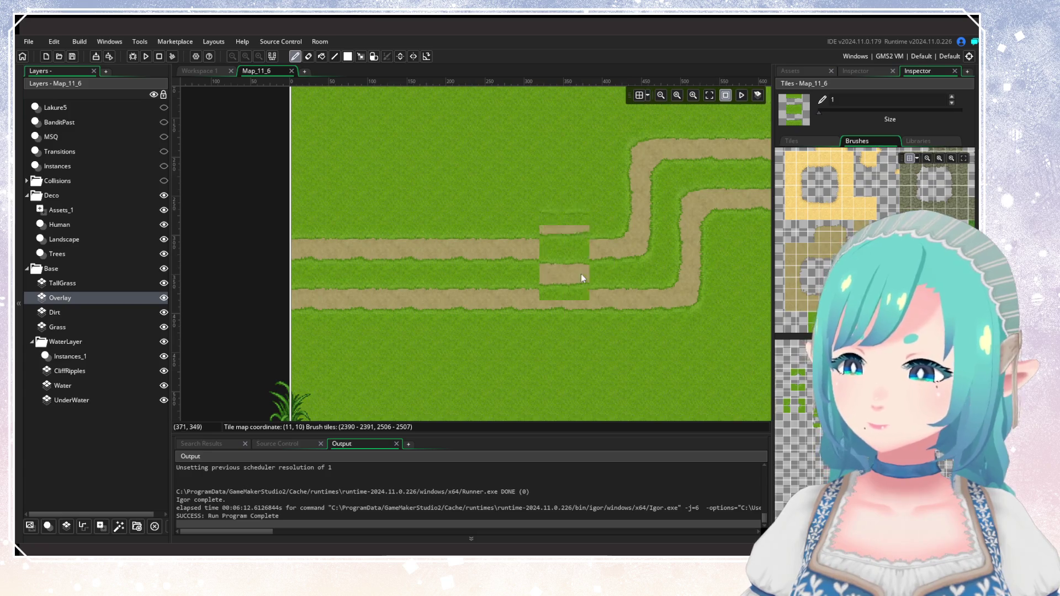
{"action": "left_click", "coordinate": [802, 416]}
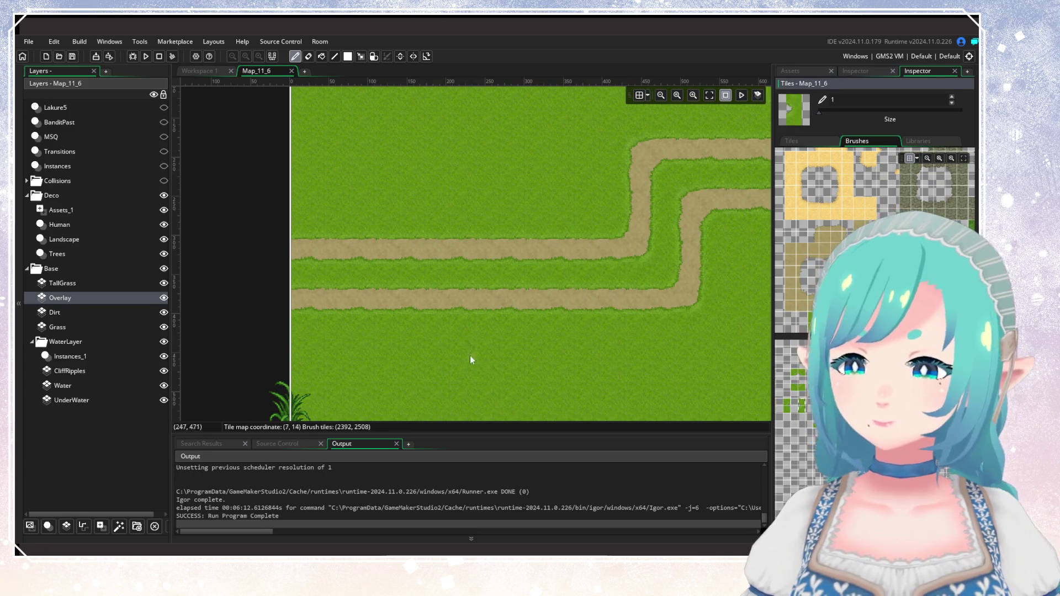
Cut grass gaps into both the upper and lower dirt paths.
{"action": "left_click", "coordinate": [380, 259]}
{"action": "left_click", "coordinate": [447, 308]}
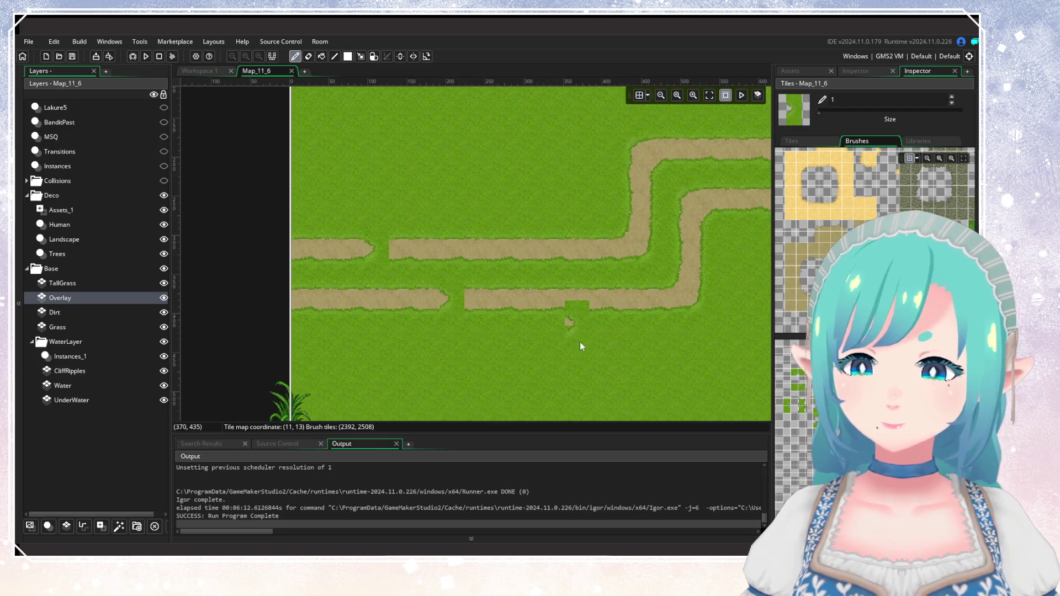
{"action": "left_click_drag", "start_coordinate": [579, 341], "coordinate": [439, 384]}
{"action": "left_click", "coordinate": [458, 305]}
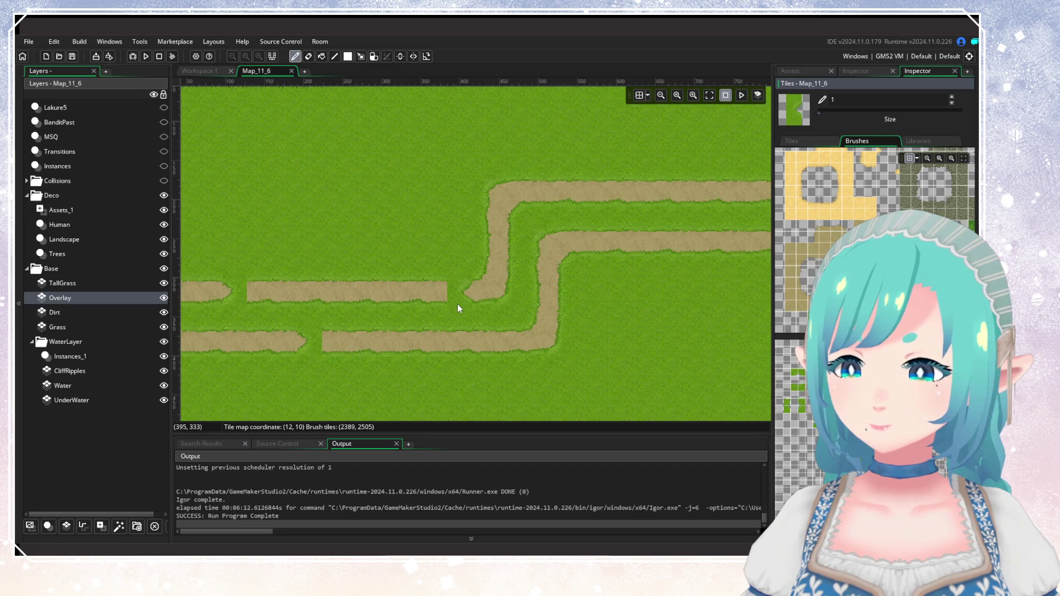
{"action": "left_click", "coordinate": [505, 338]}
{"action": "left_click_drag", "start_coordinate": [646, 365], "coordinate": [627, 375]}
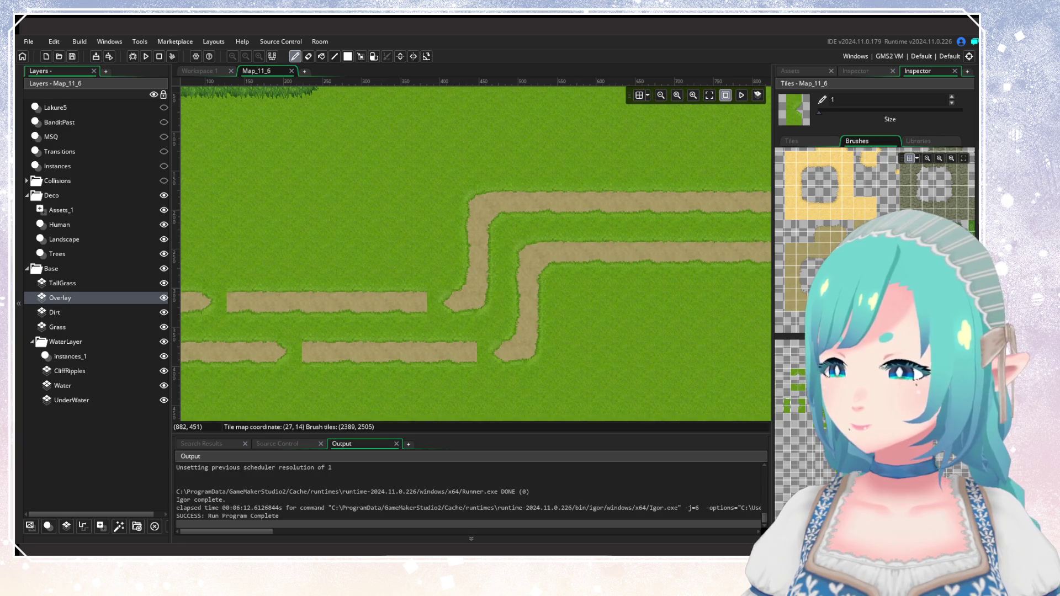
{"action": "left_click_drag", "start_coordinate": [639, 324], "coordinate": [452, 324]}
Add further gaps and trim both paths' right ends to points.
{"action": "left_click", "coordinate": [426, 220]}
{"action": "left_click", "coordinate": [396, 218]}
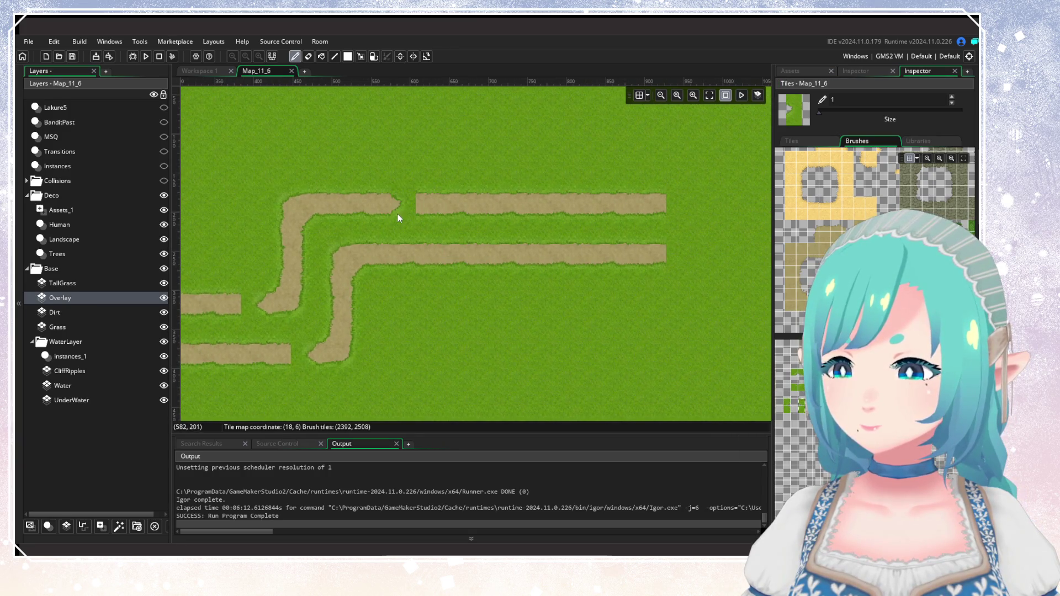
{"action": "left_click", "coordinate": [480, 268]}
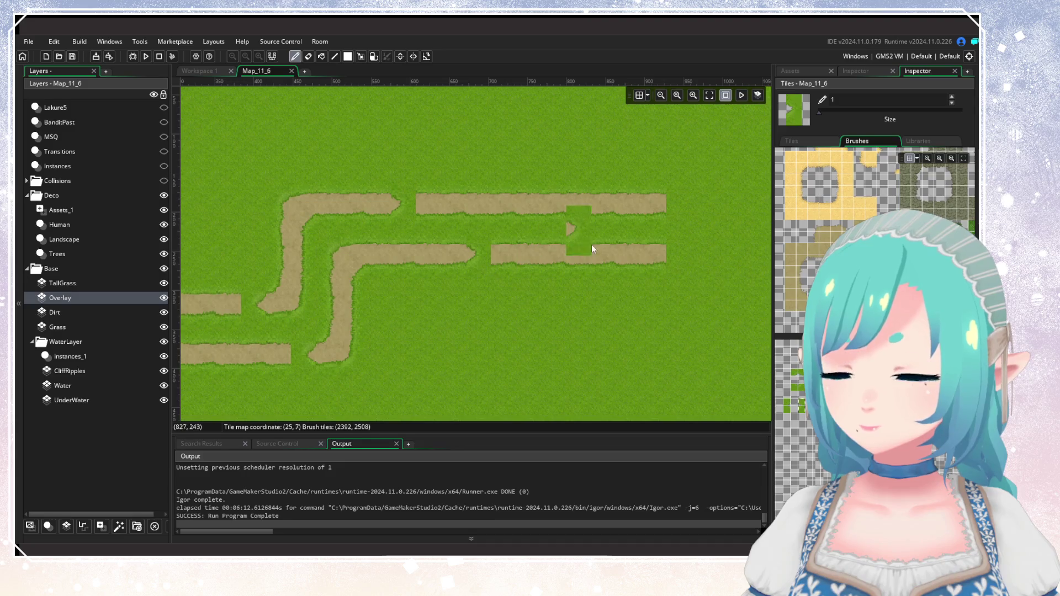
{"action": "left_click", "coordinate": [651, 222]}
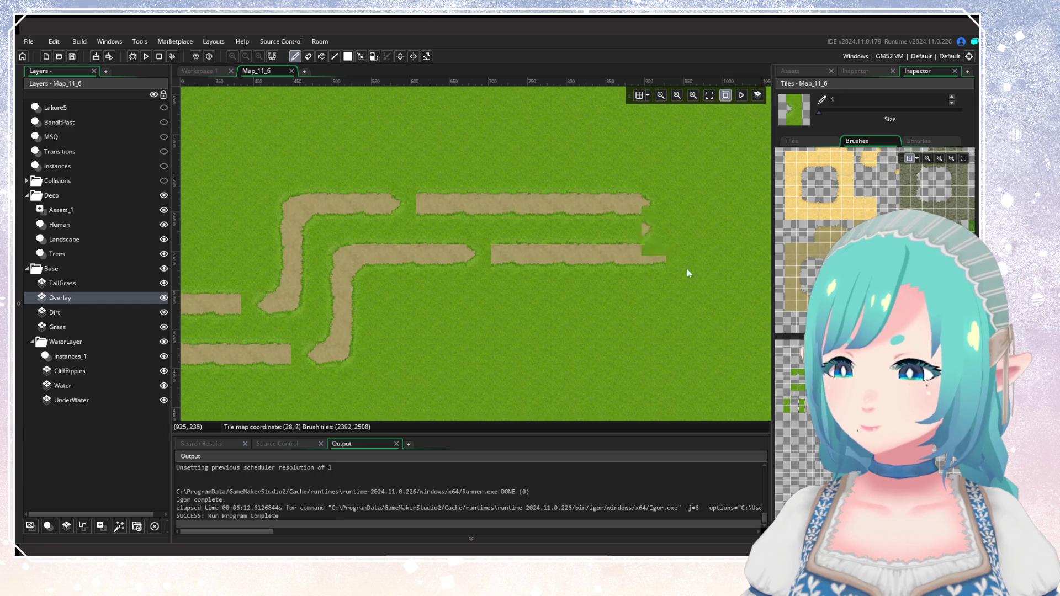
{"action": "left_click", "coordinate": [651, 273]}
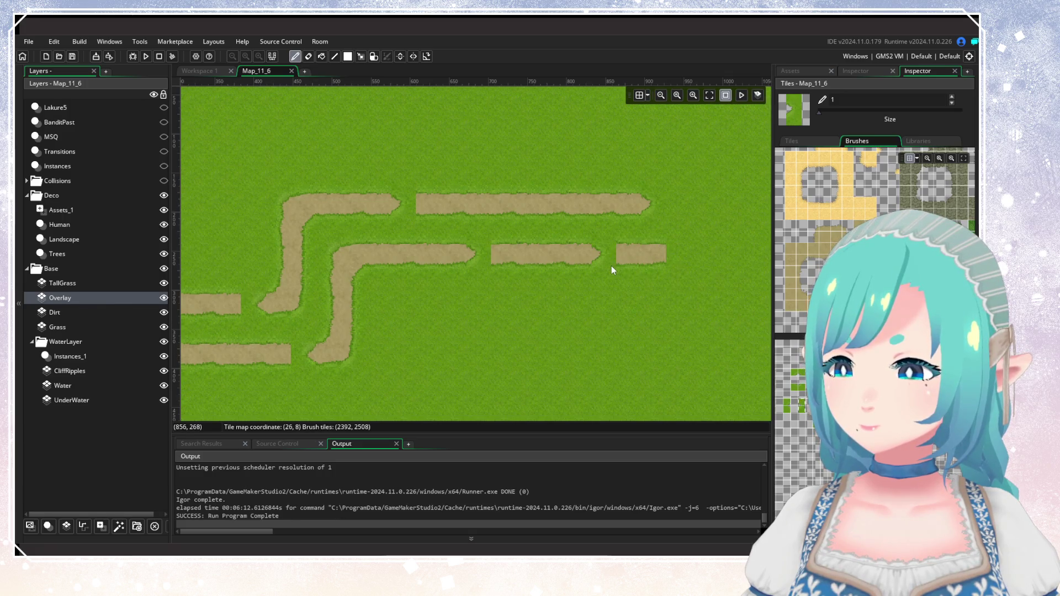
Break the upper and lower paths with the grass tile brush, squaring off the side patches.
{"action": "key", "text": "Escape"}
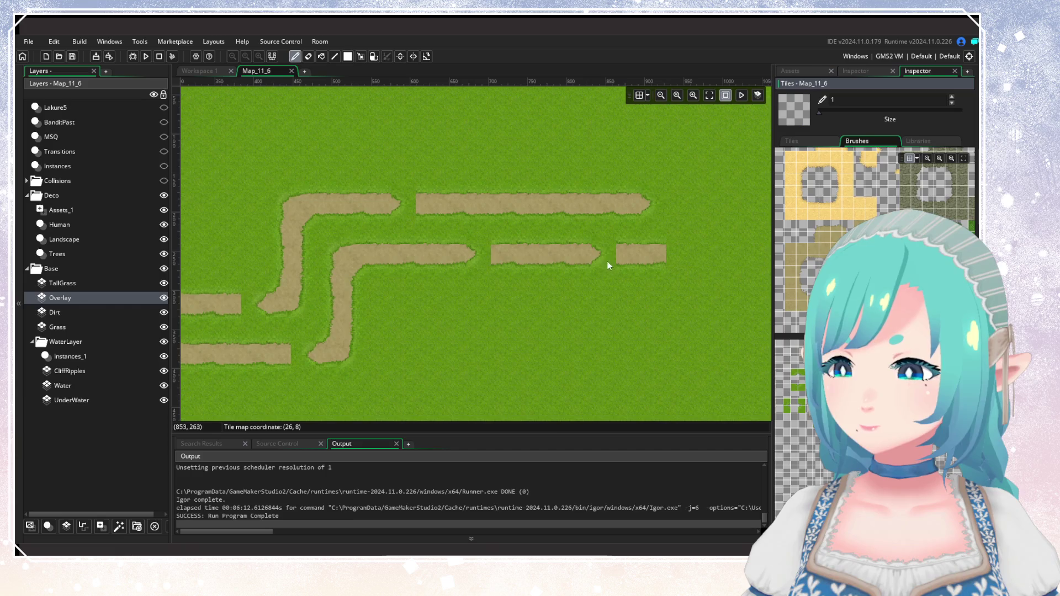
{"action": "left_click", "coordinate": [790, 412]}
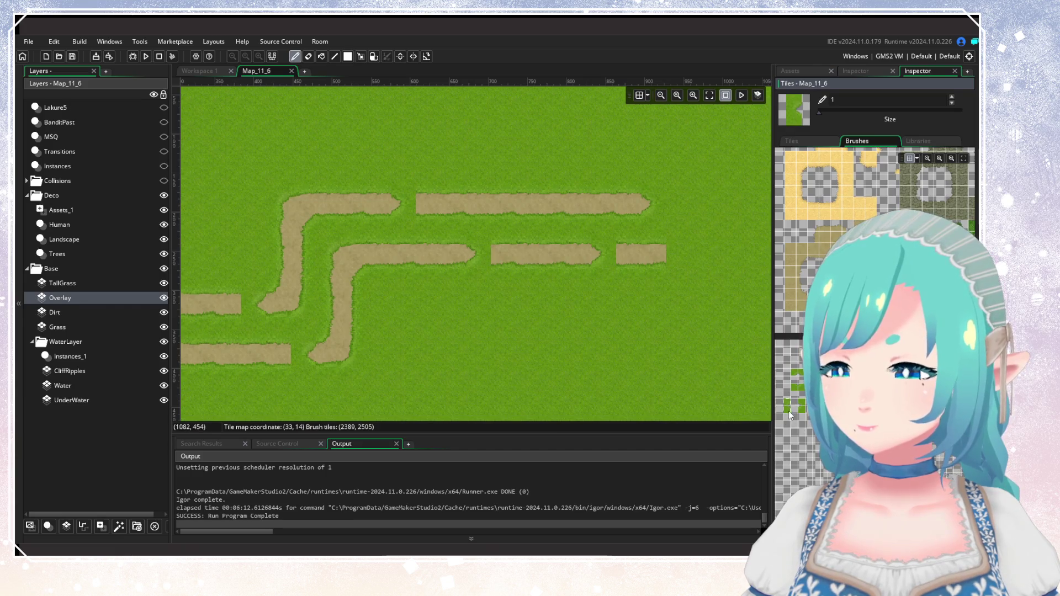
{"action": "left_click", "coordinate": [589, 220]}
{"action": "left_click", "coordinate": [549, 260]}
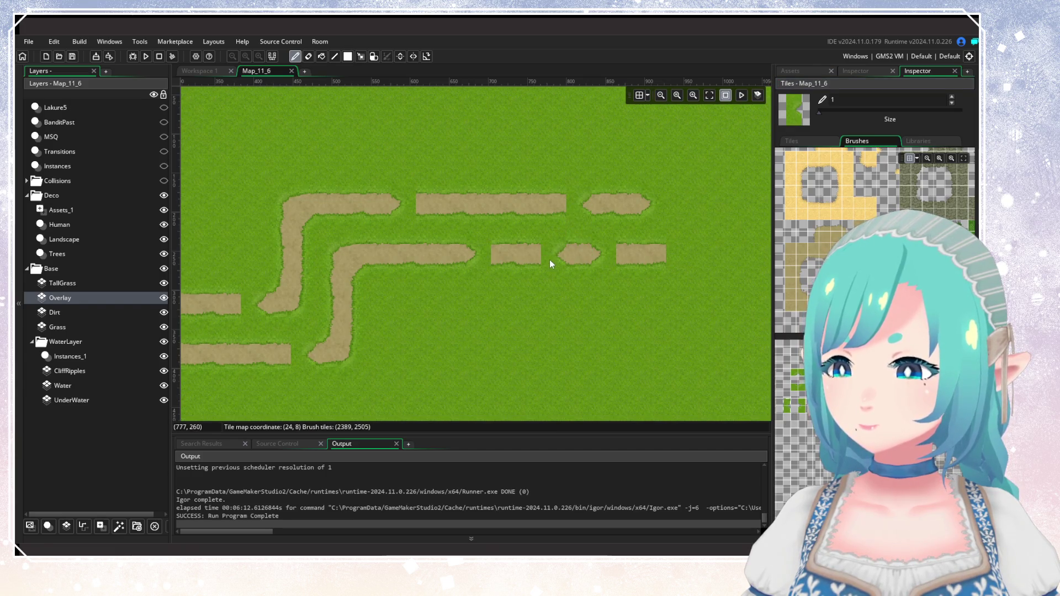
{"action": "left_click", "coordinate": [632, 270]}
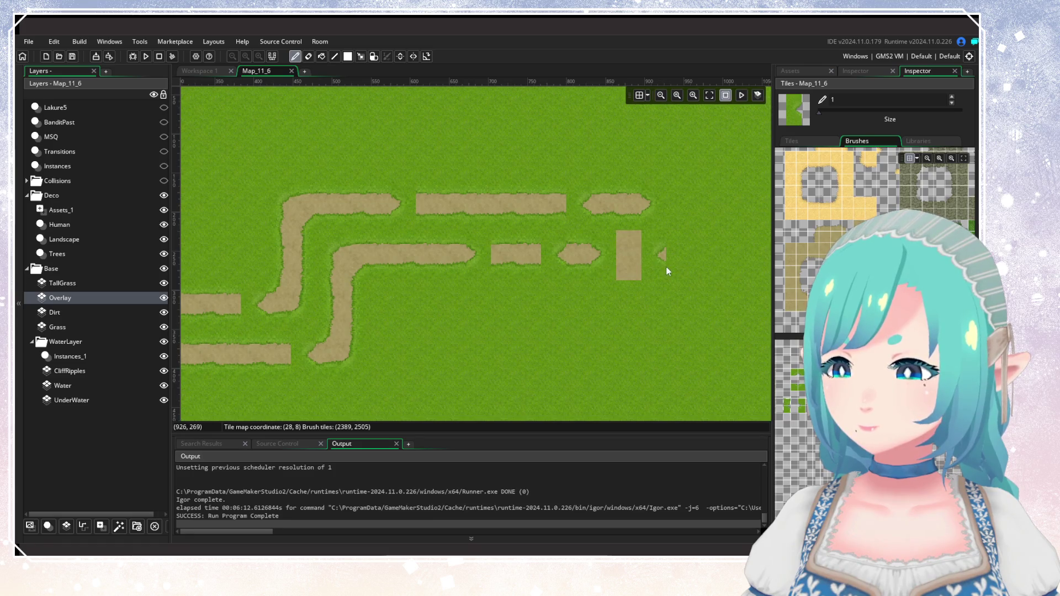
{"action": "left_click", "coordinate": [503, 268]}
Paint square dirt blocks along the upper path and joining the lower path.
{"action": "left_click", "coordinate": [554, 199]}
{"action": "left_click", "coordinate": [473, 214]}
{"action": "scroll", "coordinate": [433, 217], "scroll_direction": "left", "scroll_amount": 5}
{"action": "left_click_drag", "start_coordinate": [523, 315], "coordinate": [353, 311]}
{"action": "left_click_drag", "start_coordinate": [427, 370], "coordinate": [562, 363]}
{"action": "left_click", "coordinate": [562, 363]}
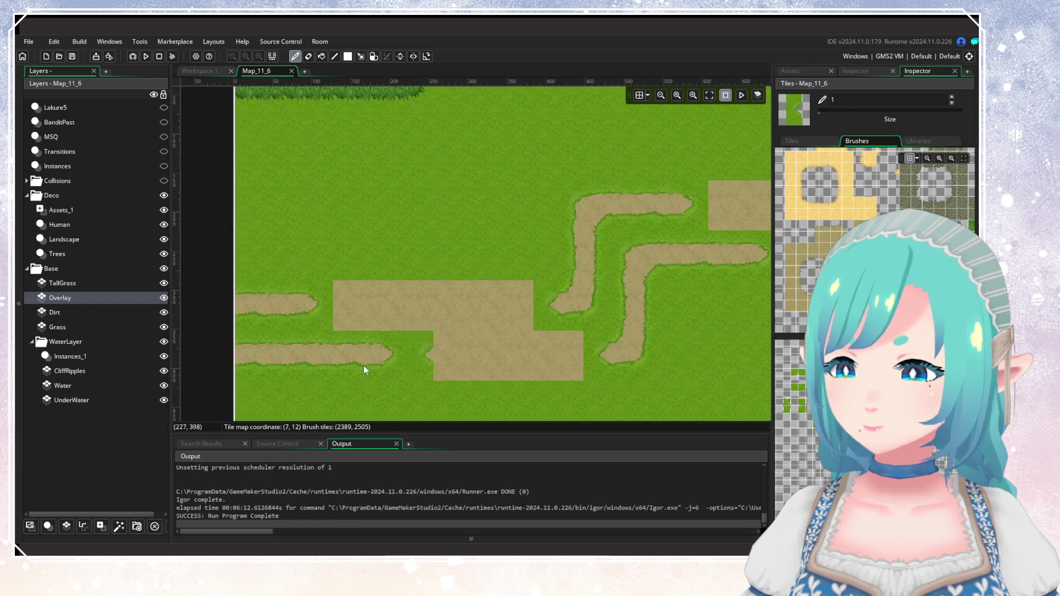
Erase the leftover rectangular dirt blocks and stray dirt squares on the Dirt layer.
{"action": "left_click", "coordinate": [71, 309]}
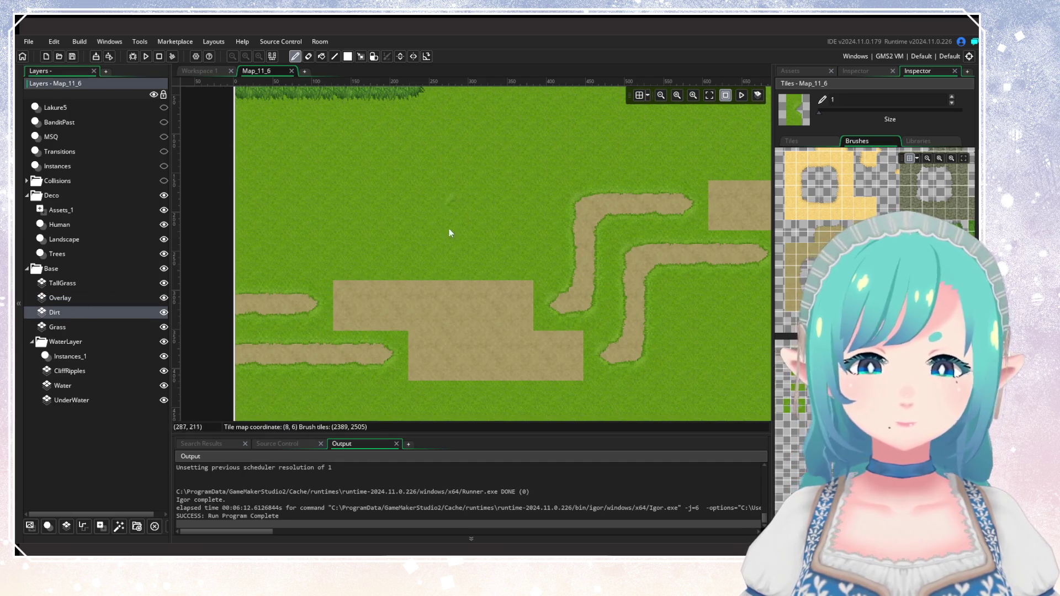
{"action": "right_click", "coordinate": [389, 297]}
{"action": "left_click_drag", "start_coordinate": [349, 316], "coordinate": [523, 311]}
{"action": "mouse_move", "coordinate": [446, 338]}
{"action": "left_mouse_down"}
{"action": "mouse_move", "coordinate": [446, 361]}
{"action": "mouse_move", "coordinate": [568, 367]}
{"action": "left_mouse_up"}
{"action": "scroll", "coordinate": [463, 356], "scroll_direction": "right", "scroll_amount": 5}
{"action": "mouse_move", "coordinate": [522, 231]}
{"action": "left_mouse_down"}
{"action": "mouse_move", "coordinate": [650, 222]}
{"action": "mouse_move", "coordinate": [627, 264]}
{"action": "left_mouse_up"}
{"action": "left_click_drag", "start_coordinate": [741, 272], "coordinate": [678, 329]}
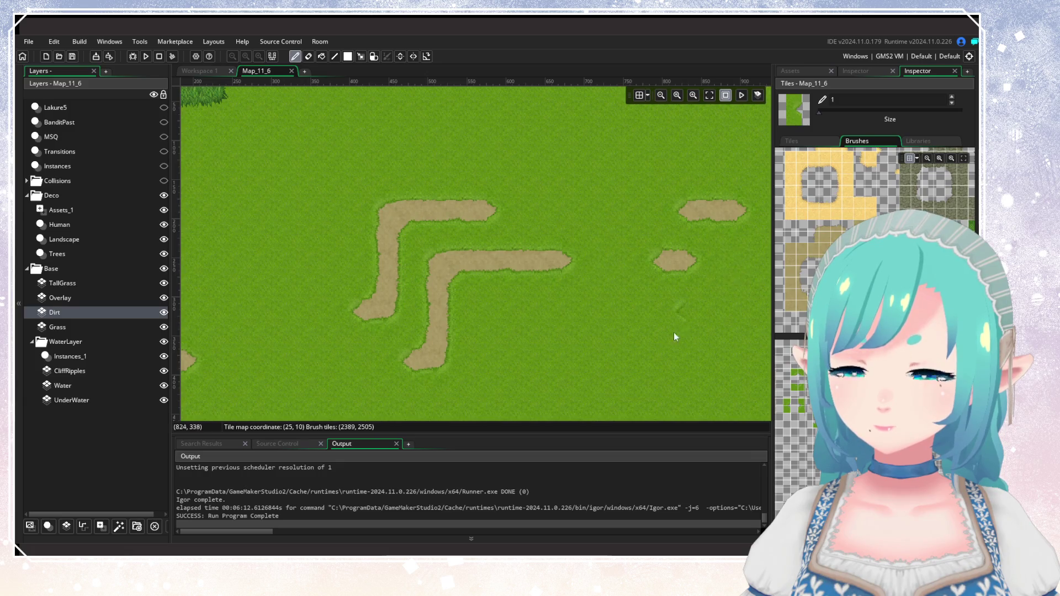
{"action": "scroll", "coordinate": [677, 329], "scroll_direction": "down", "scroll_amount": 3}
{"action": "scroll", "coordinate": [593, 292], "scroll_direction": "up", "scroll_amount": 3}
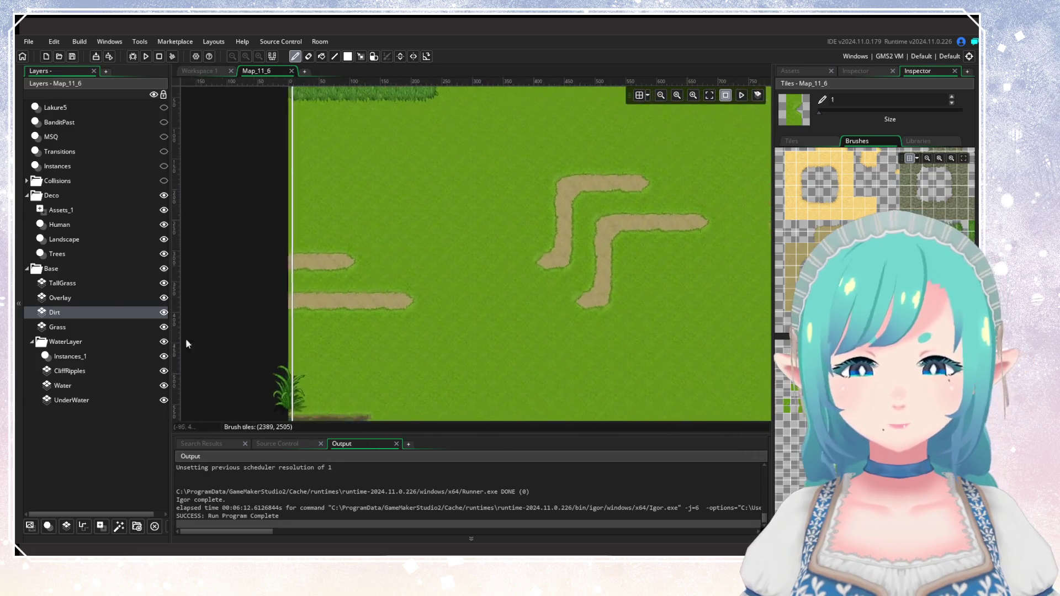
Stamp small grass overlay patches on the Overlay layer beside the path.
{"action": "left_click", "coordinate": [101, 297]}
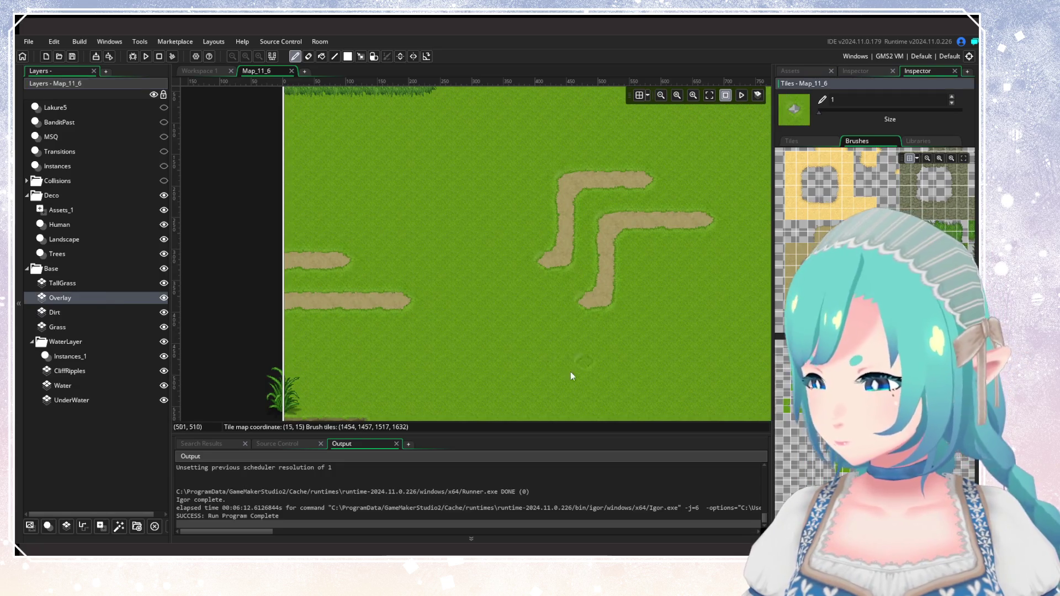
{"action": "left_click", "coordinate": [534, 310]}
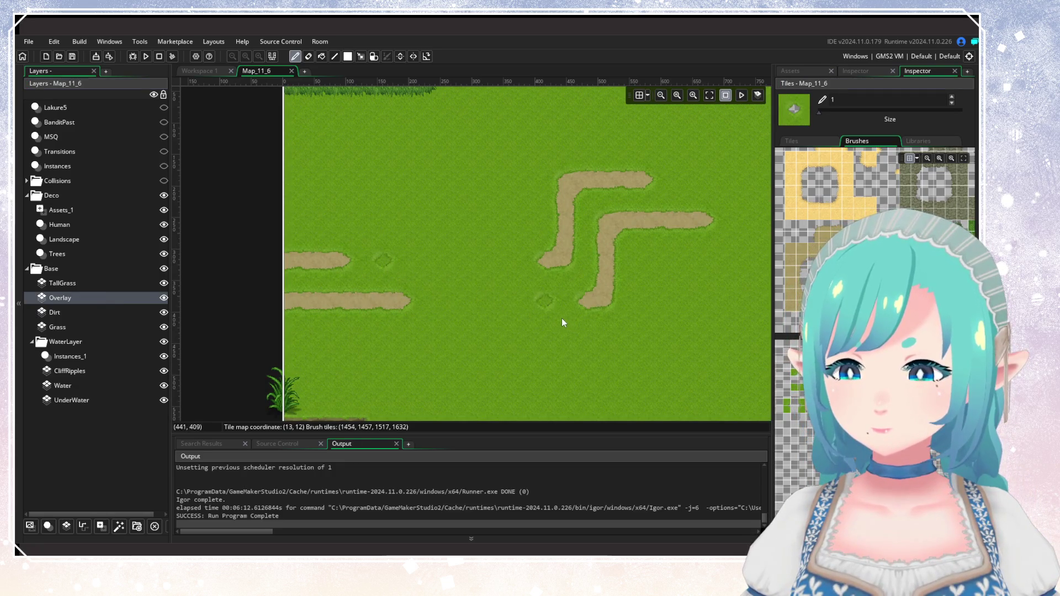
{"action": "left_click", "coordinate": [504, 322]}
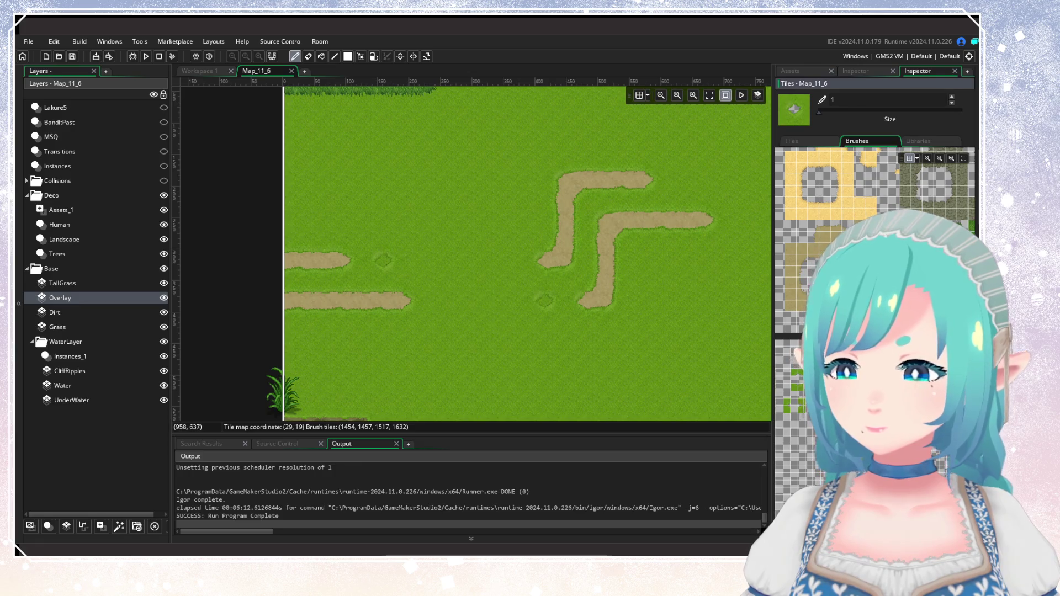
{"action": "left_click", "coordinate": [845, 458]}
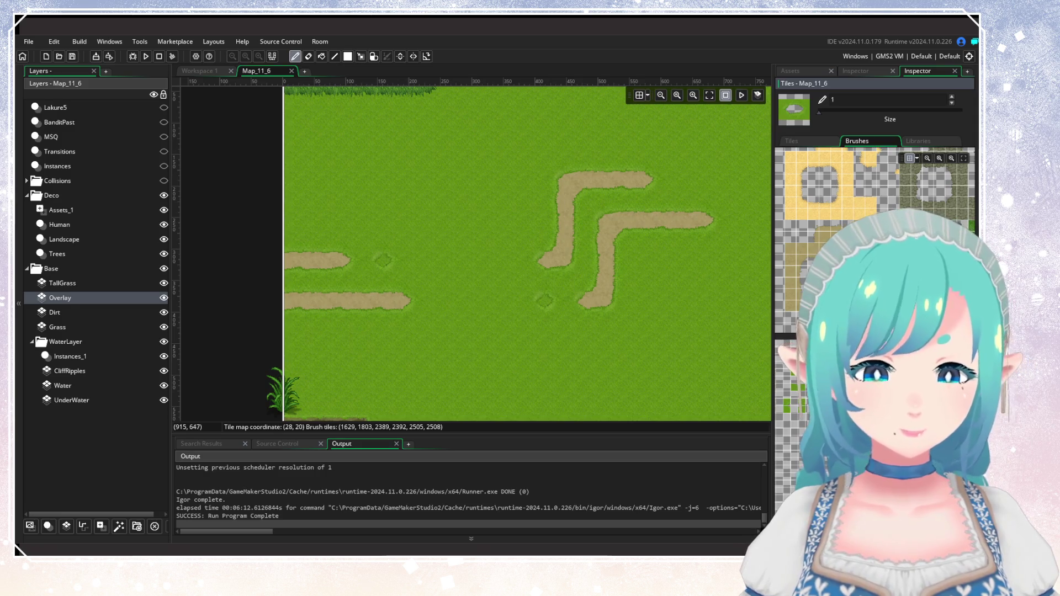
Pick a 2x2 dirt tile brush on the Dirt layer and survey the grass area zoomed out.
{"action": "scroll", "coordinate": [511, 305], "scroll_direction": "down", "scroll_amount": 3}
{"action": "scroll", "coordinate": [558, 316], "scroll_direction": "down", "scroll_amount": 2}
{"action": "scroll", "coordinate": [563, 287], "scroll_direction": "up", "scroll_amount": 2}
{"action": "scroll", "coordinate": [555, 295], "scroll_direction": "up", "scroll_amount": 1}
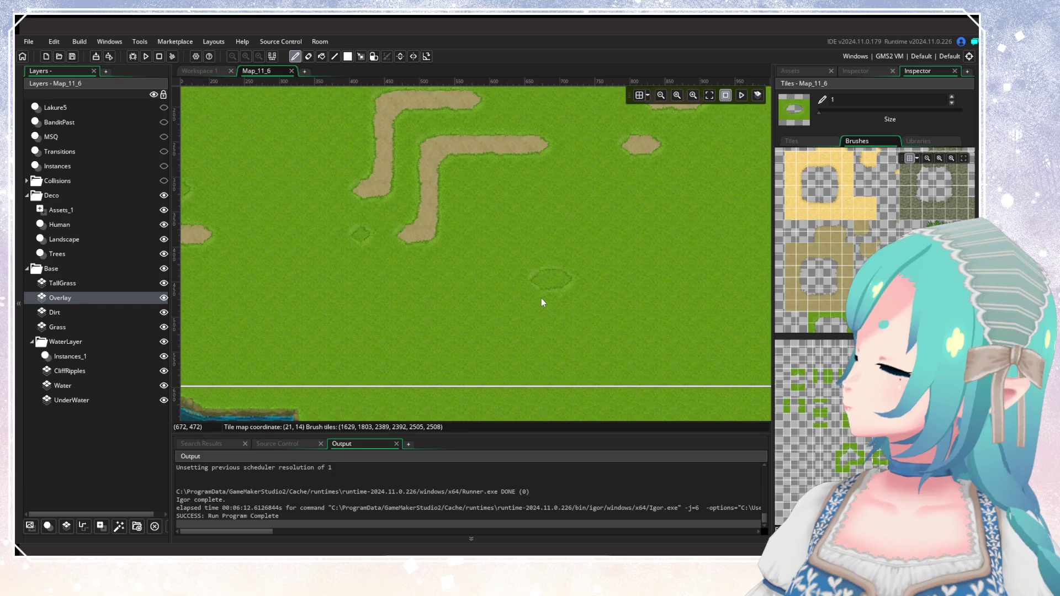
{"action": "mouse_move", "coordinate": [363, 246]}
{"action": "left_mouse_down"}
{"action": "mouse_move", "coordinate": [504, 302]}
{"action": "mouse_move", "coordinate": [454, 302]}
{"action": "left_mouse_up"}
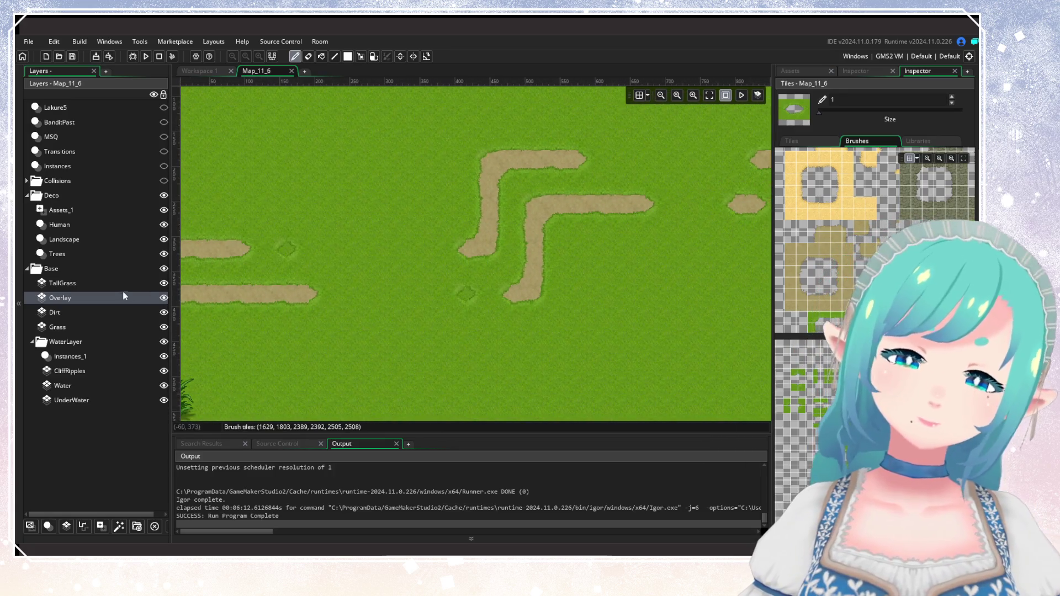
{"action": "left_click", "coordinate": [154, 311]}
{"action": "left_click_drag", "start_coordinate": [791, 249], "coordinate": [813, 272]}
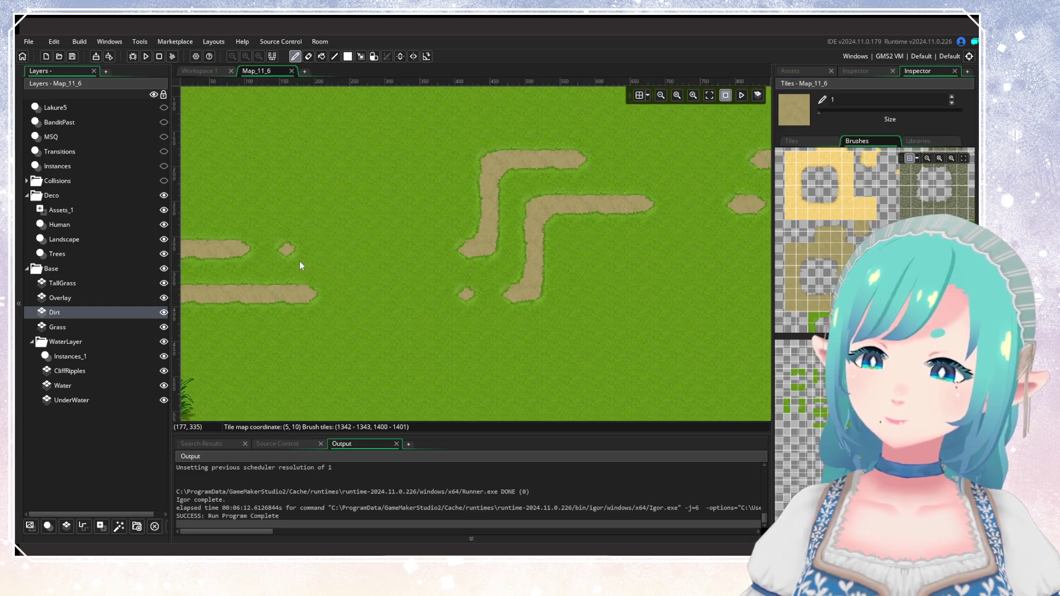
{"action": "scroll", "coordinate": [445, 317], "scroll_direction": "down", "scroll_amount": 5}
{"action": "left_click_drag", "start_coordinate": [644, 329], "coordinate": [461, 271]}
{"action": "mouse_move", "coordinate": [551, 343]}
{"action": "left_mouse_down"}
{"action": "mouse_move", "coordinate": [518, 233]}
{"action": "mouse_move", "coordinate": [584, 293]}
{"action": "left_mouse_up"}
{"action": "left_click_drag", "start_coordinate": [489, 250], "coordinate": [539, 346]}
{"action": "mouse_move", "coordinate": [413, 306]}
{"action": "left_mouse_down"}
{"action": "mouse_move", "coordinate": [469, 334]}
{"action": "mouse_move", "coordinate": [479, 283]}
{"action": "left_mouse_up"}
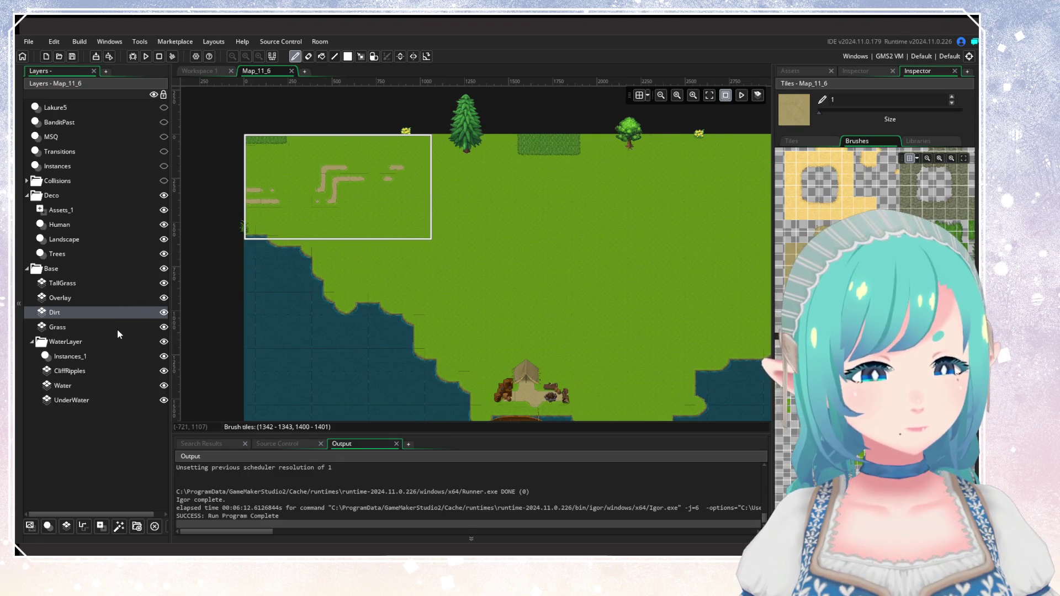
List the Trees layer's instances, then filter the Asset Browser to the bird objects.
{"action": "left_click", "coordinate": [122, 282]}
{"action": "mouse_move", "coordinate": [473, 305]}
{"action": "left_mouse_down"}
{"action": "mouse_move", "coordinate": [419, 274]}
{"action": "mouse_move", "coordinate": [379, 292]}
{"action": "mouse_move", "coordinate": [423, 241]}
{"action": "mouse_move", "coordinate": [388, 234]}
{"action": "left_mouse_up"}
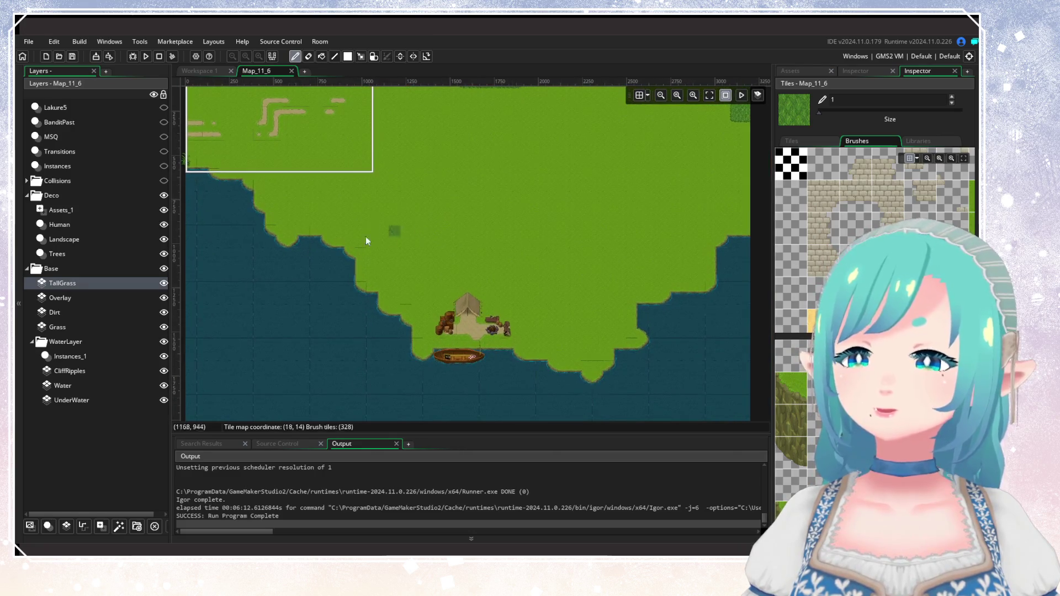
{"action": "left_click", "coordinate": [60, 254]}
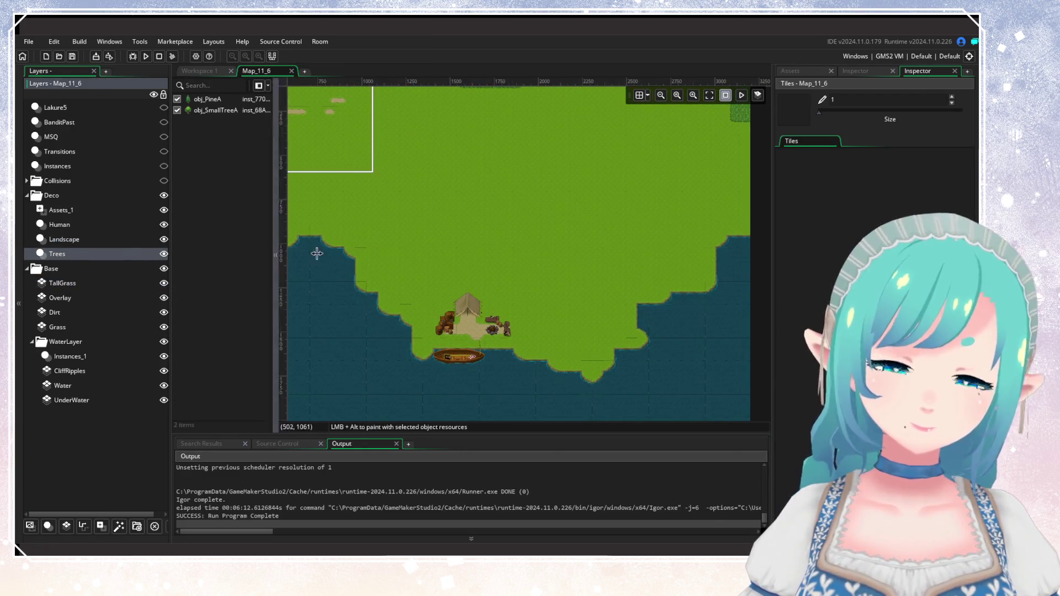
{"action": "left_click", "coordinate": [873, 72]}
{"action": "left_click", "coordinate": [822, 76]}
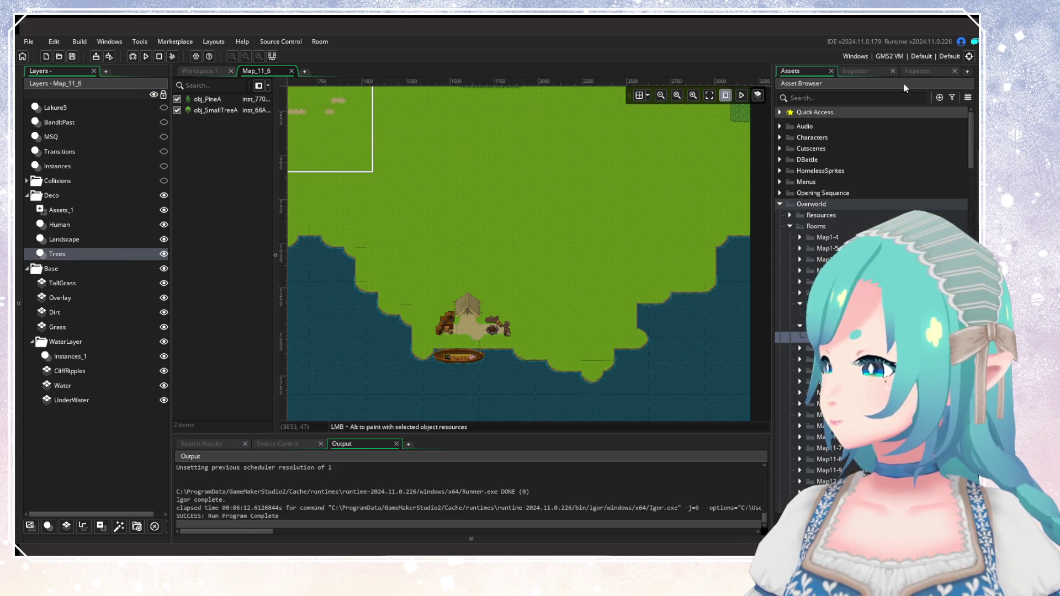
{"action": "left_click", "coordinate": [952, 97]}
{"action": "left_click", "coordinate": [894, 236]}
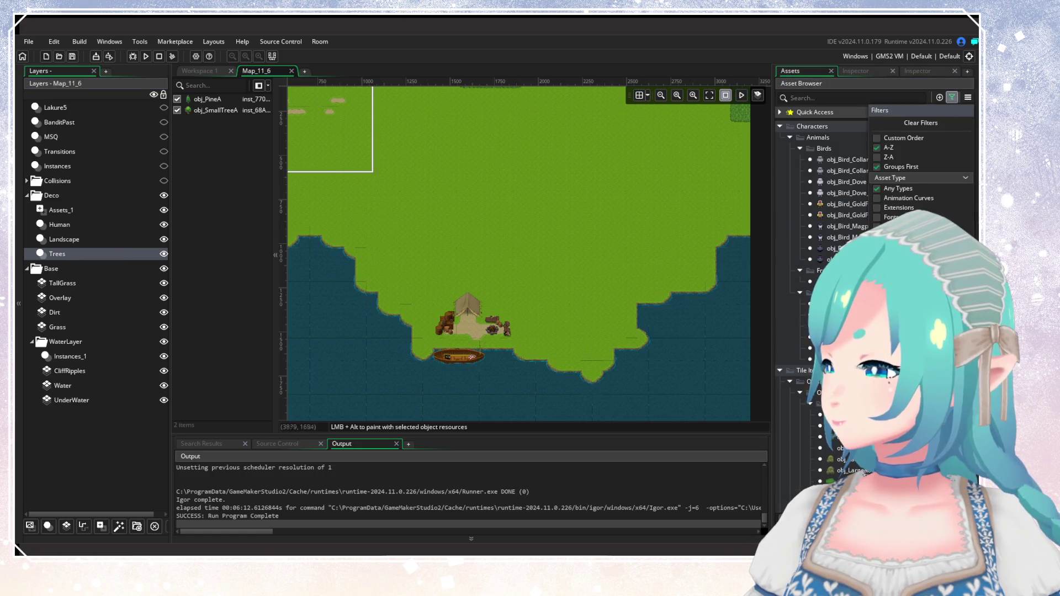
{"action": "scroll", "coordinate": [542, 257], "scroll_direction": "down", "scroll_amount": 1}
{"action": "scroll", "coordinate": [541, 280], "scroll_direction": "up", "scroll_amount": 3}
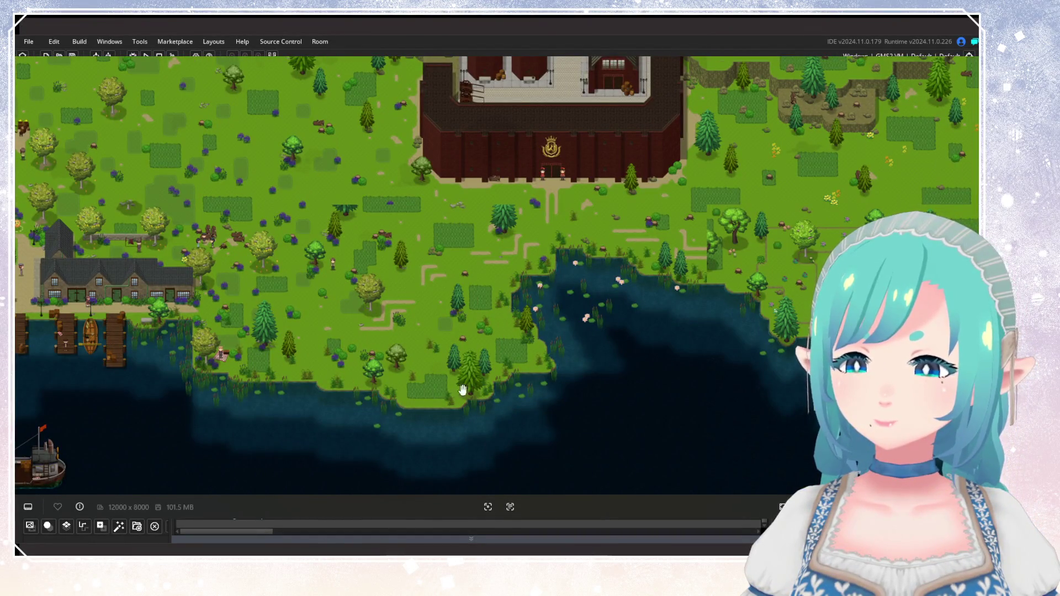
Pan the zoomed-out world overview across the forest, lake and grassland village, settling on the shore area.
{"action": "left_click_drag", "start_coordinate": [557, 331], "coordinate": [401, 338]}
{"action": "left_click_drag", "start_coordinate": [574, 313], "coordinate": [350, 405]}
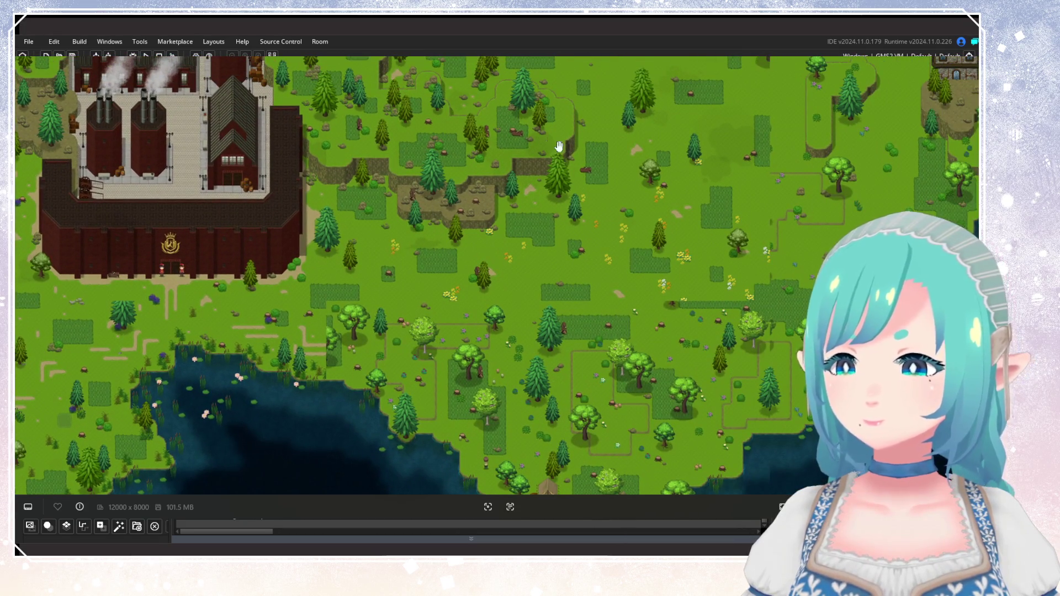
{"action": "mouse_move", "coordinate": [629, 338]}
{"action": "left_mouse_down"}
{"action": "mouse_move", "coordinate": [624, 283]}
{"action": "mouse_move", "coordinate": [583, 268]}
{"action": "left_mouse_up"}
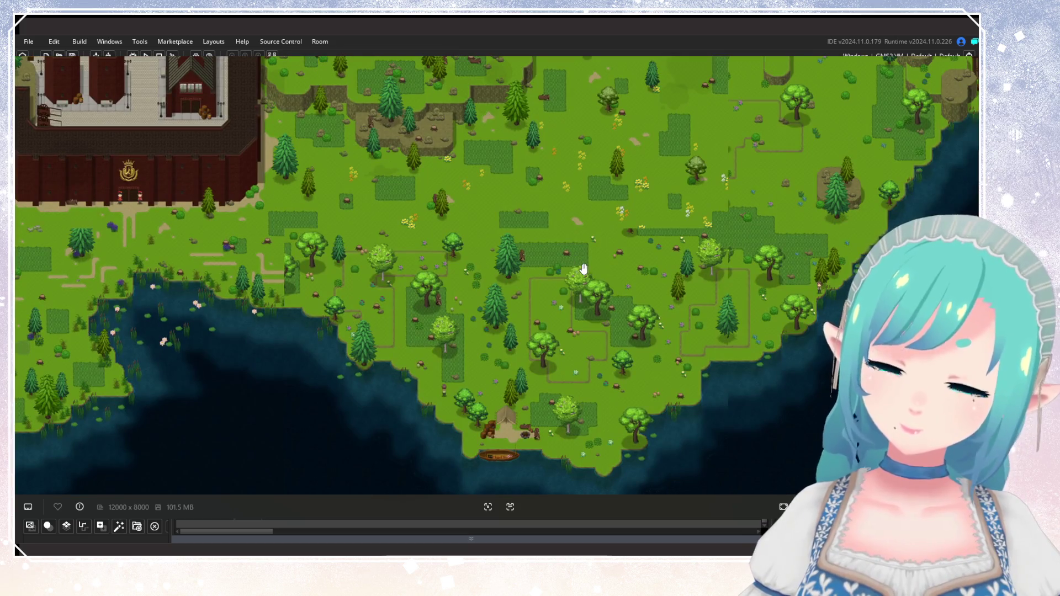
{"action": "mouse_move", "coordinate": [291, 362]}
{"action": "left_mouse_down"}
{"action": "mouse_move", "coordinate": [414, 279]}
{"action": "mouse_move", "coordinate": [599, 318]}
{"action": "left_mouse_up"}
{"action": "mouse_move", "coordinate": [701, 322]}
{"action": "left_mouse_down"}
{"action": "mouse_move", "coordinate": [411, 334]}
{"action": "mouse_move", "coordinate": [259, 326]}
{"action": "left_mouse_up"}
{"action": "mouse_move", "coordinate": [568, 242]}
{"action": "left_mouse_down"}
{"action": "mouse_move", "coordinate": [539, 362]}
{"action": "mouse_move", "coordinate": [627, 220]}
{"action": "left_mouse_up"}
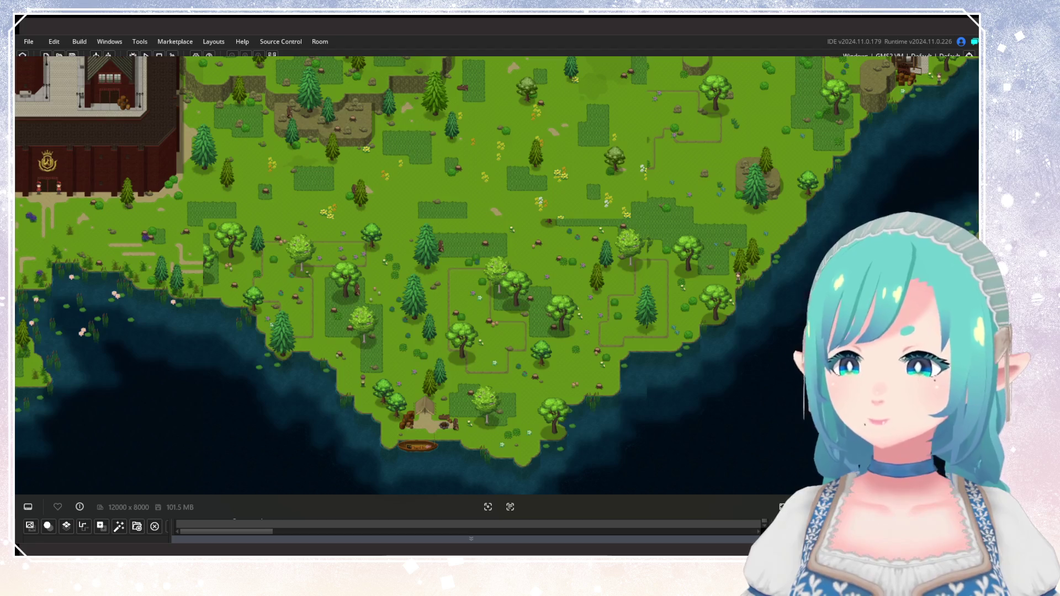
{"action": "left_click_drag", "start_coordinate": [677, 87], "coordinate": [667, 331]}
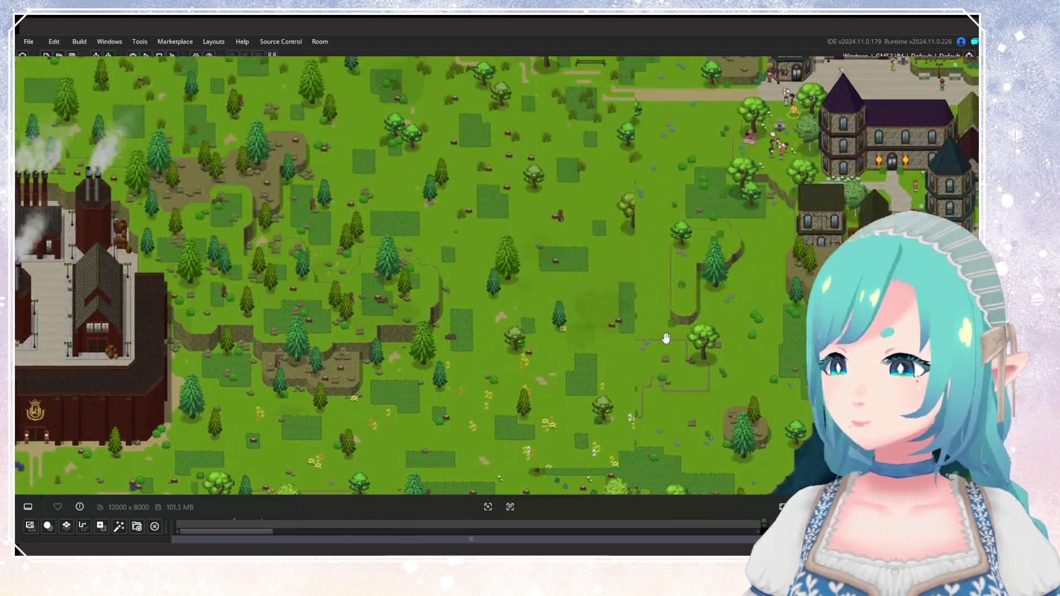
{"action": "left_click_drag", "start_coordinate": [647, 218], "coordinate": [662, 74]}
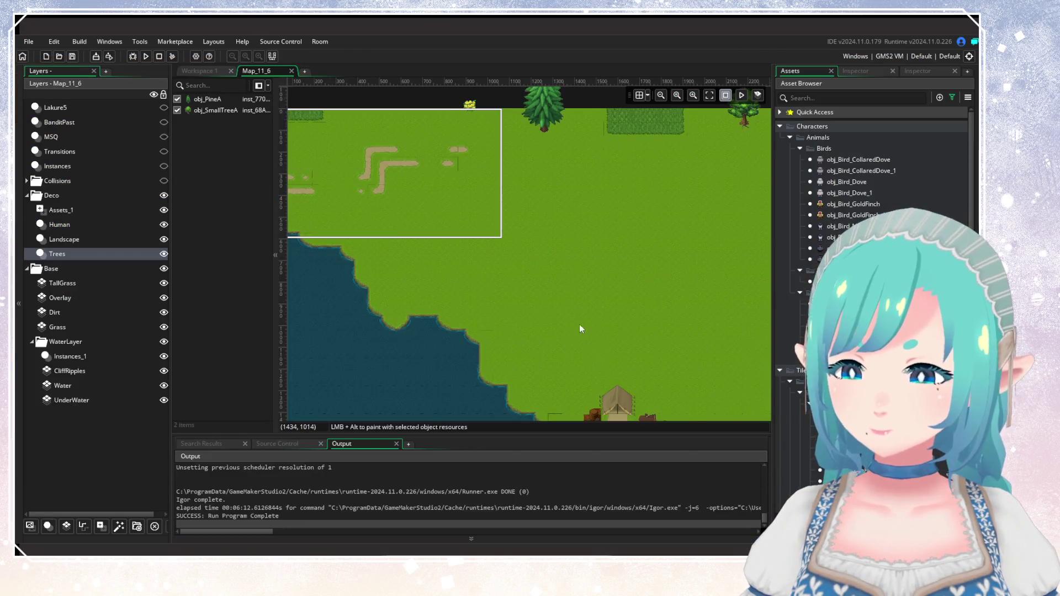
{"action": "left_click_drag", "start_coordinate": [579, 328], "coordinate": [562, 334]}
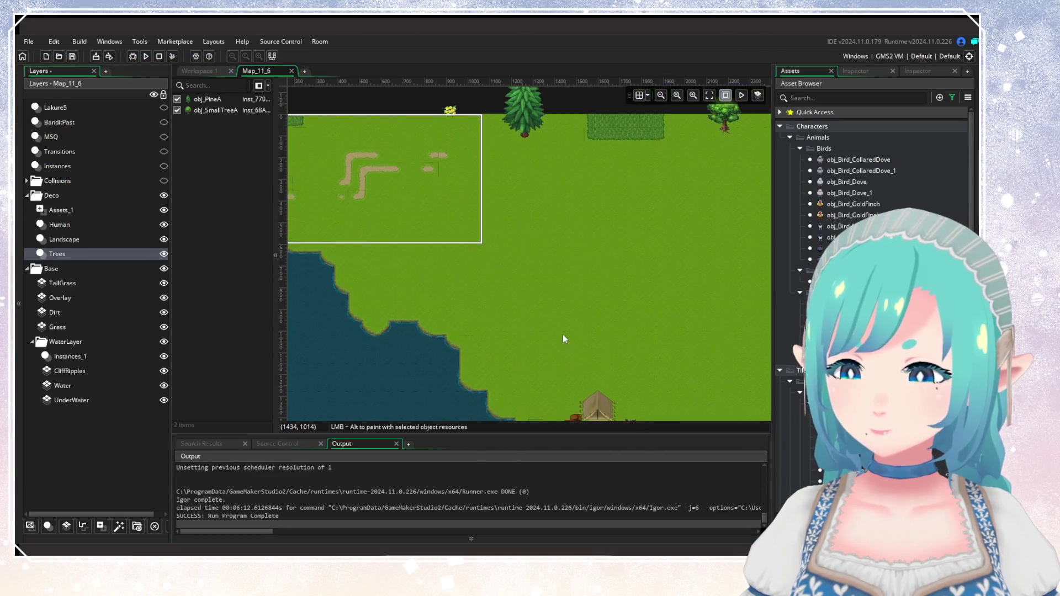
Place small pines beside the dirt path and on the meadow near the tent camp.
{"action": "scroll", "coordinate": [872, 276], "scroll_direction": "down", "scroll_amount": 10}
{"action": "scroll", "coordinate": [872, 276], "scroll_direction": "down", "scroll_amount": 3}
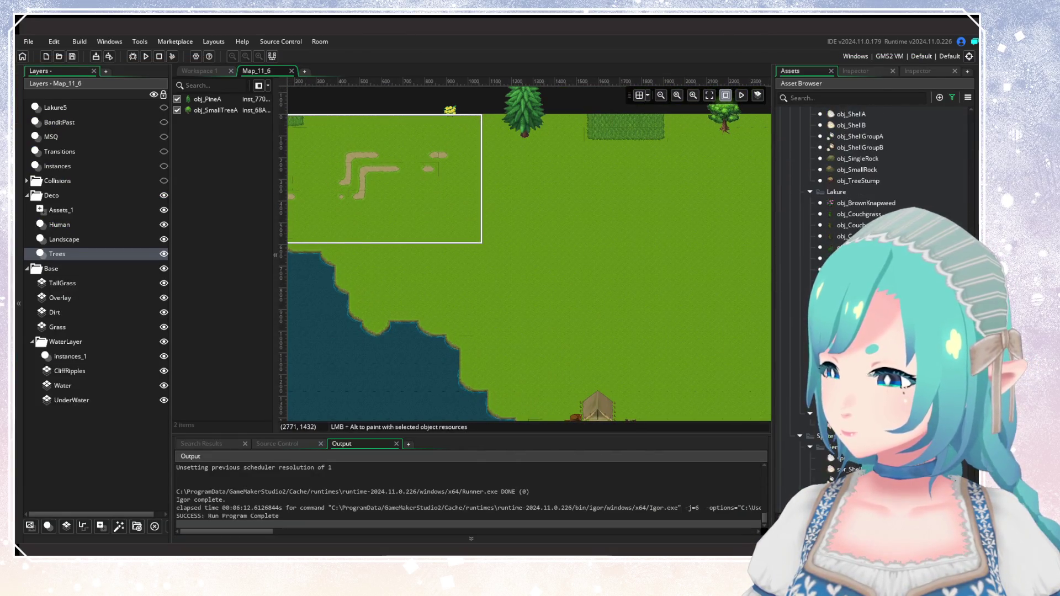
{"action": "mouse_move", "coordinate": [635, 342]}
{"action": "left_mouse_down"}
{"action": "mouse_move", "coordinate": [585, 287]}
{"action": "mouse_move", "coordinate": [612, 314]}
{"action": "left_mouse_up"}
{"action": "scroll", "coordinate": [872, 276], "scroll_direction": "up", "scroll_amount": 10}
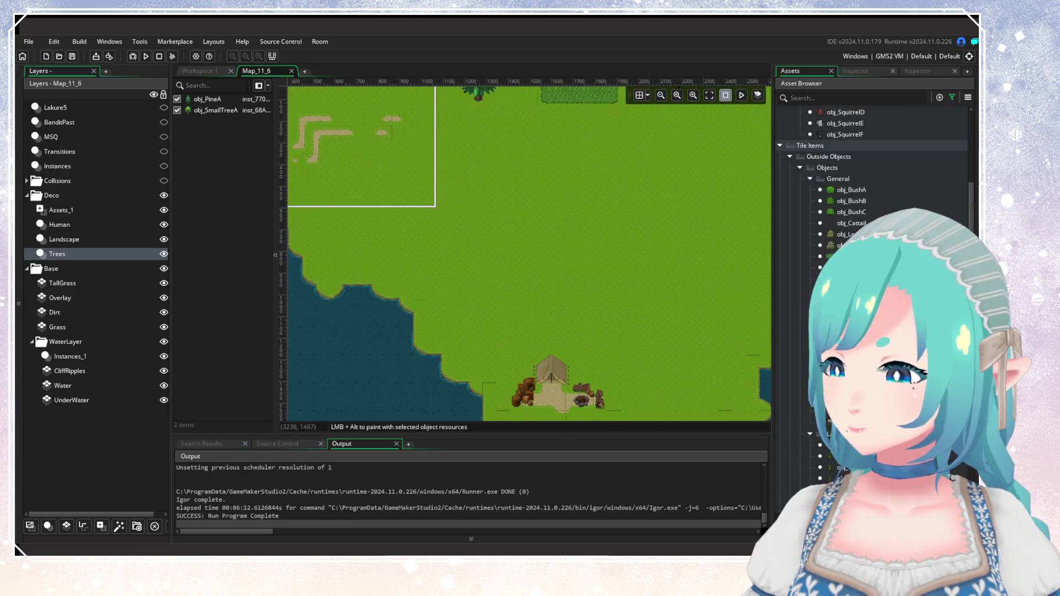
{"action": "scroll", "coordinate": [872, 276], "scroll_direction": "down", "scroll_amount": 8}
{"action": "scroll", "coordinate": [872, 276], "scroll_direction": "down", "scroll_amount": 10}
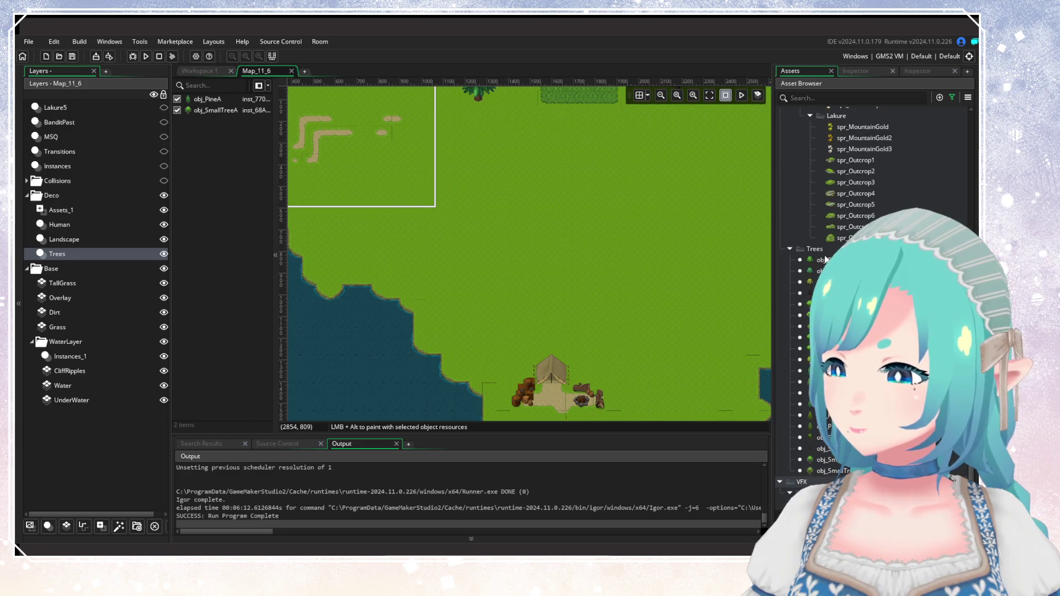
{"action": "mouse_move", "coordinate": [542, 346]}
{"action": "left_mouse_down"}
{"action": "mouse_move", "coordinate": [656, 344]}
{"action": "mouse_move", "coordinate": [640, 386]}
{"action": "left_mouse_up"}
{"action": "mouse_move", "coordinate": [810, 404]}
{"action": "left_mouse_down"}
{"action": "mouse_move", "coordinate": [620, 343]}
{"action": "mouse_move", "coordinate": [555, 223]}
{"action": "mouse_move", "coordinate": [441, 213]}
{"action": "left_mouse_up"}
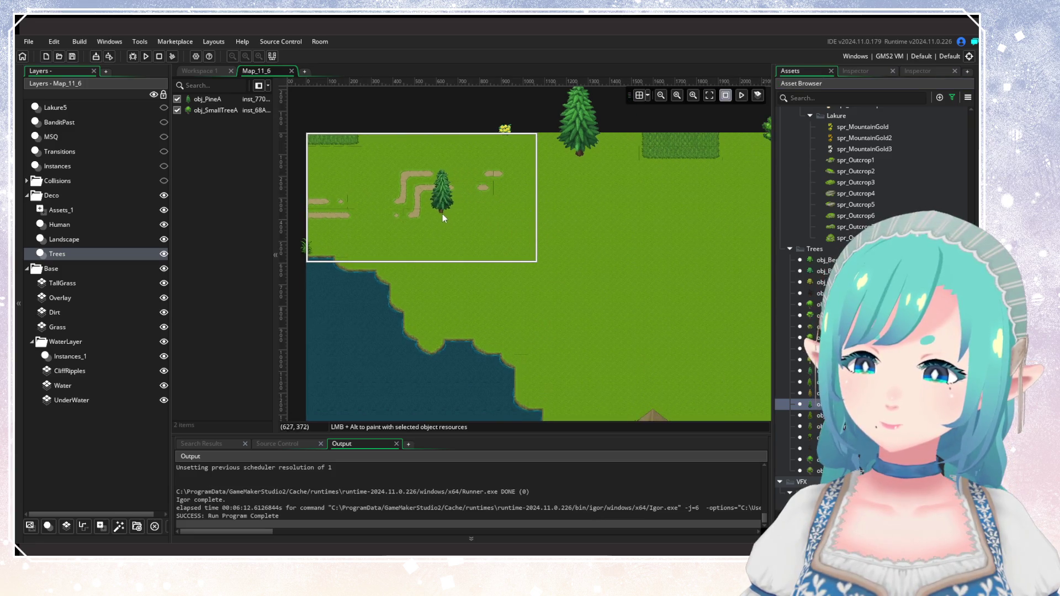
{"action": "left_click", "coordinate": [463, 230], "text": "alt"}
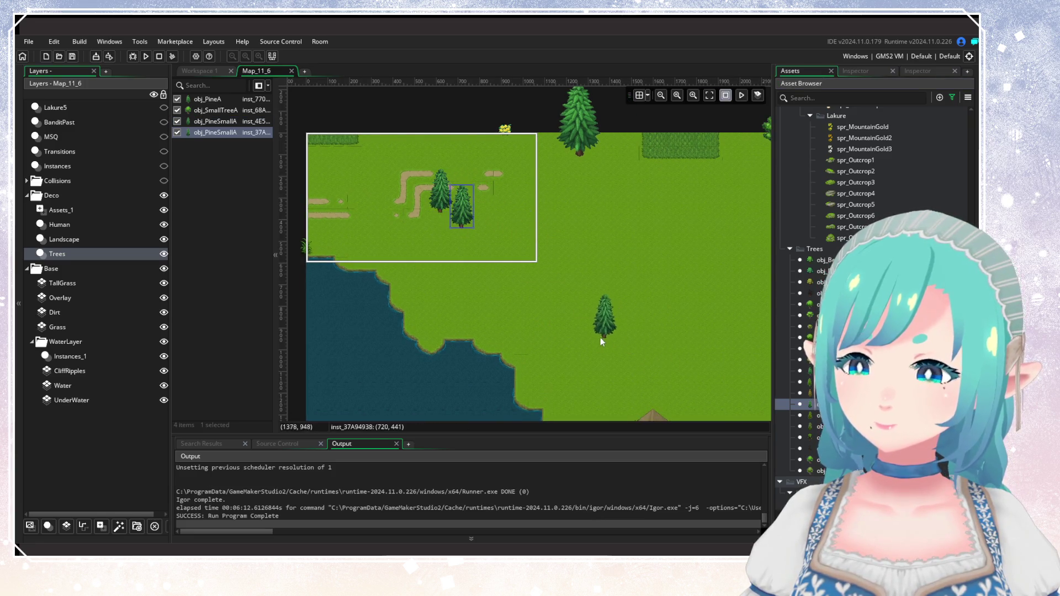
{"action": "left_click", "coordinate": [602, 338], "text": "alt"}
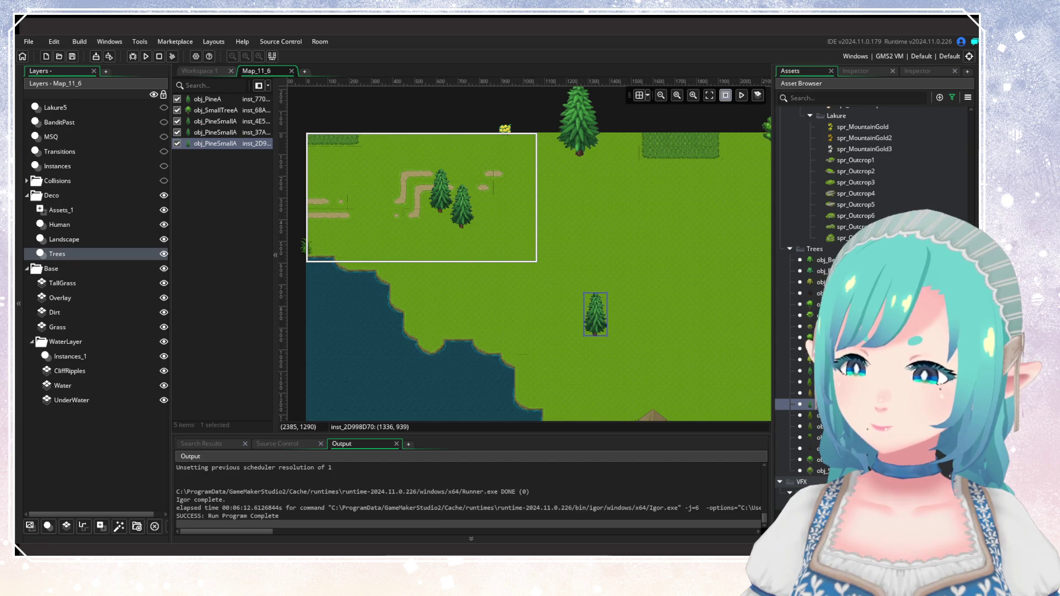
Add small pines of the other variant in the upper meadow and left of the dirt path.
{"action": "left_click", "coordinate": [810, 415]}
{"action": "left_click", "coordinate": [634, 360], "text": "alt"}
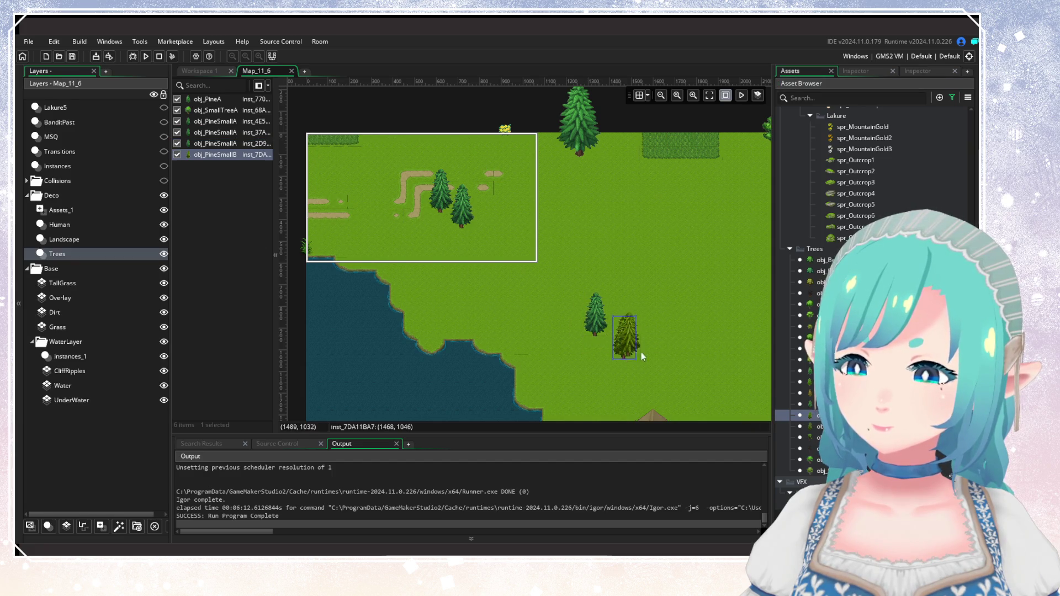
{"action": "left_click", "coordinate": [684, 227], "text": "alt"}
{"action": "left_click_drag", "start_coordinate": [349, 230], "coordinate": [438, 243]}
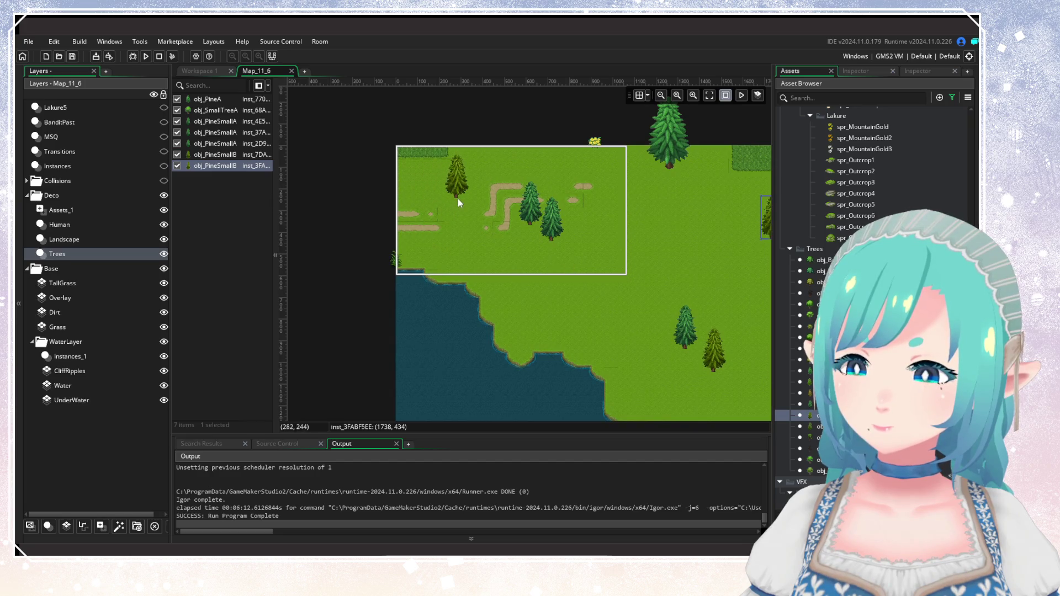
{"action": "left_click", "coordinate": [458, 199], "text": "alt"}
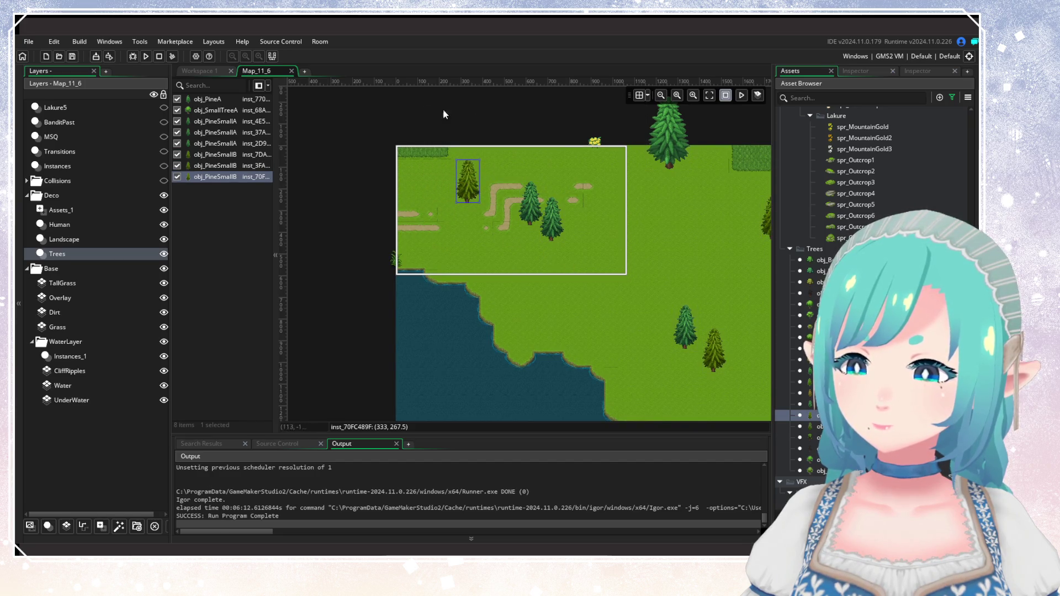
Place the large pine (obj_PineB) on the meadow and another small pine in the open meadow.
{"action": "left_click_drag", "start_coordinate": [598, 296], "coordinate": [540, 278]}
{"action": "mouse_move", "coordinate": [806, 382]}
{"action": "left_mouse_down"}
{"action": "mouse_move", "coordinate": [662, 331]}
{"action": "mouse_move", "coordinate": [563, 315]}
{"action": "mouse_move", "coordinate": [540, 294]}
{"action": "left_mouse_up"}
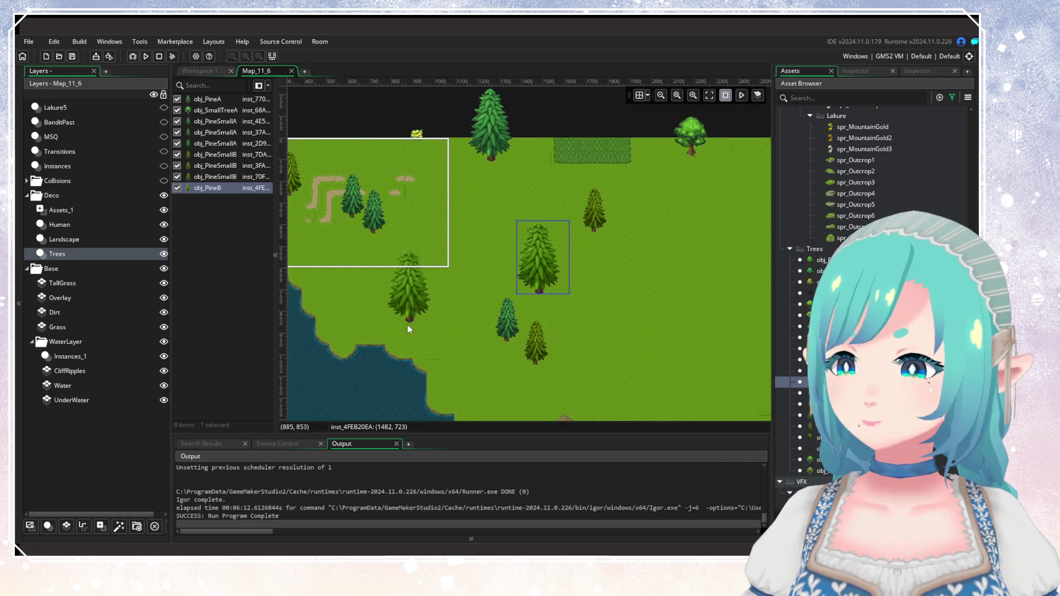
{"action": "left_click", "coordinate": [343, 345]}
{"action": "scroll", "coordinate": [507, 256], "scroll_direction": "up", "scroll_amount": 5}
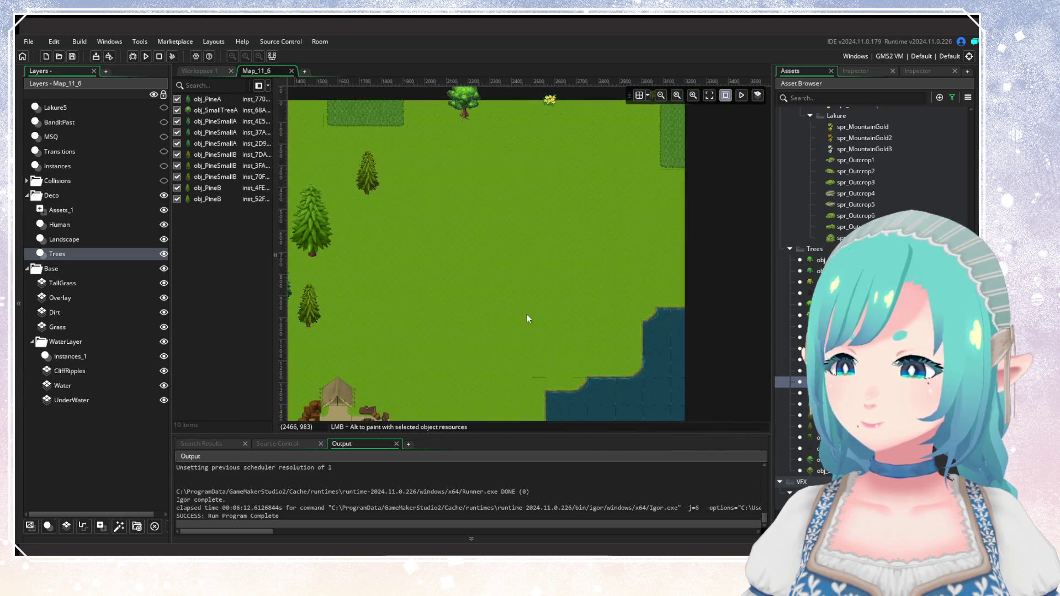
{"action": "left_click", "coordinate": [801, 415]}
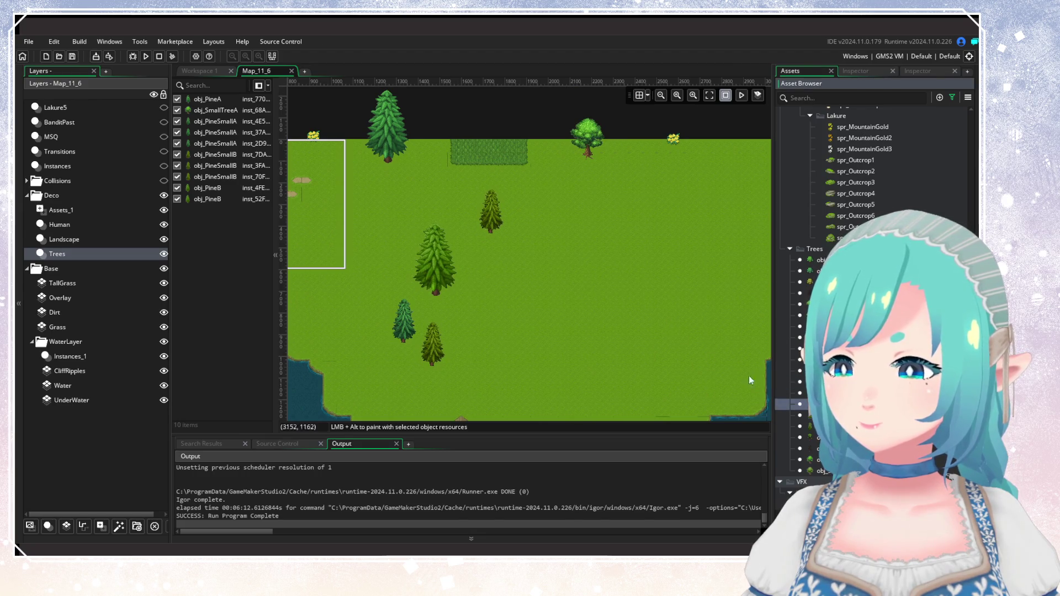
{"action": "scroll", "coordinate": [621, 265], "scroll_direction": "right", "scroll_amount": 3}
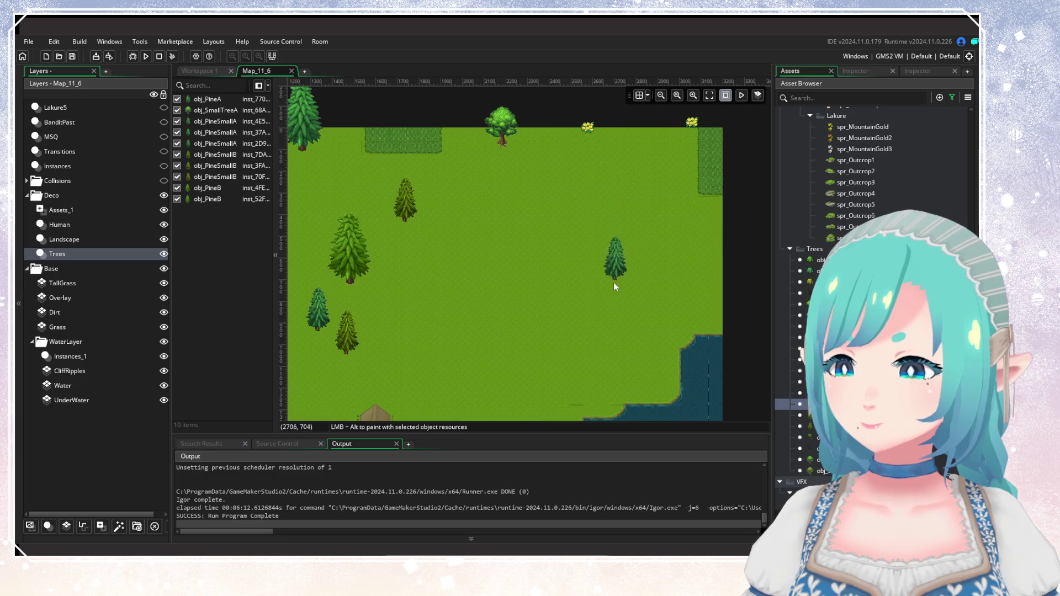
{"action": "left_click", "coordinate": [581, 293]}
Add leafy trees: two near the top of the meadow and one on the shore by the camp.
{"action": "scroll", "coordinate": [575, 299], "scroll_direction": "left", "scroll_amount": 2}
{"action": "scroll", "coordinate": [575, 299], "scroll_direction": "down", "scroll_amount": 2}
{"action": "scroll", "coordinate": [567, 307], "scroll_direction": "down", "scroll_amount": 3}
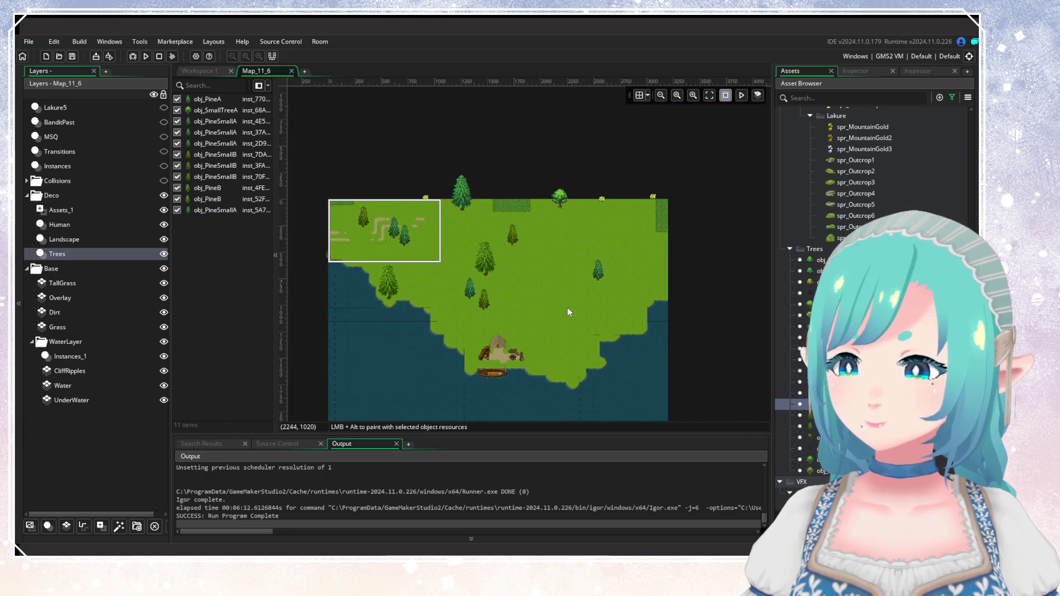
{"action": "scroll", "coordinate": [522, 300], "scroll_direction": "up", "scroll_amount": 4}
{"action": "scroll", "coordinate": [671, 303], "scroll_direction": "right", "scroll_amount": 10}
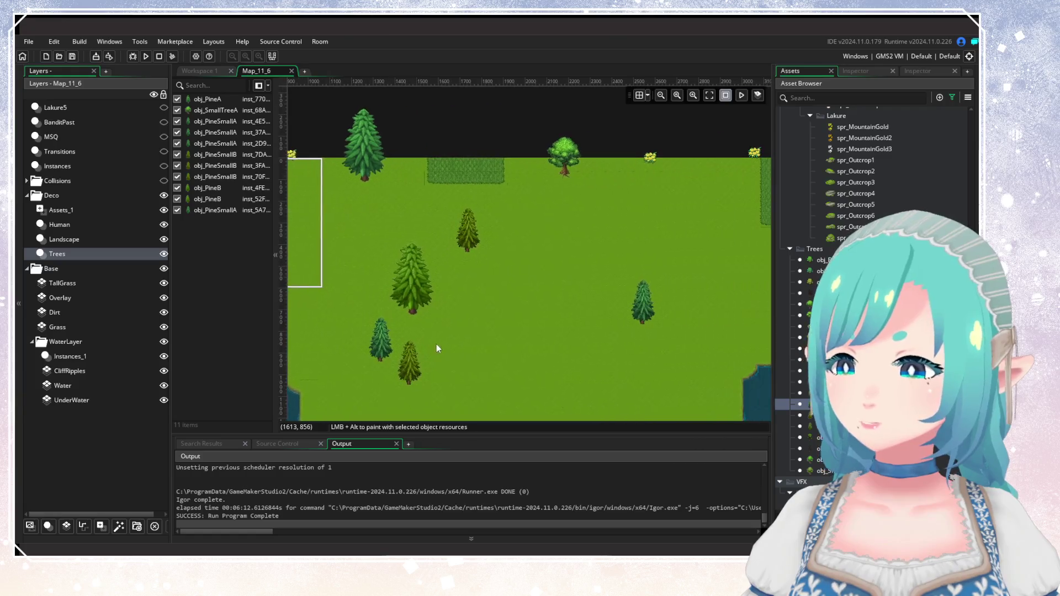
{"action": "scroll", "coordinate": [439, 343], "scroll_direction": "up", "scroll_amount": 2}
{"action": "mouse_move", "coordinate": [825, 459]}
{"action": "left_mouse_down"}
{"action": "mouse_move", "coordinate": [598, 286]}
{"action": "mouse_move", "coordinate": [568, 244]}
{"action": "left_mouse_up"}
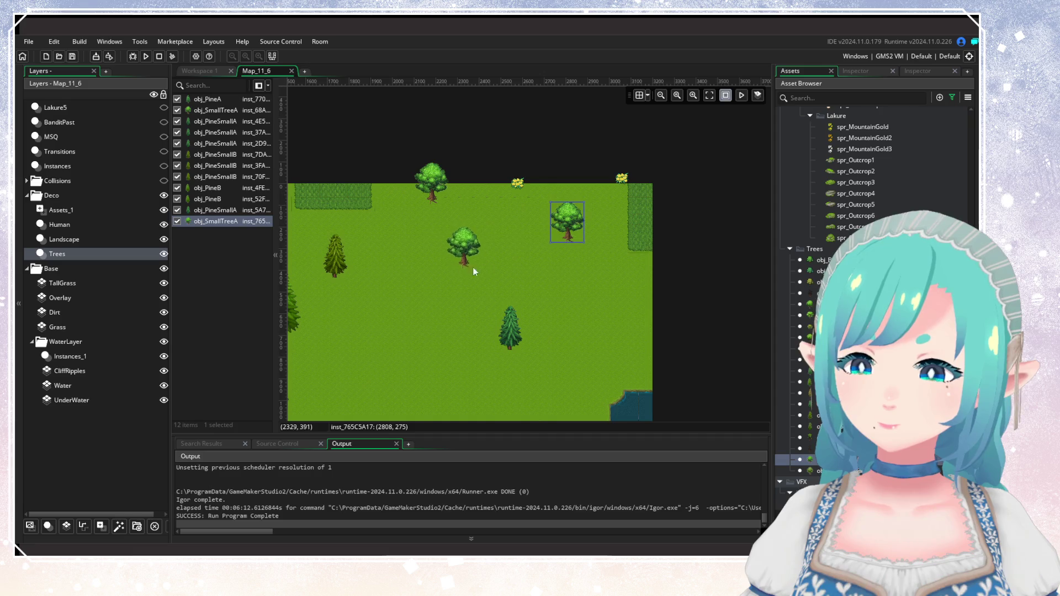
{"action": "mouse_move", "coordinate": [811, 470]}
{"action": "left_mouse_down"}
{"action": "mouse_move", "coordinate": [564, 291]}
{"action": "mouse_move", "coordinate": [540, 266]}
{"action": "mouse_move", "coordinate": [548, 252]}
{"action": "left_mouse_up"}
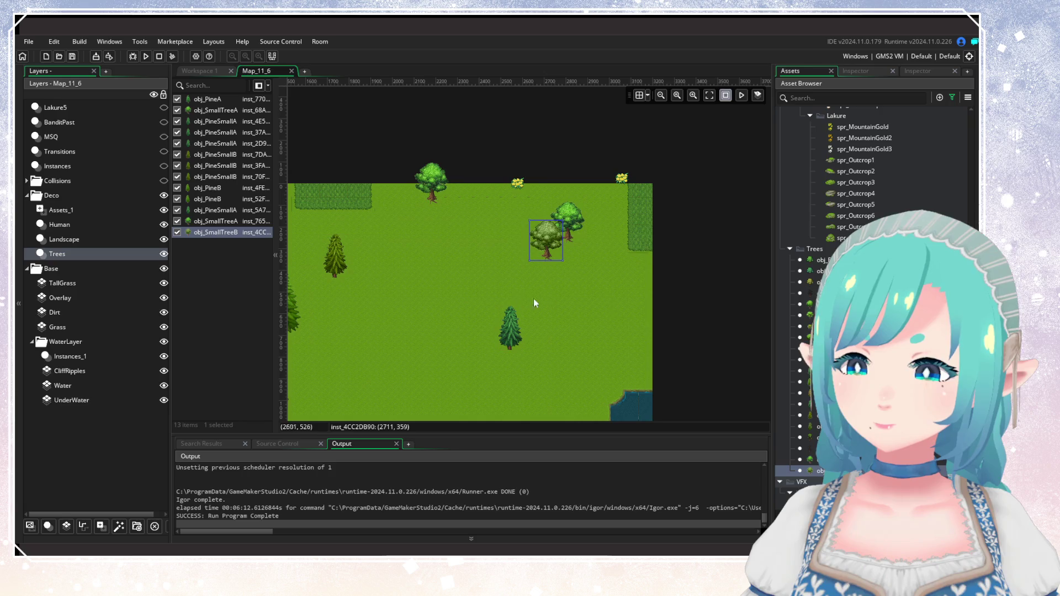
{"action": "scroll", "coordinate": [530, 298], "scroll_direction": "down", "scroll_amount": 5}
{"action": "scroll", "coordinate": [530, 298], "scroll_direction": "down", "scroll_amount": 3}
{"action": "scroll", "coordinate": [529, 297], "scroll_direction": "left", "scroll_amount": 3}
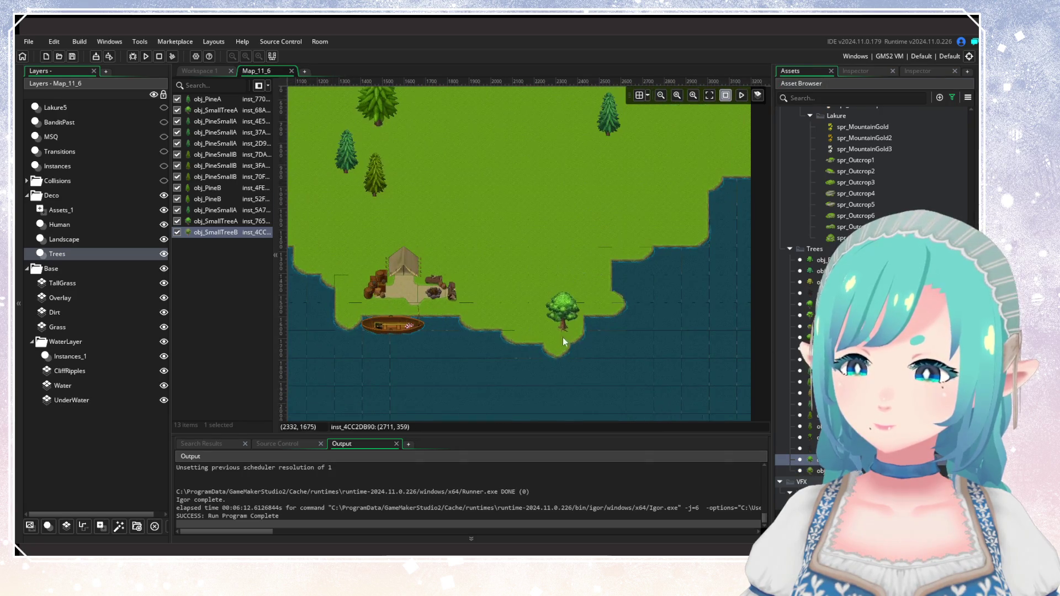
{"action": "left_click", "coordinate": [555, 353], "text": "alt"}
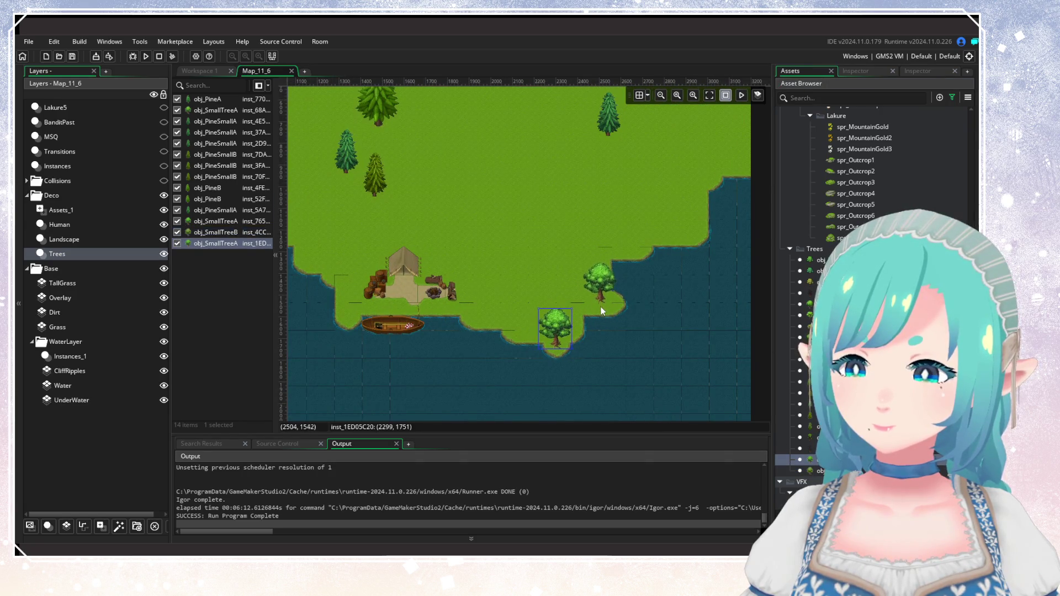
Turn on visibility of the bandit layer in the Layers panel.
{"action": "scroll", "coordinate": [513, 285], "scroll_direction": "up", "scroll_amount": 1}
{"action": "scroll", "coordinate": [514, 284], "scroll_direction": "left", "scroll_amount": 2}
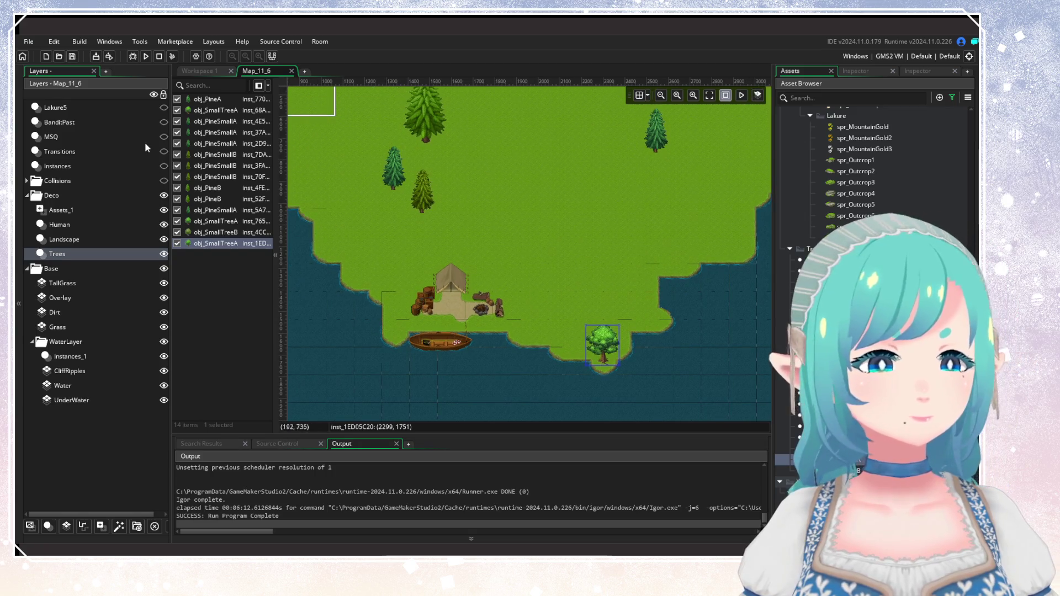
{"action": "left_click", "coordinate": [163, 122]}
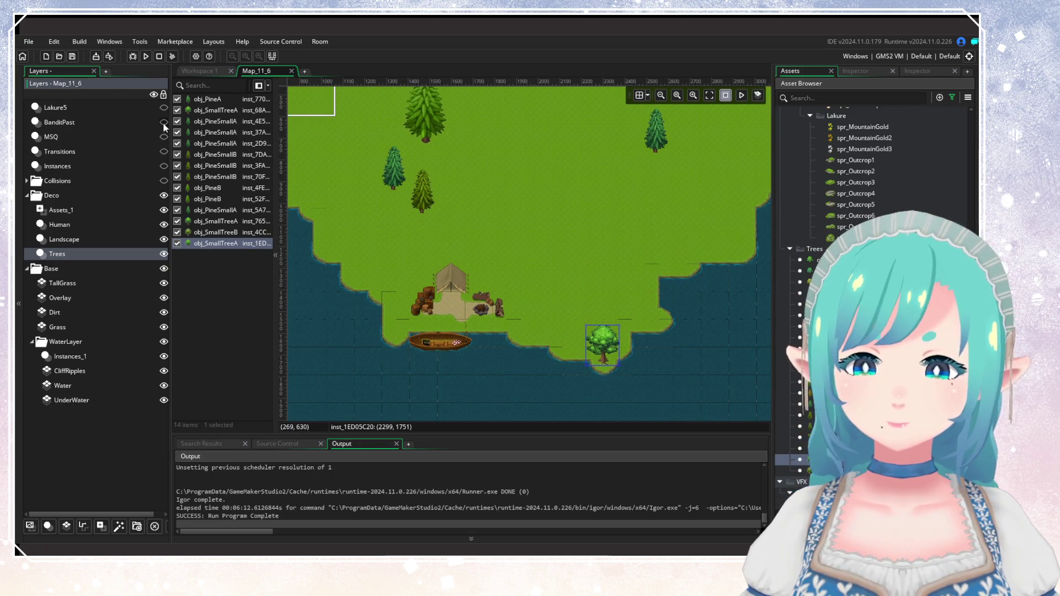
Show the BanditPast and Lakure5 layers and place an obj_SmallTreeA among the pines above the shore.
{"action": "left_click", "coordinate": [164, 108]}
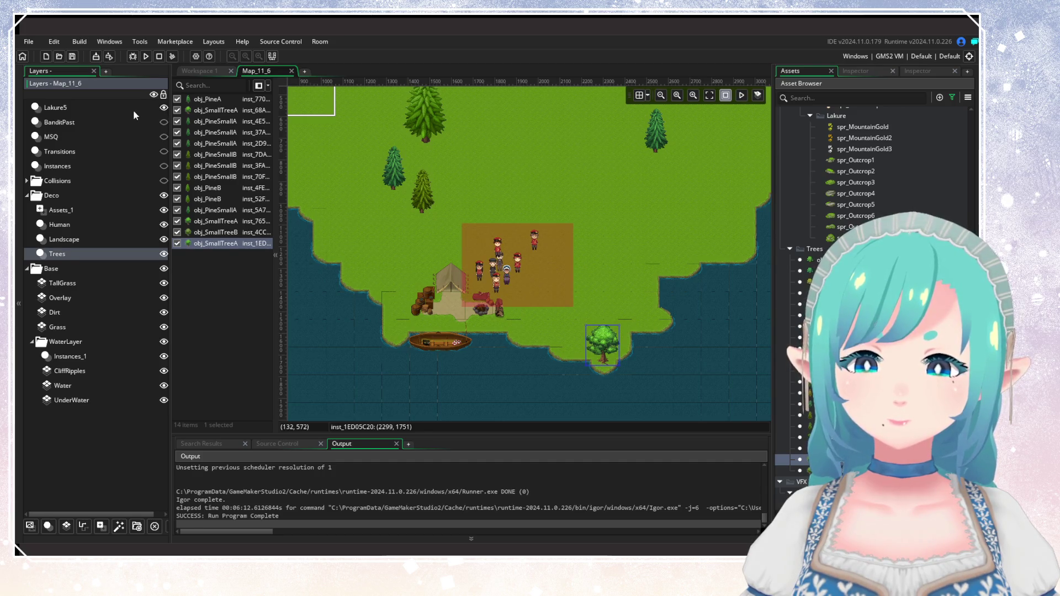
{"action": "mouse_move", "coordinate": [376, 222]}
{"action": "left_mouse_down"}
{"action": "mouse_move", "coordinate": [431, 282]}
{"action": "mouse_move", "coordinate": [475, 300]}
{"action": "mouse_move", "coordinate": [504, 355]}
{"action": "left_mouse_up"}
{"action": "mouse_move", "coordinate": [405, 273]}
{"action": "left_mouse_down"}
{"action": "mouse_move", "coordinate": [359, 243]}
{"action": "mouse_move", "coordinate": [342, 254]}
{"action": "left_mouse_up"}
{"action": "mouse_move", "coordinate": [557, 323]}
{"action": "left_mouse_down"}
{"action": "mouse_move", "coordinate": [368, 260]}
{"action": "mouse_move", "coordinate": [403, 280]}
{"action": "left_mouse_up"}
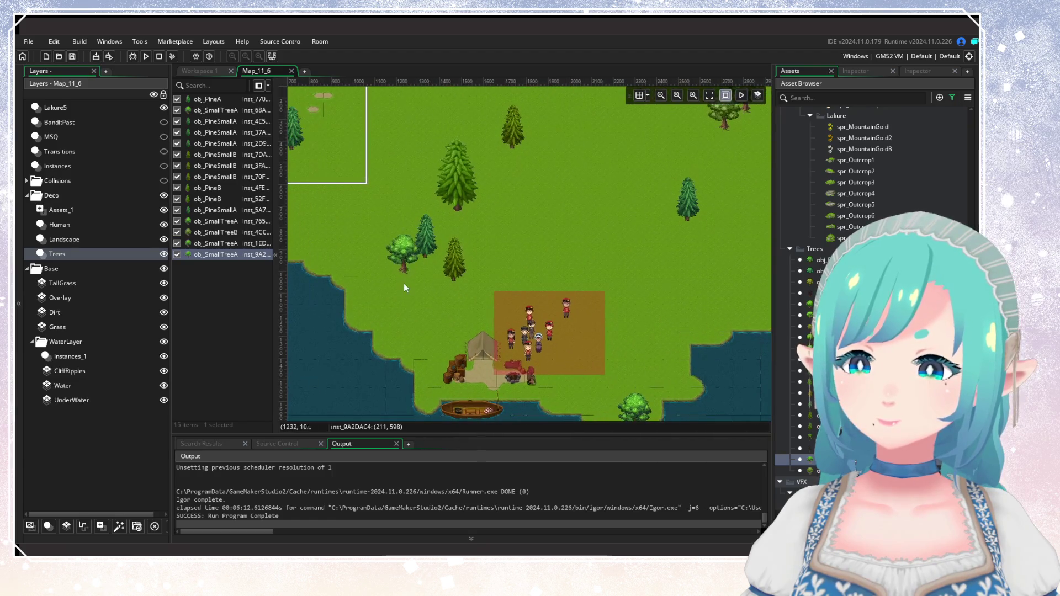